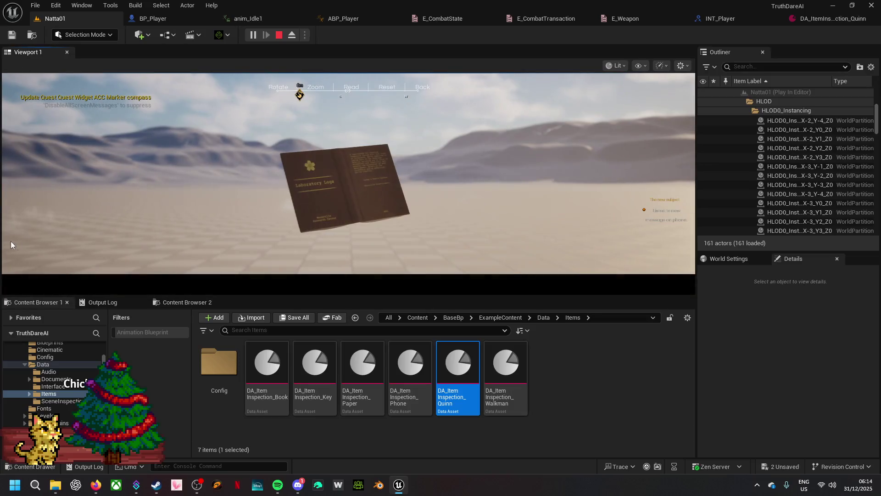
# - In play, rotate the open book and the Quinn mannequin to inspect them, then stop playing
pyautogui.moveTo(356, 197)
pyautogui.mouseDown()
pyautogui.moveTo(505, 161)
pyautogui.moveTo(205, 248)
pyautogui.moveTo(472, 145)
pyautogui.mouseUp()
pyautogui.click(425, 89)
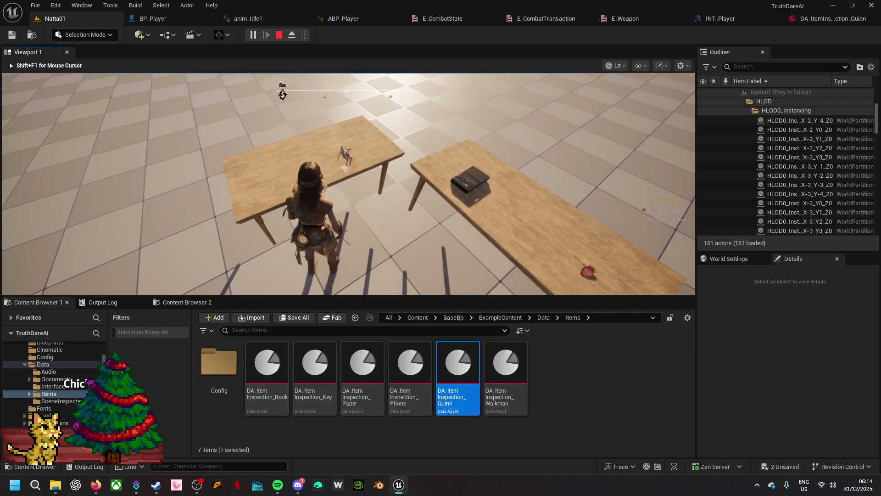
pyautogui.press('e')
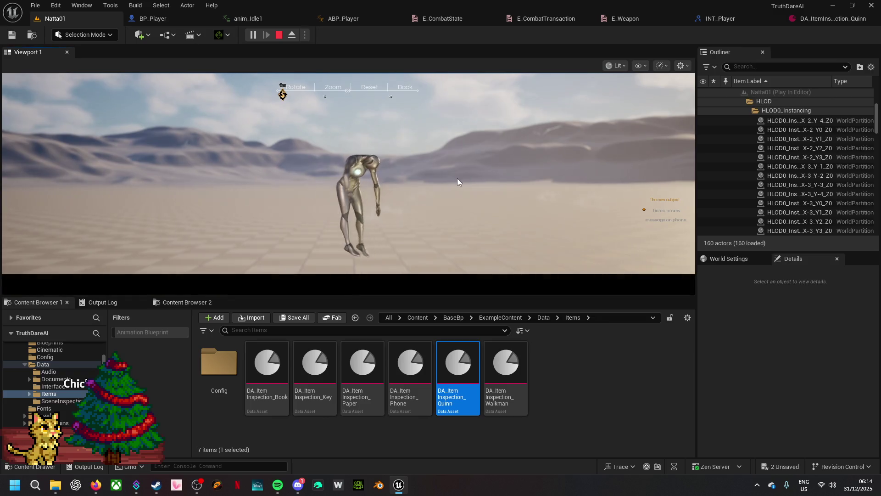
pyautogui.moveTo(633, 163); pyautogui.dragTo(205, 70)
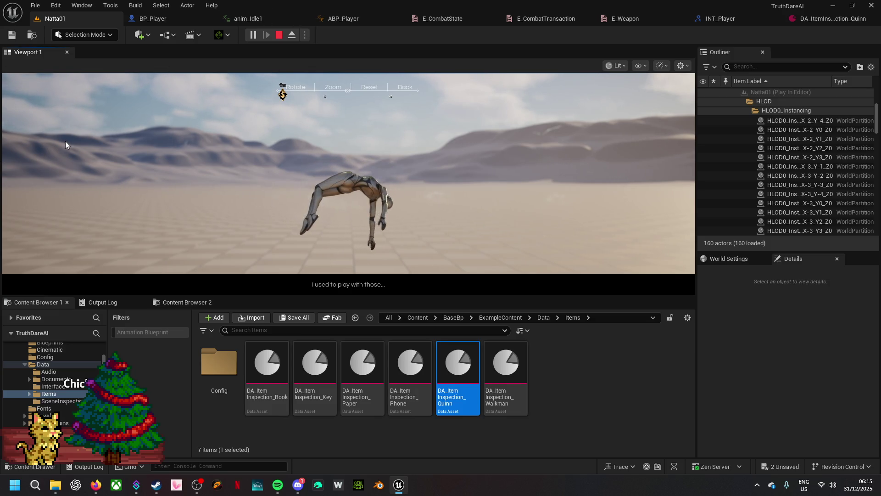
pyautogui.click(407, 87)
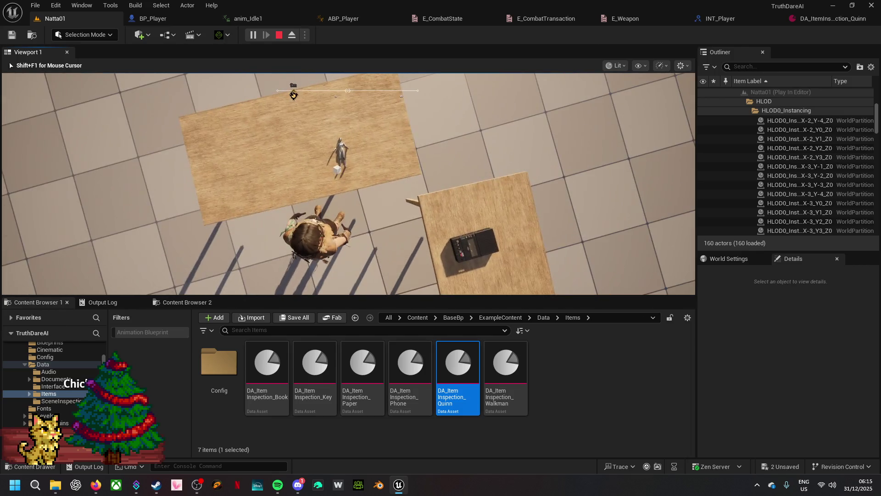
pyautogui.press('Escape')
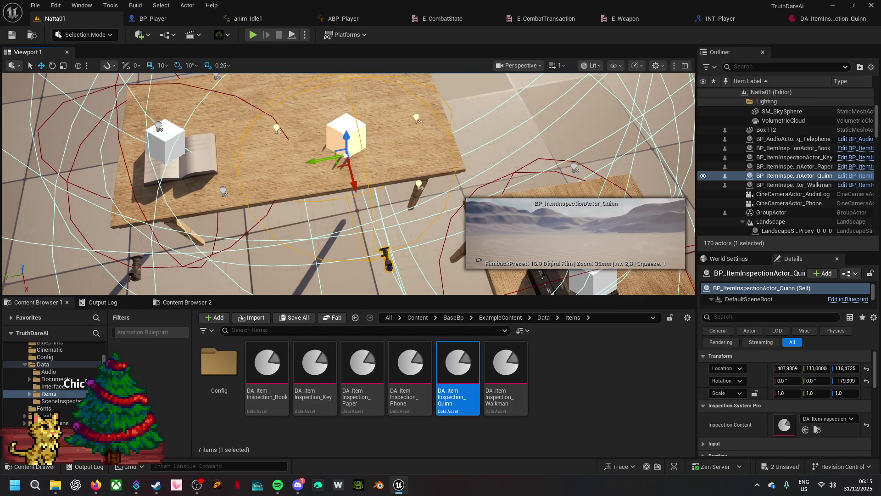
# - Select the landscape and drag the splitter down so the level view is taller than the Content Browser
pyautogui.click(197, 485)
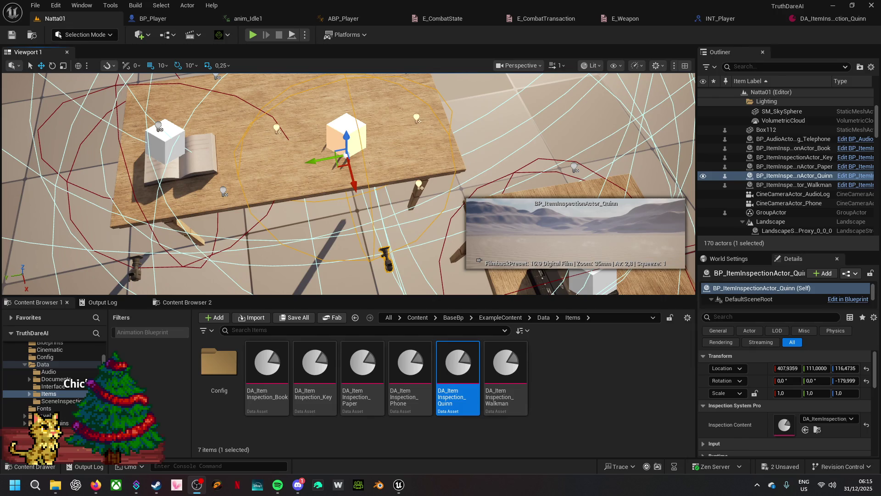
pyautogui.click(412, 294)
pyautogui.moveTo(412, 294); pyautogui.dragTo(416, 328)
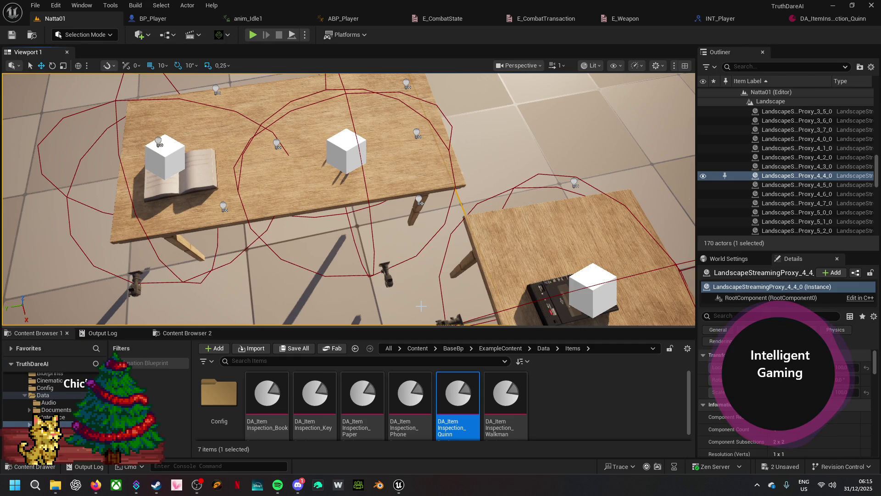
pyautogui.moveTo(421, 306)
pyautogui.mouseDown()
pyautogui.moveTo(399, 275)
pyautogui.moveTo(426, 296)
pyautogui.moveTo(424, 287)
pyautogui.moveTo(413, 328)
pyautogui.mouseUp()
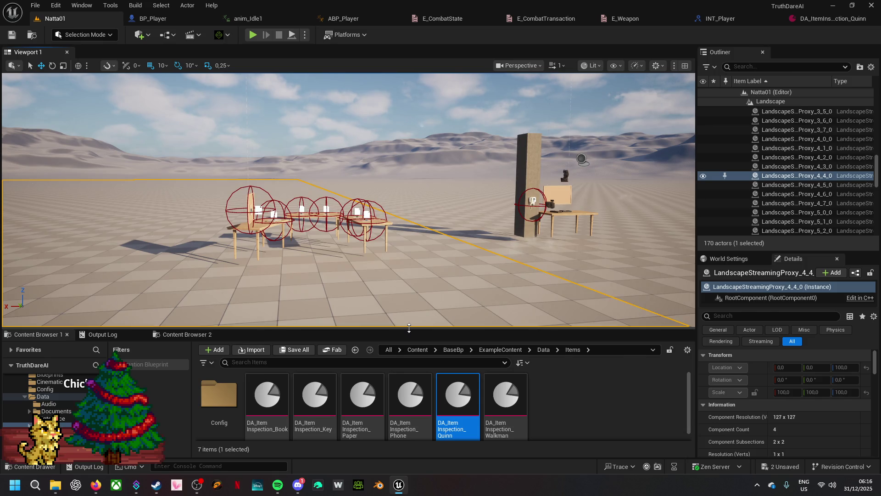
pyautogui.moveTo(409, 328); pyautogui.dragTo(410, 323)
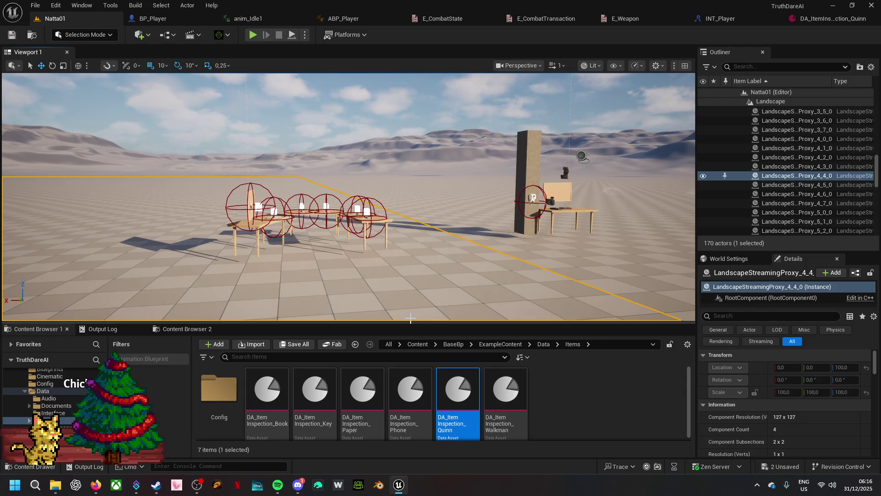
# - Maximize and then restore the Content Browser, and resize it below the level view
pyautogui.hotkey('ctrl', 'space')
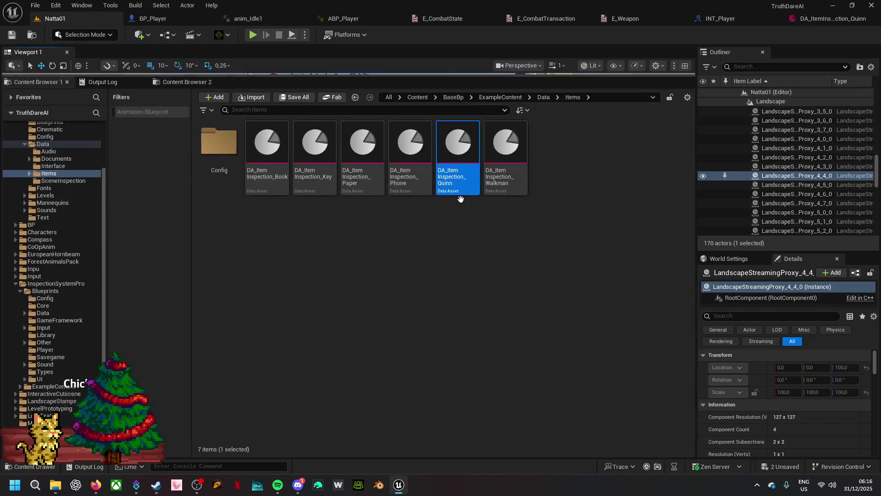
pyautogui.hotkey('ctrl', 'space')
pyautogui.moveTo(338, 261); pyautogui.dragTo(337, 328)
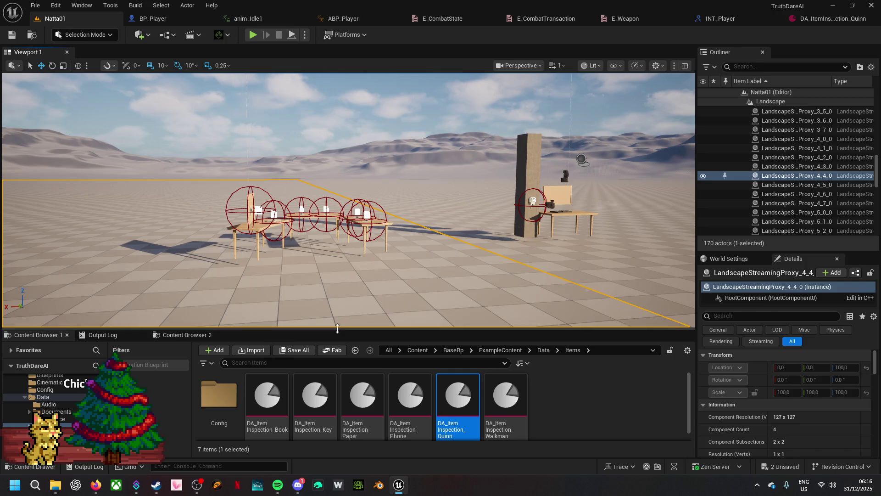
# - Open and close DA_ItemInspection_Quinn, then switch to BP_Player and then ABP_Player
pyautogui.click(848, 18)
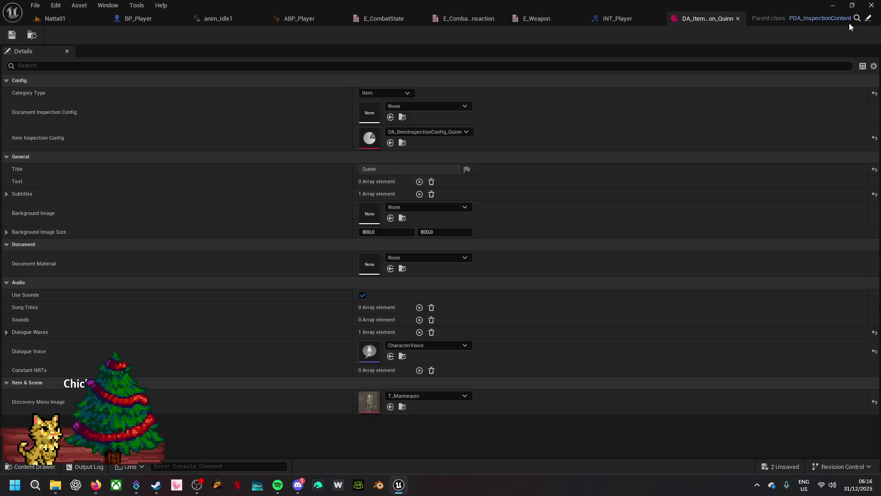
pyautogui.click(737, 19)
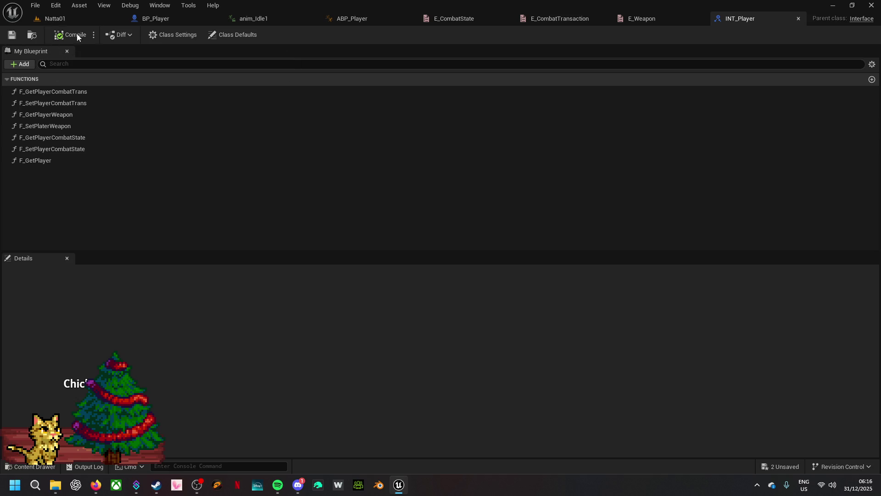
pyautogui.click(174, 18)
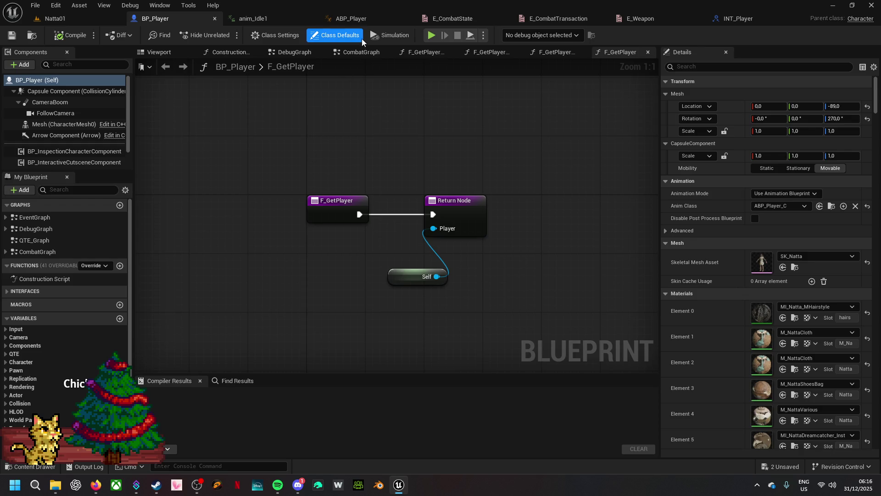
pyautogui.click(367, 19)
# - Delete MM_Idle1 from the Idle state, move anim_Idle1 beside the output pose, and compile
pyautogui.moveTo(393, 177); pyautogui.dragTo(399, 205)
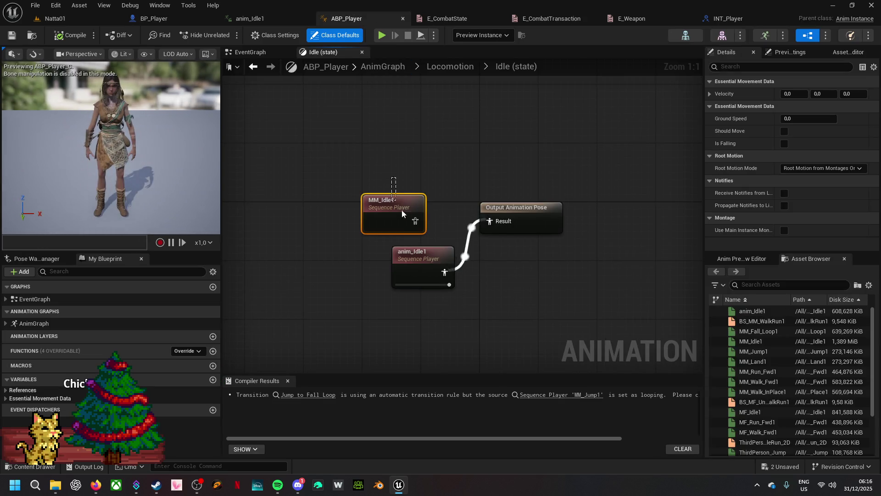
pyautogui.press('Delete')
pyautogui.moveTo(433, 258); pyautogui.dragTo(448, 206)
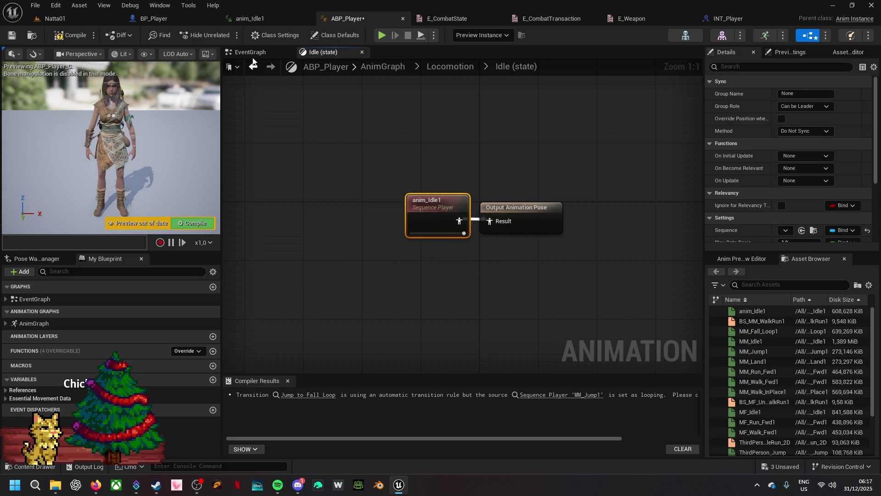
pyautogui.click(68, 36)
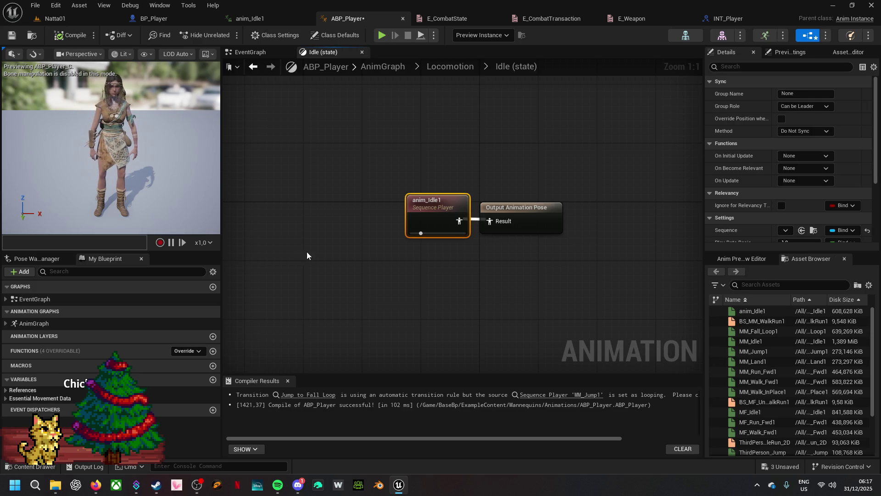
# - Restore MM_Idle1 to the left, line anim_Idle1 up with the output pose, recompile, and view EventGraph
pyautogui.hotkey('ctrl', 'z')
pyautogui.hotkey('ctrl', 'z')
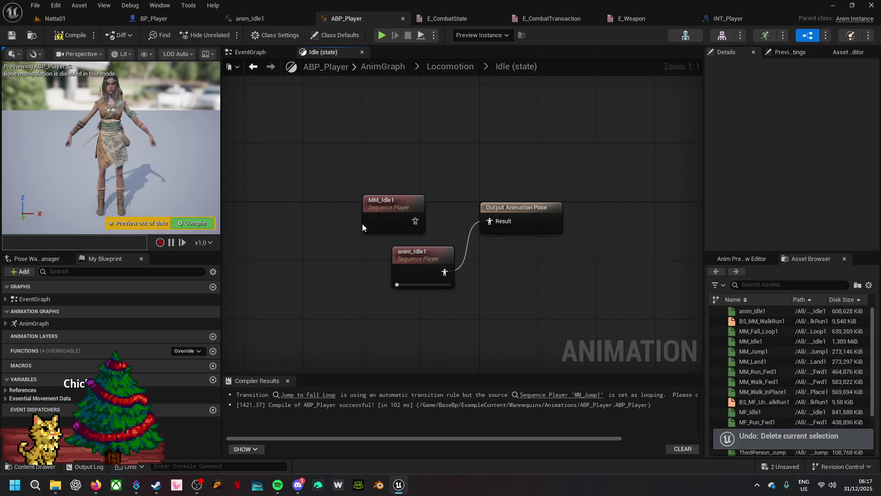
pyautogui.click(69, 35)
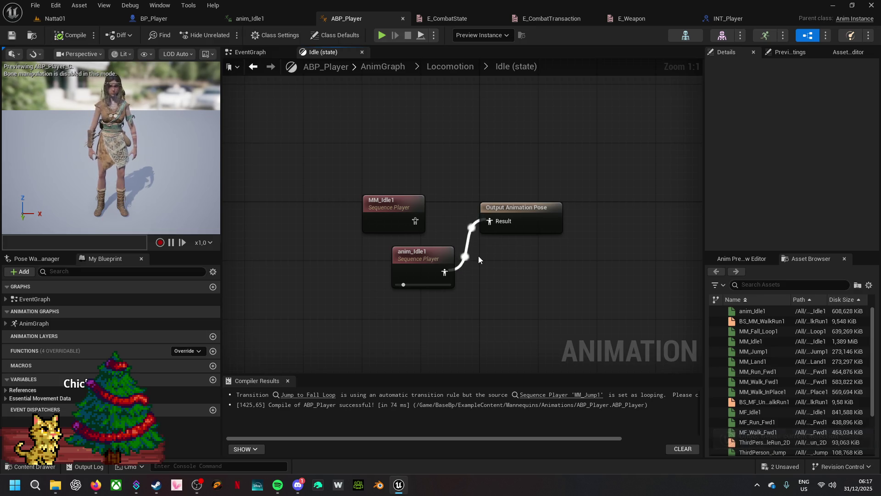
pyautogui.moveTo(393, 204); pyautogui.dragTo(304, 189)
pyautogui.moveTo(429, 264)
pyautogui.mouseDown()
pyautogui.moveTo(421, 205)
pyautogui.moveTo(437, 213)
pyautogui.mouseUp()
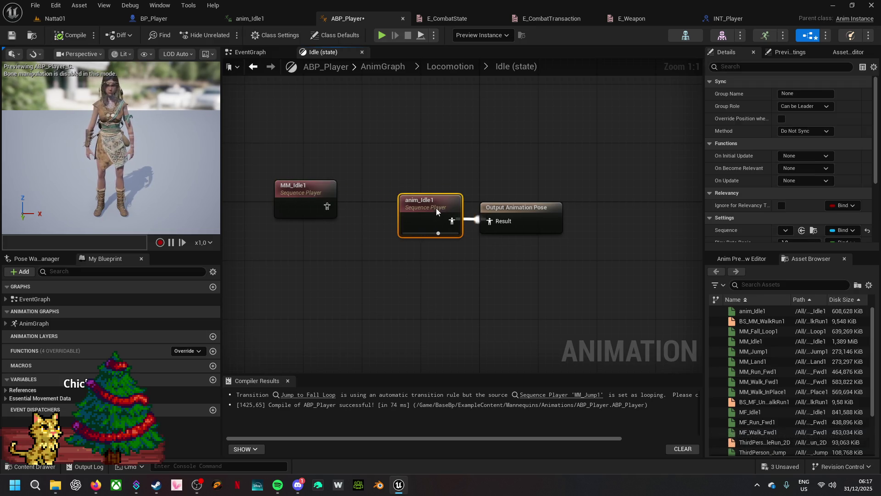
pyautogui.click(70, 37)
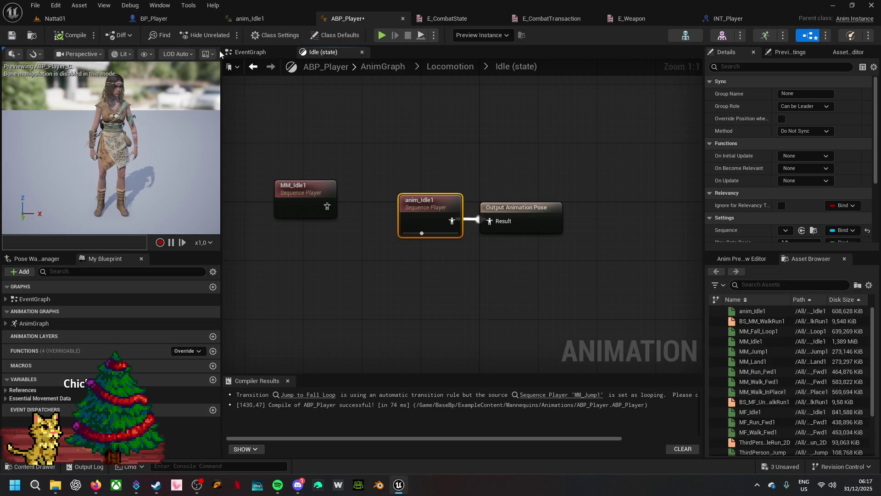
pyautogui.click(250, 52)
pyautogui.scroll(2, 340, 152)
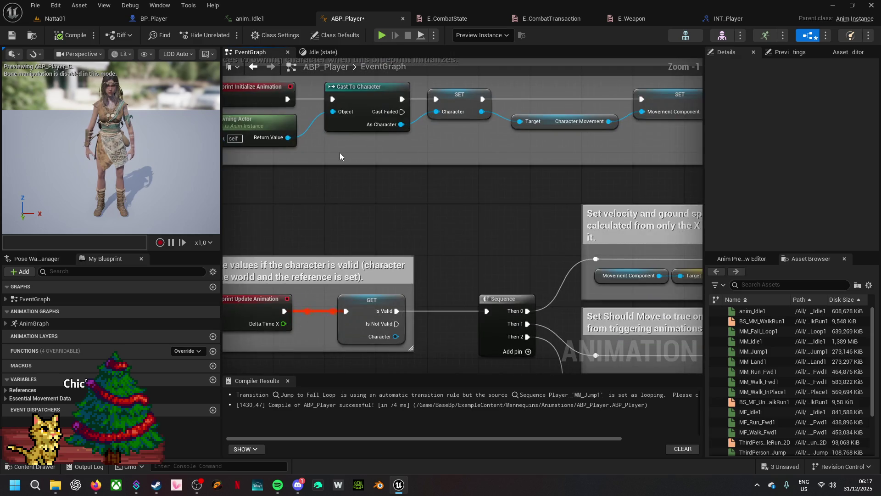
# - Add a Does Object Implement Interface node on Get Owning Actor, checking for INT_Player
pyautogui.moveTo(324, 155); pyautogui.dragTo(401, 167)
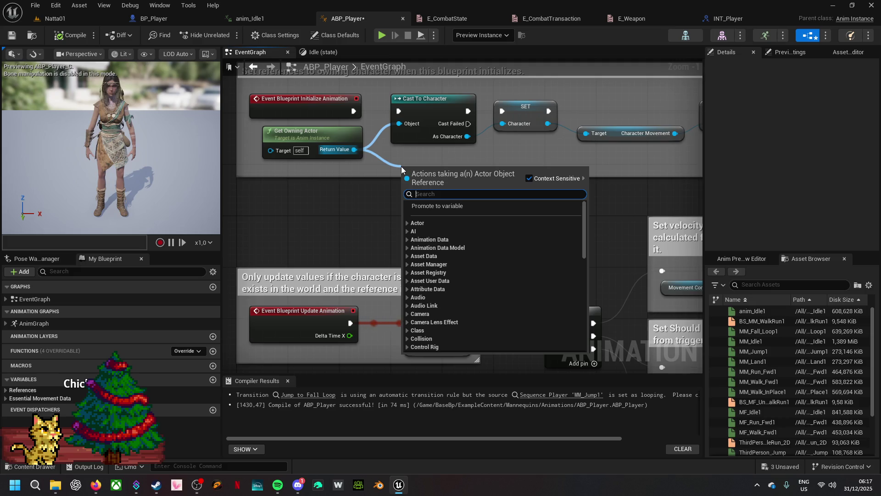
pyautogui.write('impl')
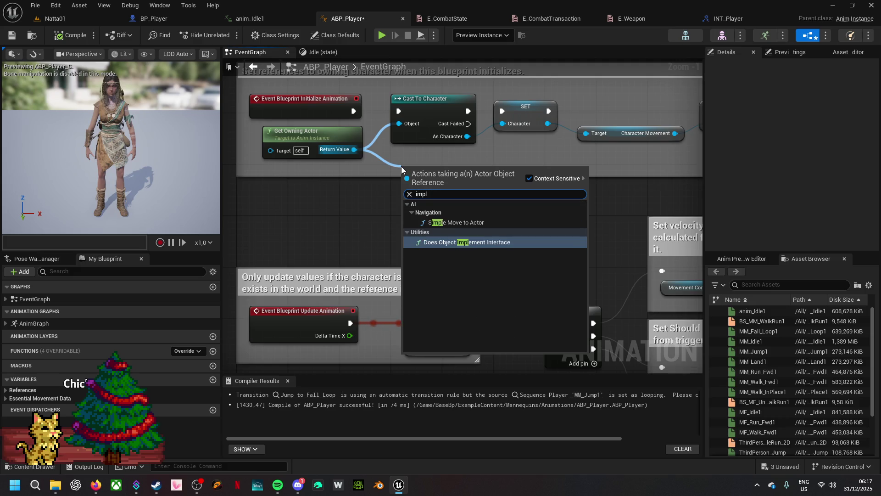
pyautogui.click(479, 242)
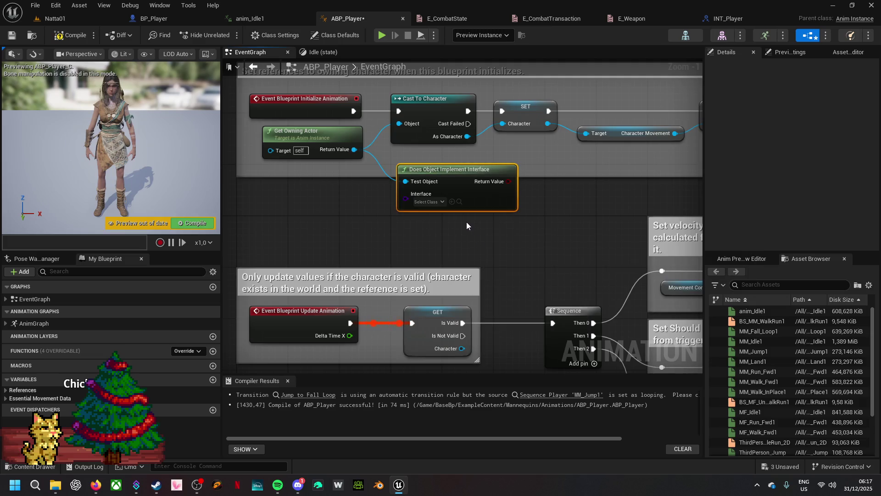
pyautogui.click(432, 202)
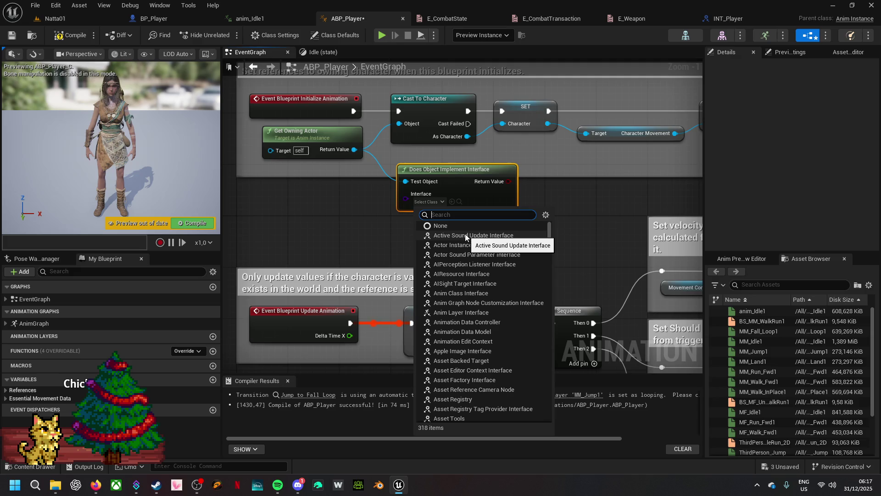
pyautogui.write('playe')
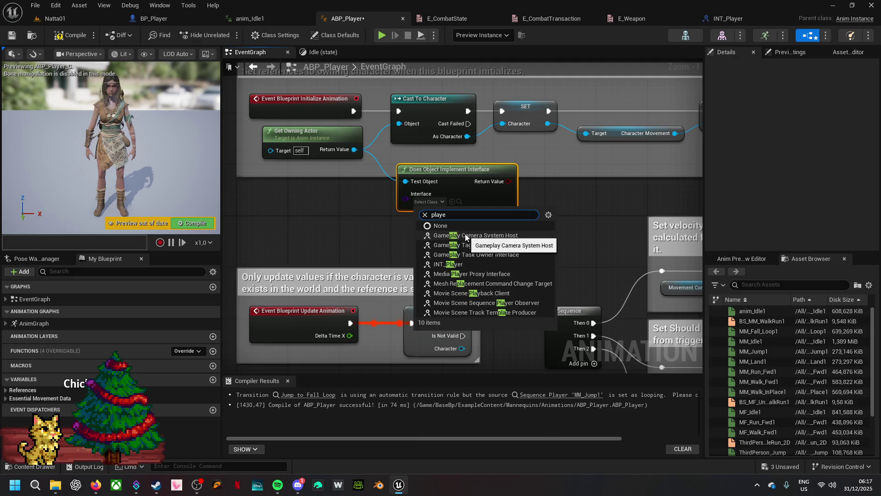
pyautogui.click(465, 234)
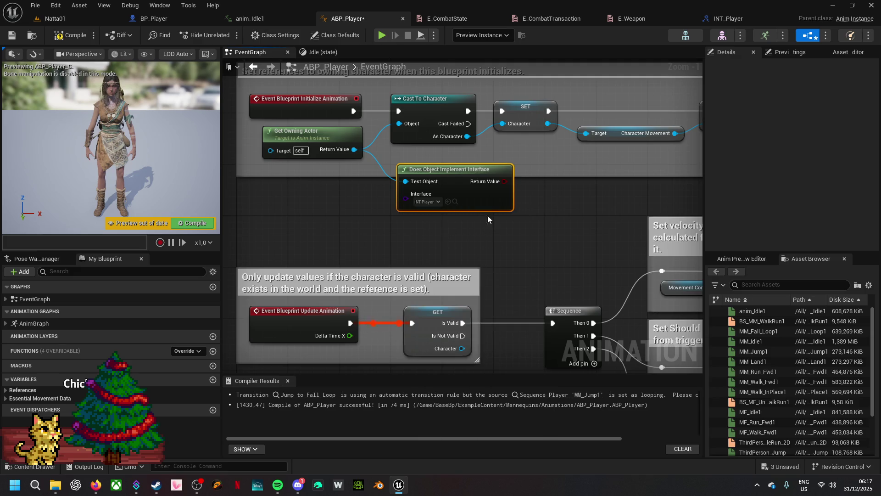
# - Add a Branch node whose condition comes from the INT_Player interface check
pyautogui.click(542, 144)
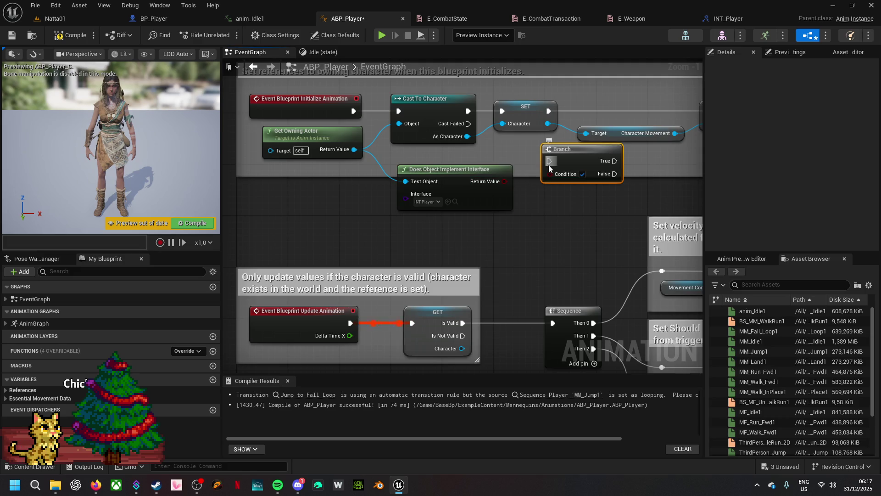
pyautogui.moveTo(502, 179)
pyautogui.mouseDown()
pyautogui.moveTo(549, 173)
pyautogui.moveTo(353, 110)
pyautogui.mouseUp()
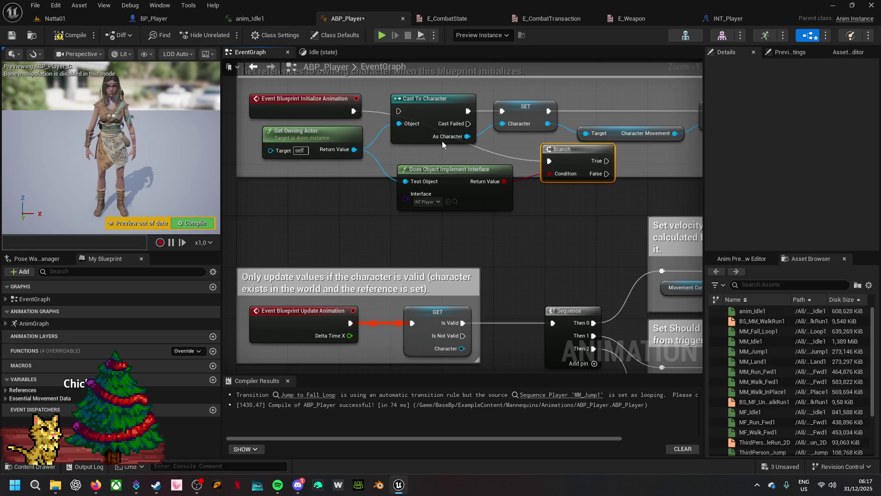
pyautogui.moveTo(565, 148); pyautogui.dragTo(498, 143)
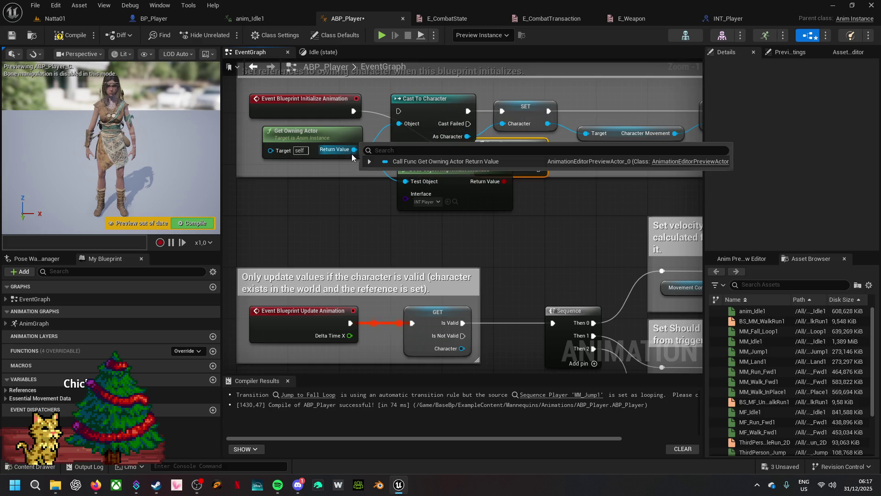
# - Move Cast To Character and SET down-right, and Branch and the interface check beside the initialize event
pyautogui.click(449, 99)
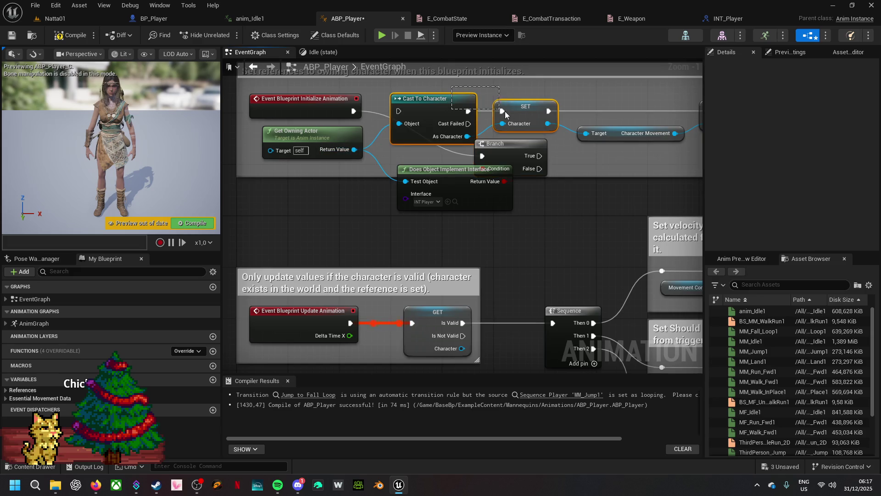
pyautogui.keyDown('ctrl'); pyautogui.click(523, 110); pyautogui.keyUp('ctrl')
pyautogui.moveTo(524, 111); pyautogui.dragTo(600, 232)
pyautogui.moveTo(508, 148)
pyautogui.mouseDown()
pyautogui.moveTo(445, 94)
pyautogui.moveTo(437, 102)
pyautogui.mouseUp()
pyautogui.moveTo(456, 173); pyautogui.dragTo(431, 160)
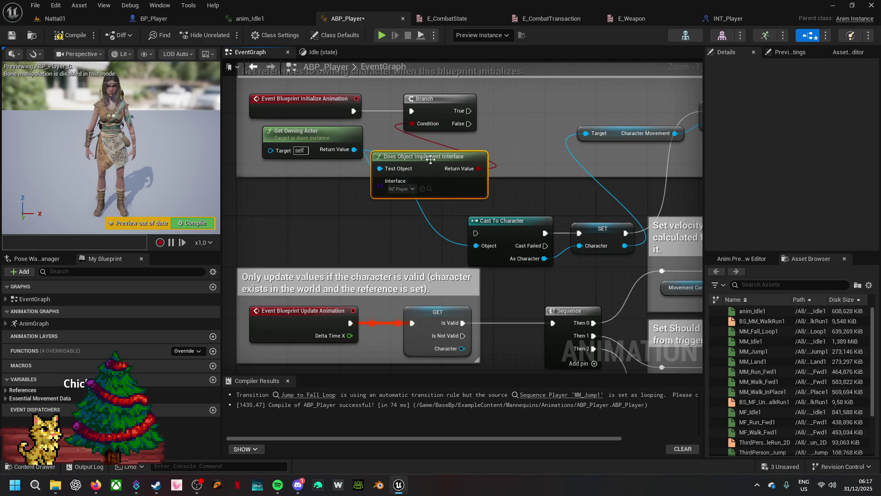
# - Change the Character variable's type to a BP Player object reference
pyautogui.click(596, 237)
pyautogui.click(817, 106)
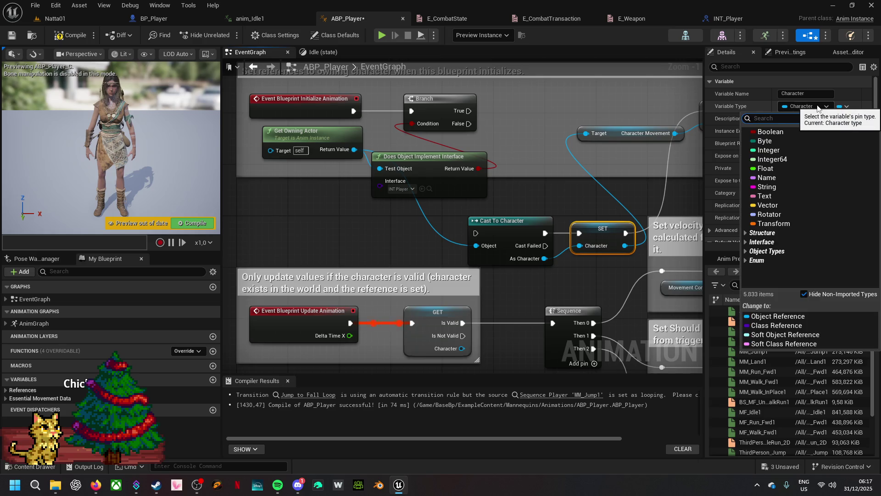
pyautogui.write('player')
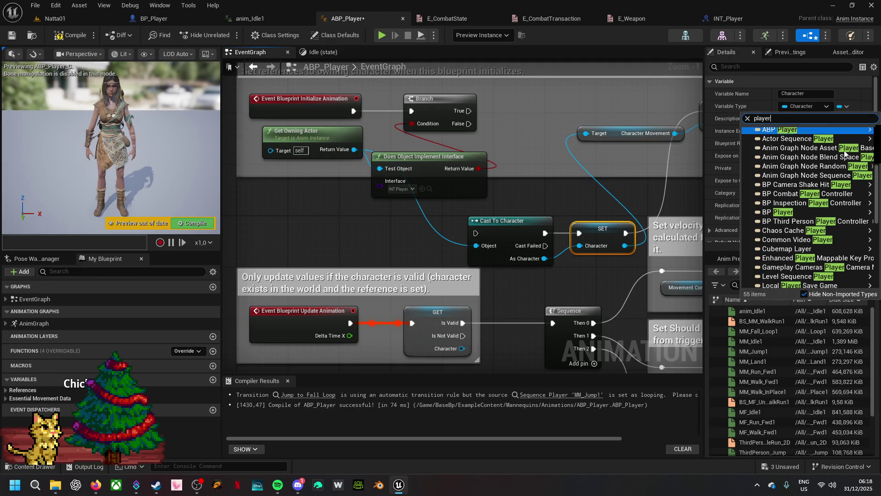
pyautogui.moveTo(798, 212)
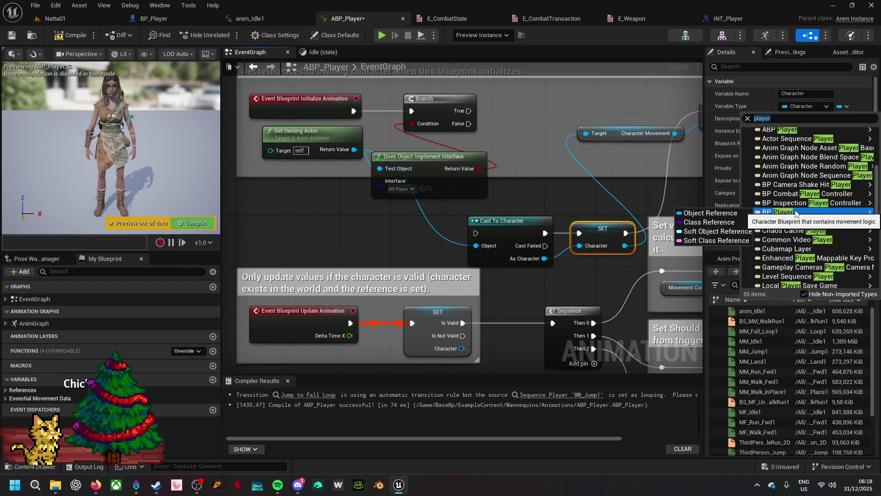
pyautogui.click(717, 213)
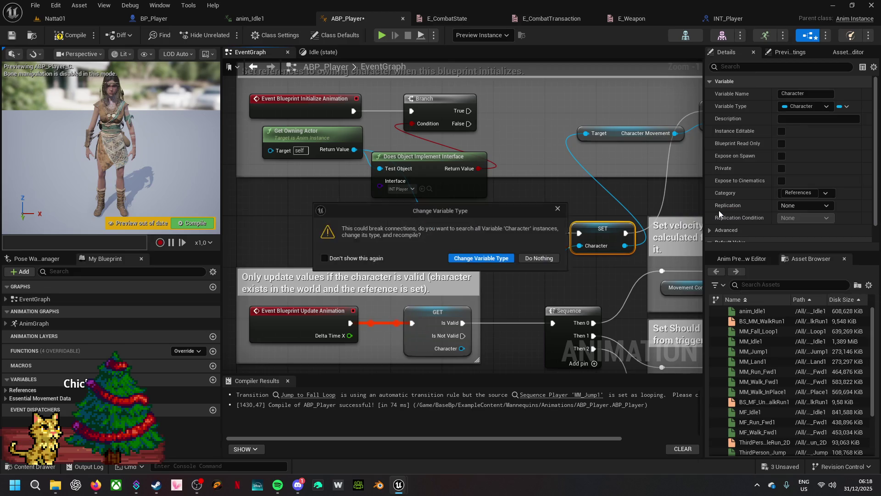
pyautogui.click(505, 258)
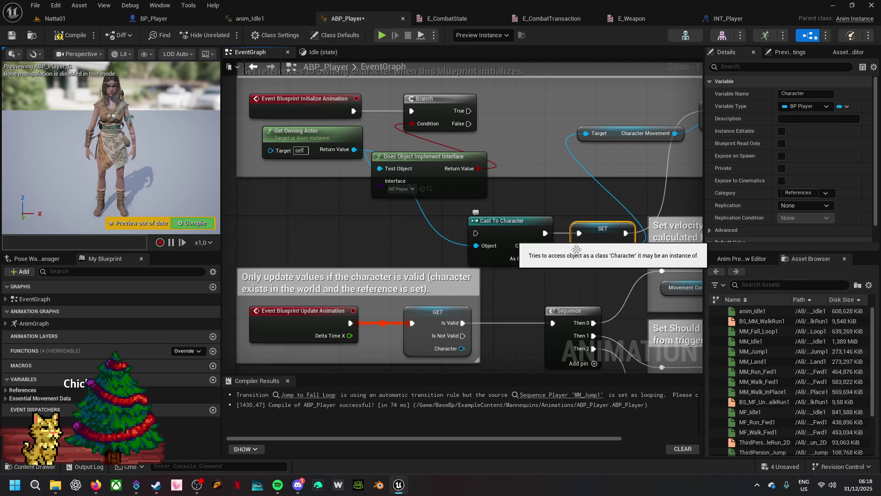
# - Add Cast To BP_Player from Get Owning Actor, run it from the initialize event, and feed SET Character
pyautogui.moveTo(354, 150); pyautogui.dragTo(420, 240)
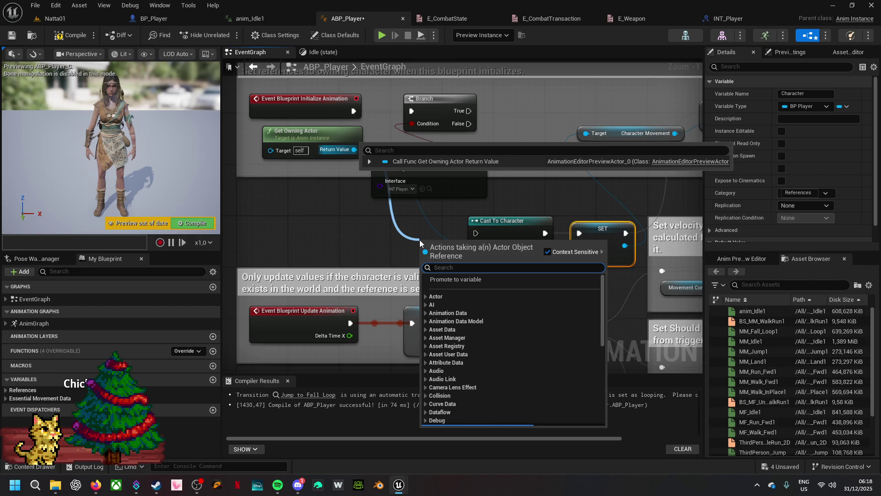
pyautogui.write('cast to pla')
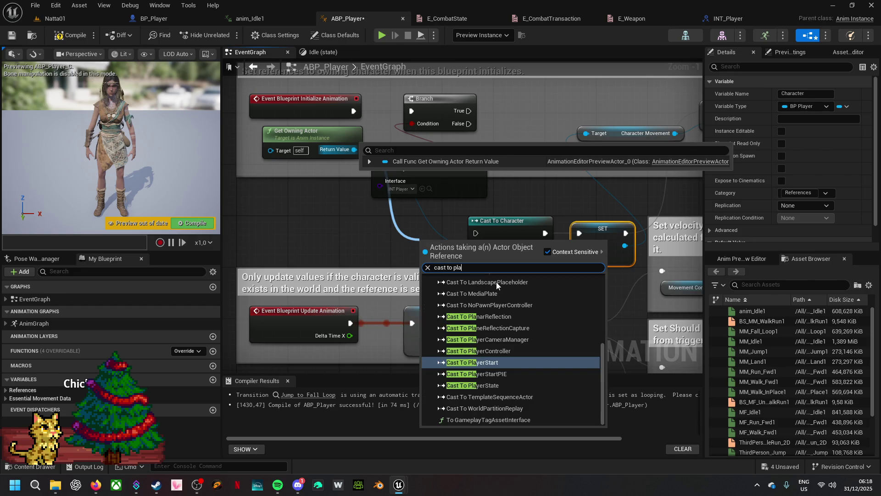
pyautogui.press('BackSpace')
pyautogui.press('BackSpace')
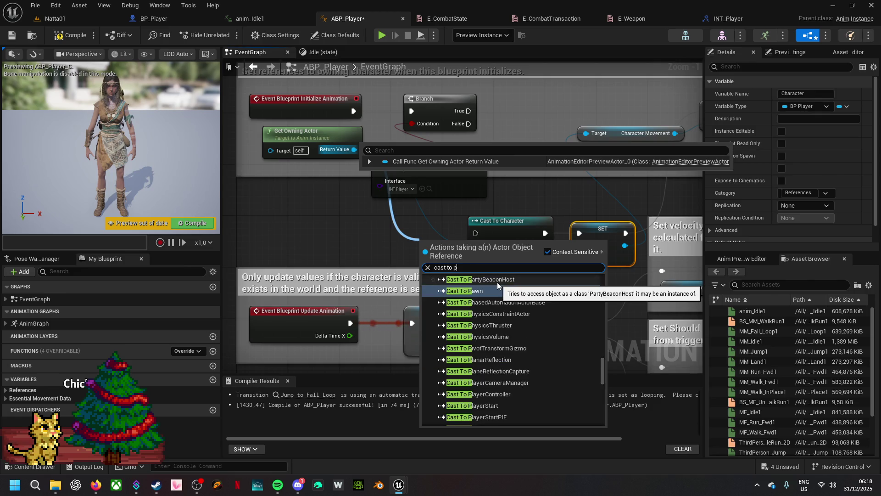
pyautogui.press('BackSpace')
pyautogui.write('bp')
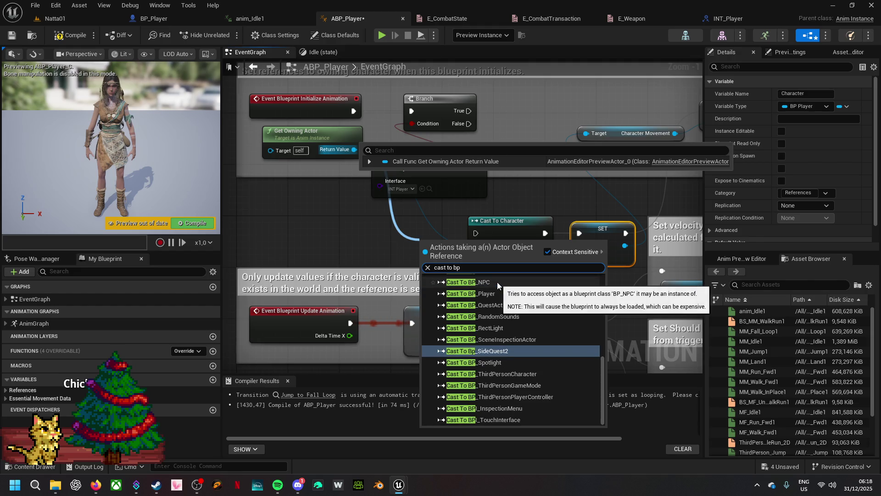
pyautogui.write(' pla')
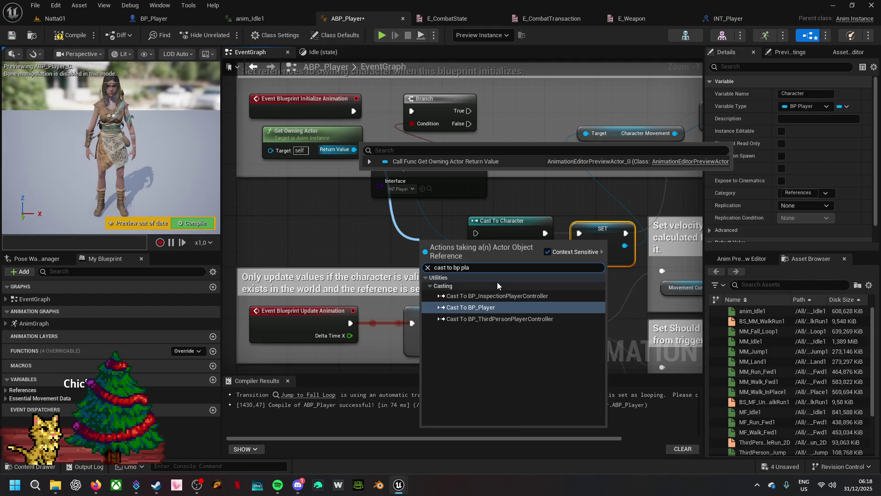
pyautogui.click(499, 306)
pyautogui.moveTo(424, 252)
pyautogui.mouseDown()
pyautogui.moveTo(348, 110)
pyautogui.moveTo(355, 115)
pyautogui.mouseUp()
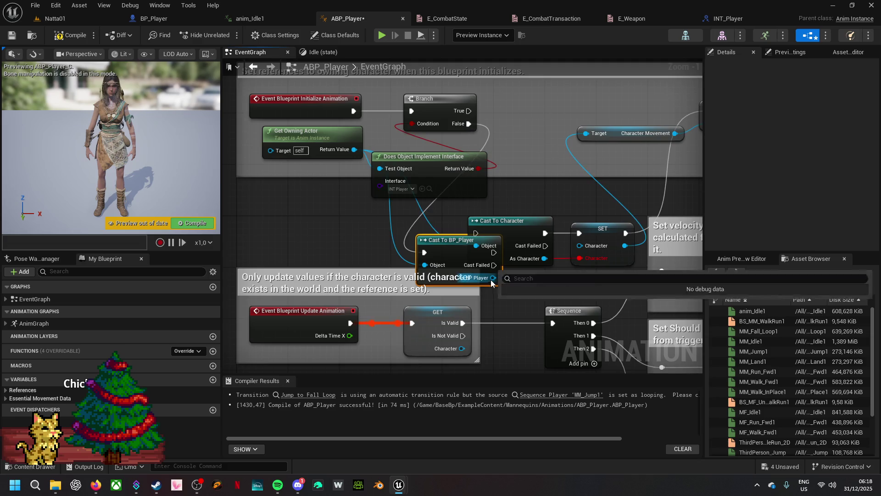
pyautogui.moveTo(492, 281)
pyautogui.mouseDown()
pyautogui.moveTo(615, 257)
pyautogui.moveTo(581, 246)
pyautogui.mouseUp()
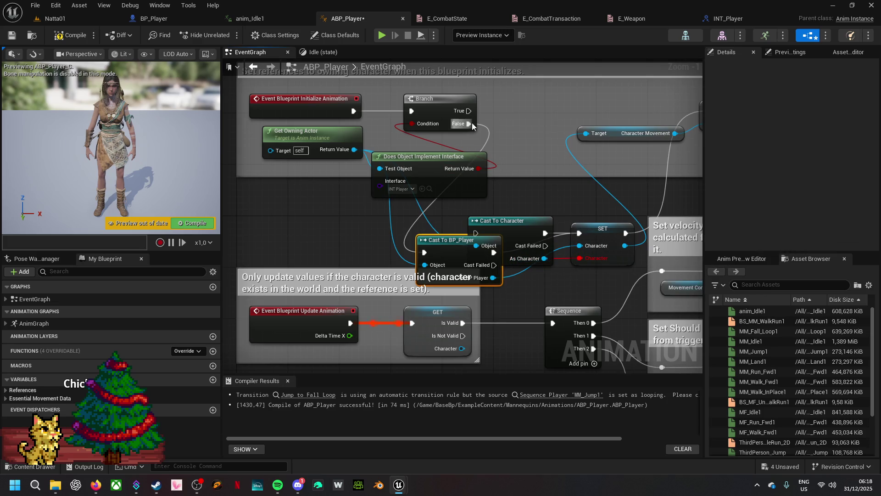
# - Duplicate the SET Character node and place the copy near the top, run from Branch True
pyautogui.click(597, 232)
pyautogui.hotkey('ctrl', 'd')
pyautogui.moveTo(515, 85); pyautogui.dragTo(470, 114)
pyautogui.moveTo(355, 149)
pyautogui.mouseDown()
pyautogui.moveTo(459, 151)
pyautogui.moveTo(514, 99)
pyautogui.moveTo(518, 128)
pyautogui.mouseUp()
pyautogui.click(344, 173)
# - Add and then delete a Get Player node, then search for all uses of Character
pyautogui.moveTo(355, 149)
pyautogui.mouseDown()
pyautogui.moveTo(395, 159)
pyautogui.moveTo(503, 128)
pyautogui.mouseUp()
pyautogui.write('get playe')
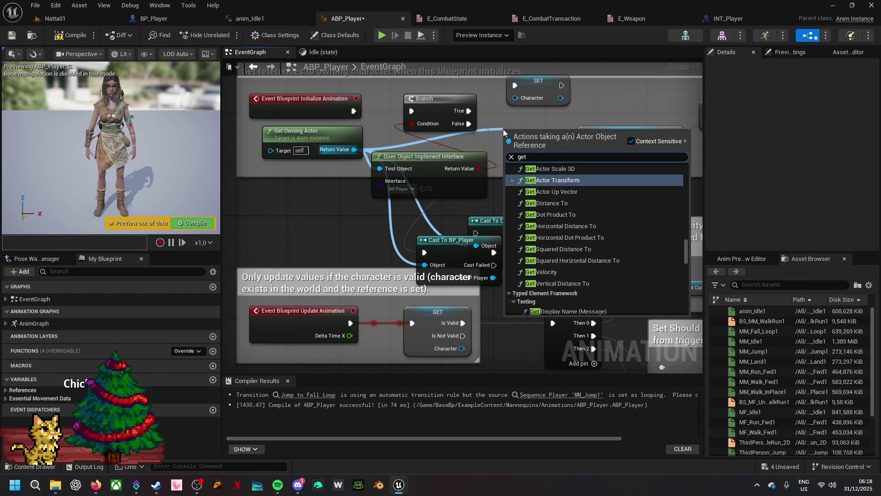
pyautogui.write('r')
pyautogui.click(593, 185)
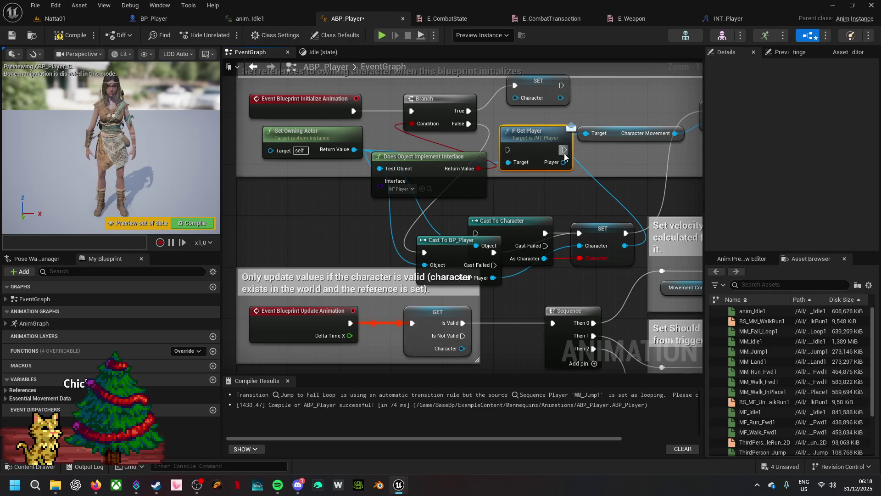
pyautogui.press('Delete')
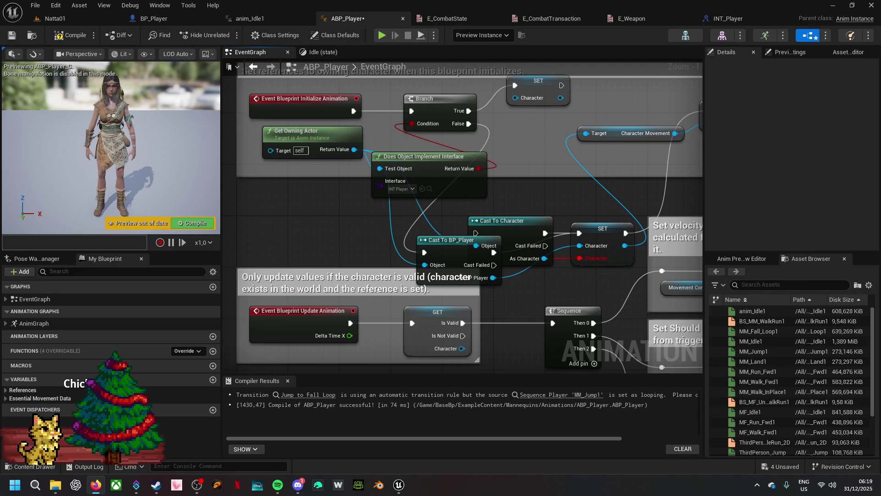
pyautogui.hotkey('alt', 'Tab')
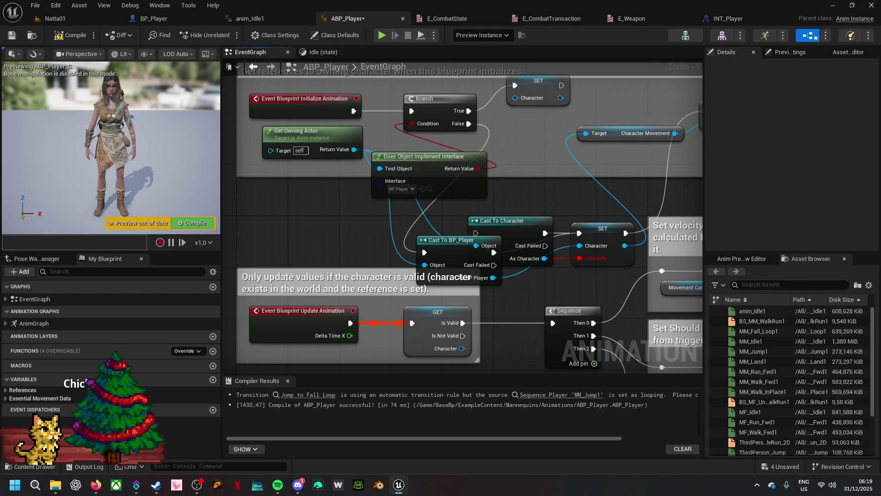
pyautogui.hotkey('alt', 'shift', 'f')
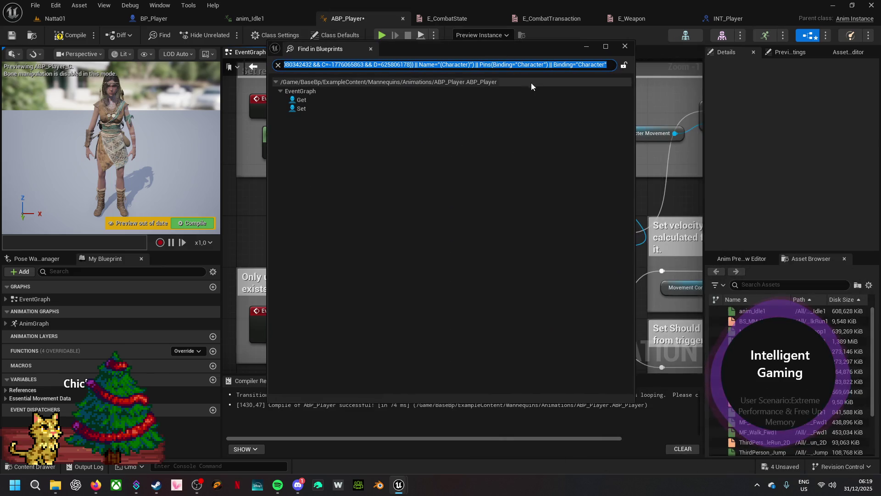
# - Close the Find in Blueprints results window
pyautogui.click(625, 46)
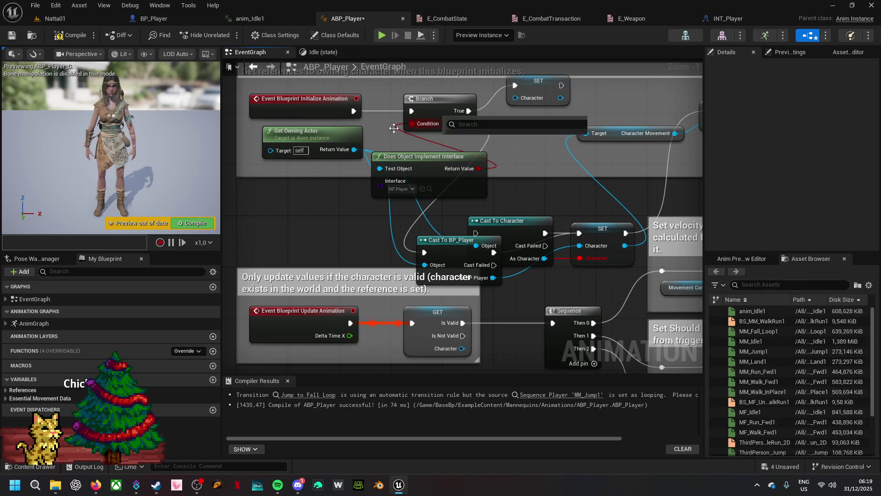
# - Add a Get Player call on Get Owning Actor, wiring its Player output into the top SET Character
pyautogui.moveTo(355, 149); pyautogui.dragTo(494, 141)
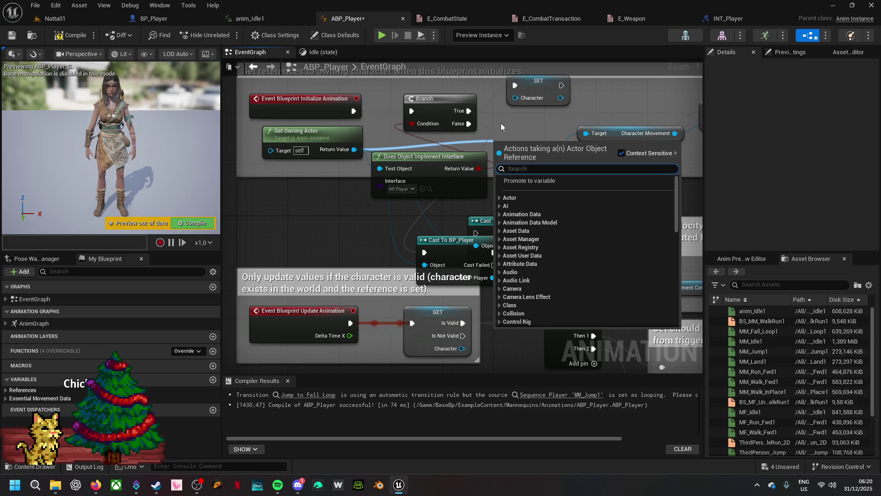
pyautogui.write('get ')
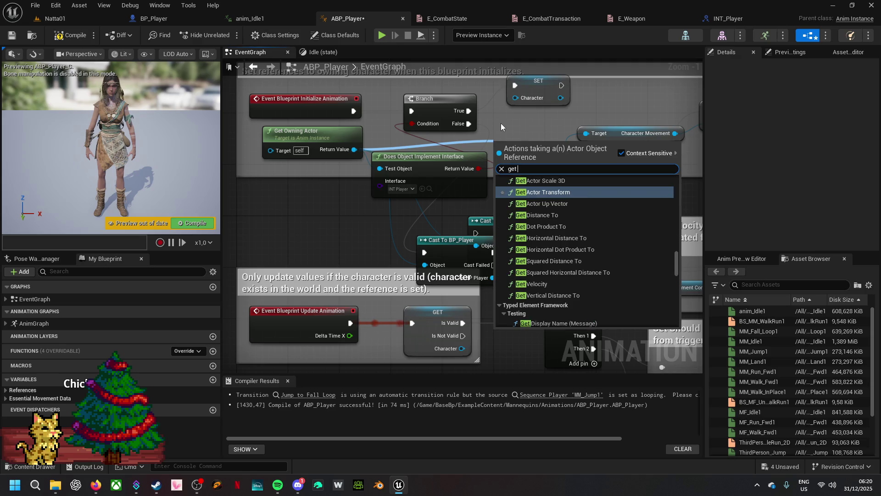
pyautogui.write('player')
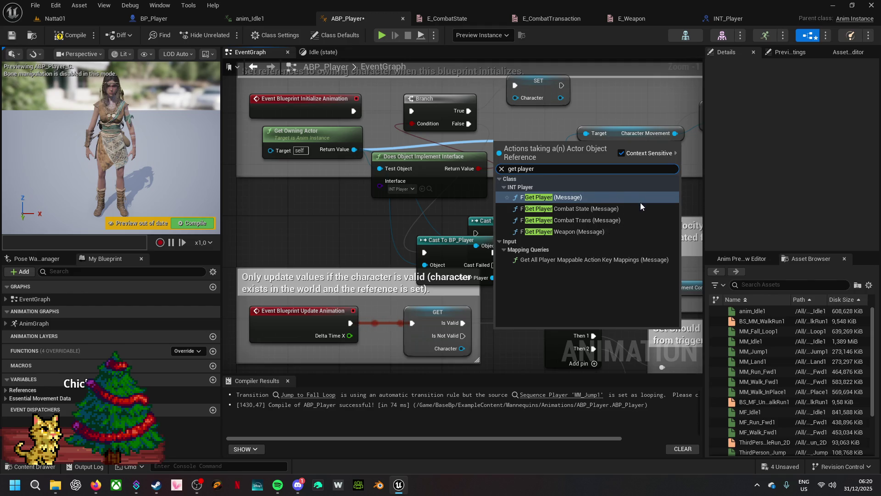
pyautogui.click(609, 197)
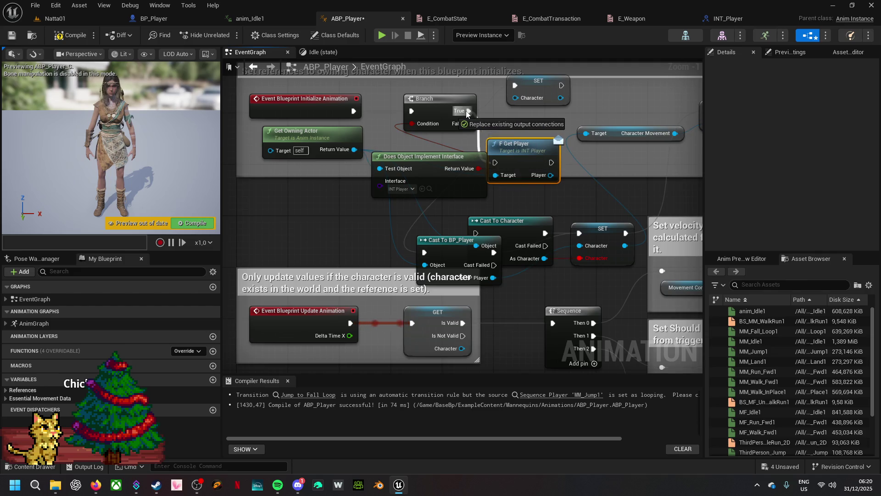
pyautogui.moveTo(551, 175)
pyautogui.mouseDown()
pyautogui.moveTo(537, 96)
pyautogui.moveTo(519, 94)
pyautogui.moveTo(558, 173)
pyautogui.mouseUp()
pyautogui.moveTo(519, 145)
pyautogui.mouseDown()
pyautogui.moveTo(492, 87)
pyautogui.moveTo(482, 156)
pyautogui.moveTo(482, 131)
pyautogui.mouseUp()
pyautogui.moveTo(525, 161)
pyautogui.mouseDown()
pyautogui.moveTo(574, 147)
pyautogui.moveTo(597, 153)
pyautogui.mouseUp()
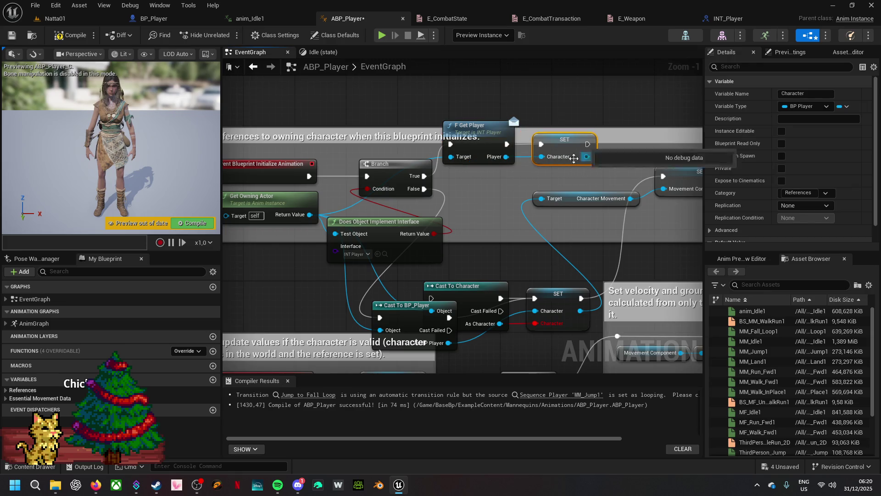
# - Rename the Character variable to PlayerCharacter
pyautogui.rightClick(476, 196)
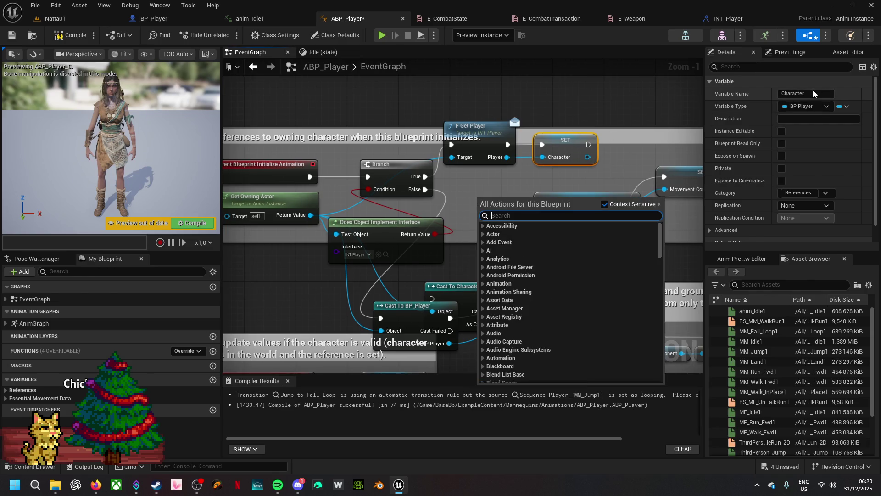
pyautogui.click(783, 94)
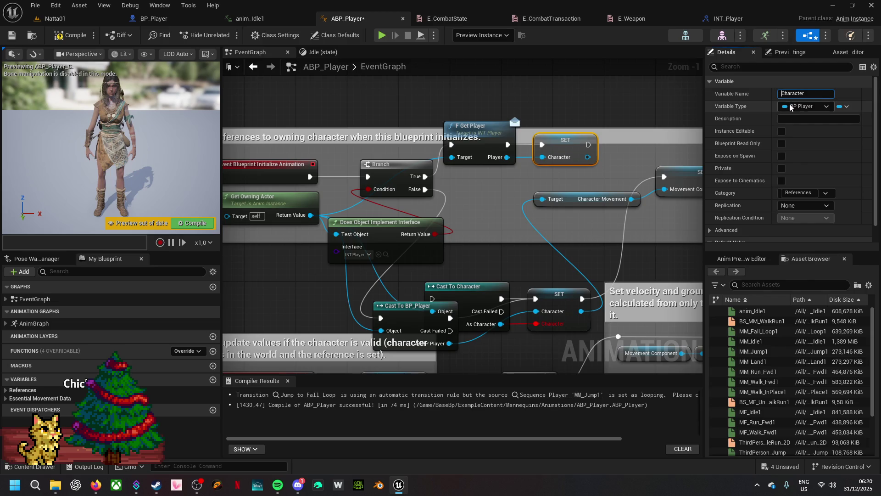
pyautogui.write('Player')
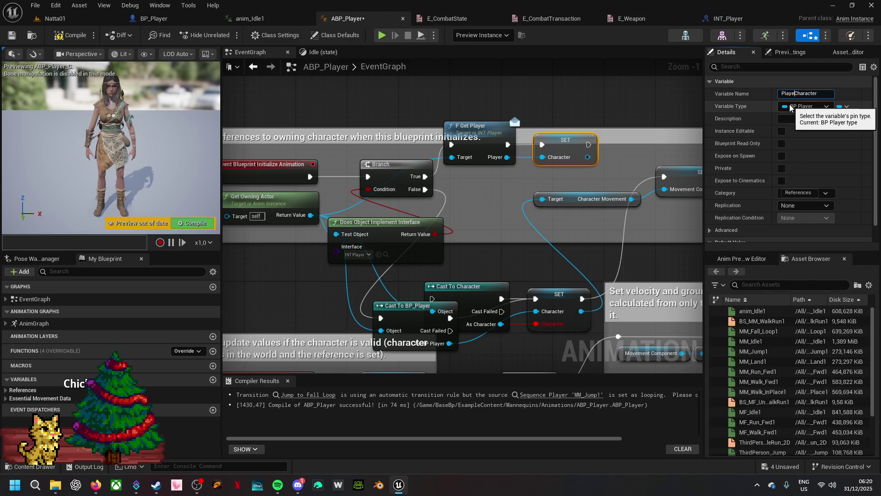
pyautogui.press('Return')
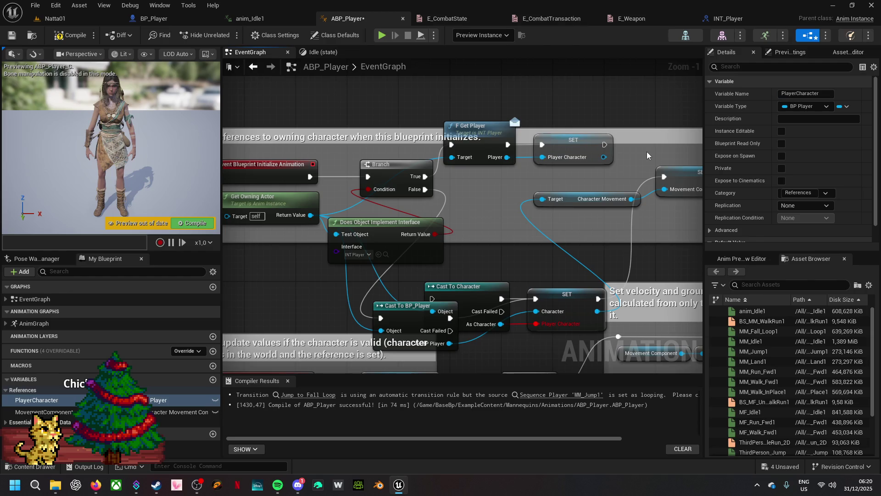
# - Add a Player Character getter node to the graph
pyautogui.rightClick(596, 181)
pyautogui.write('p')
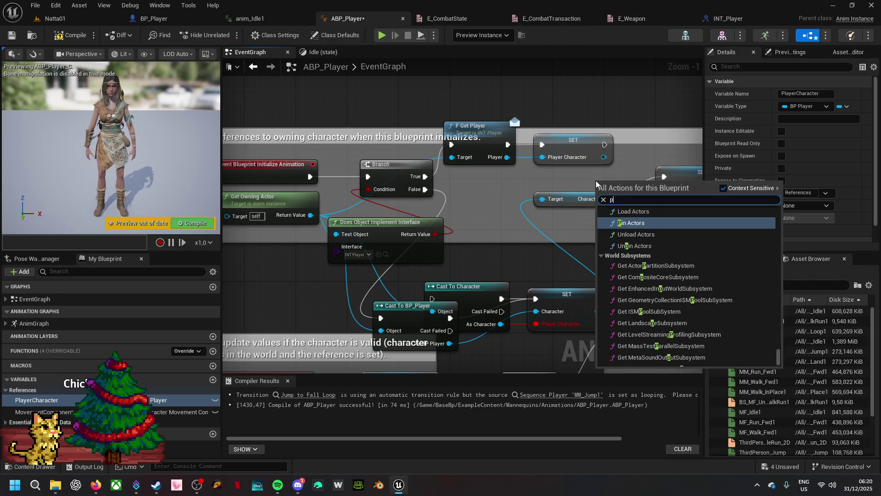
pyautogui.write('layerchara')
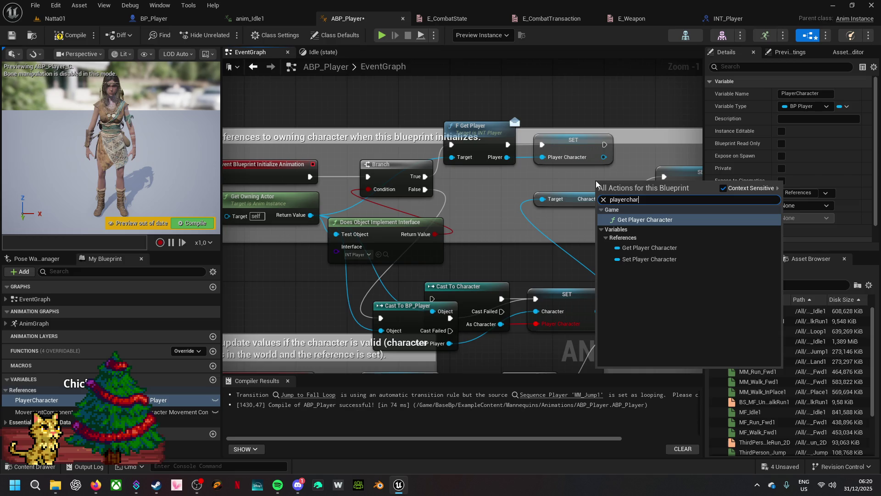
pyautogui.click(649, 247)
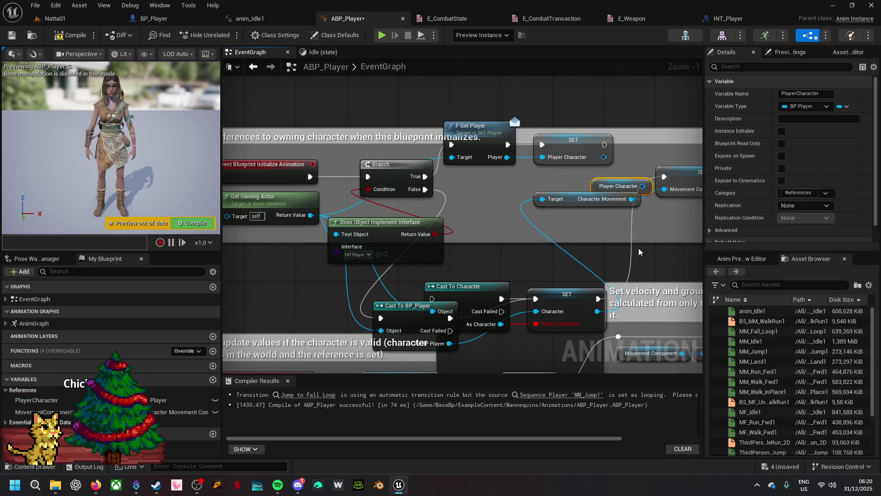
pyautogui.moveTo(641, 187); pyautogui.dragTo(609, 181)
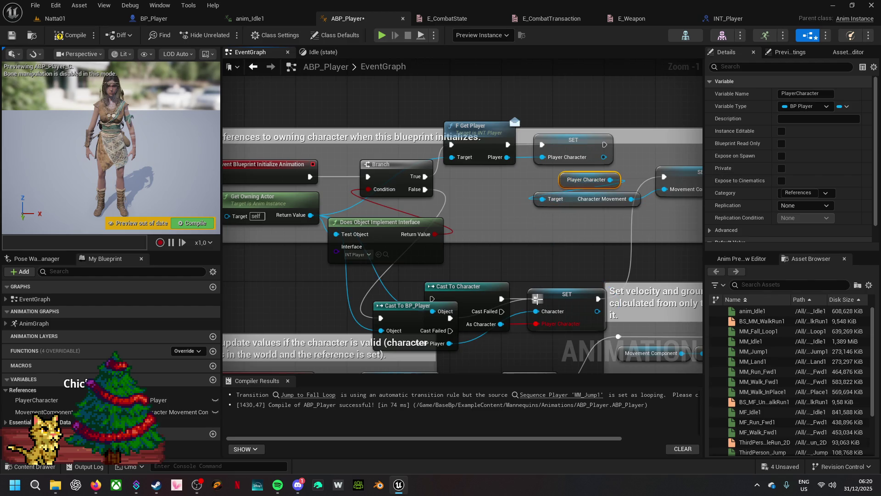
# - Reposition the SET Player Character node, rewire its execution from the top SET, and delete Cast To Character
pyautogui.moveTo(558, 296); pyautogui.dragTo(506, 220)
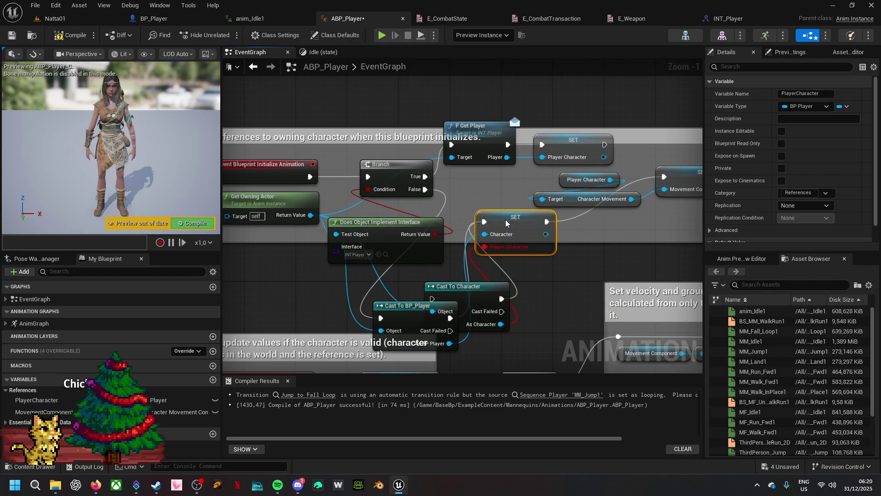
pyautogui.keyDown('alt'); pyautogui.click(547, 222); pyautogui.keyUp('alt')
pyautogui.moveTo(605, 144); pyautogui.dragTo(664, 176)
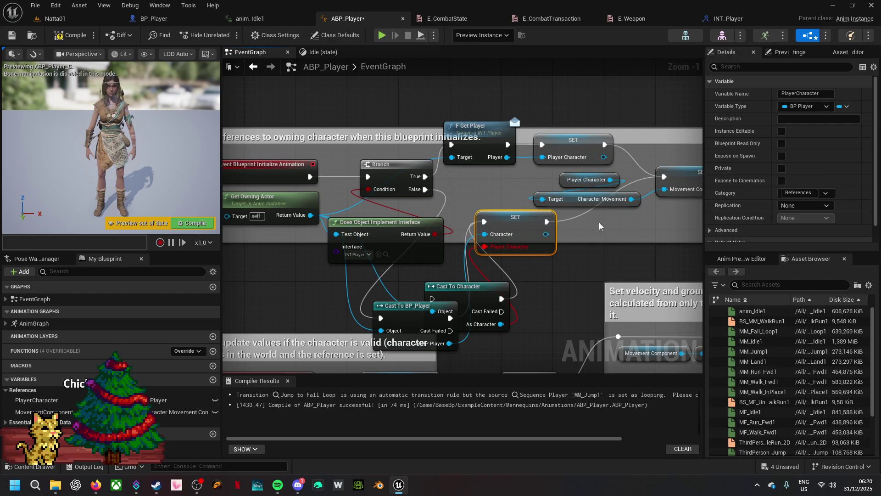
pyautogui.click(500, 296)
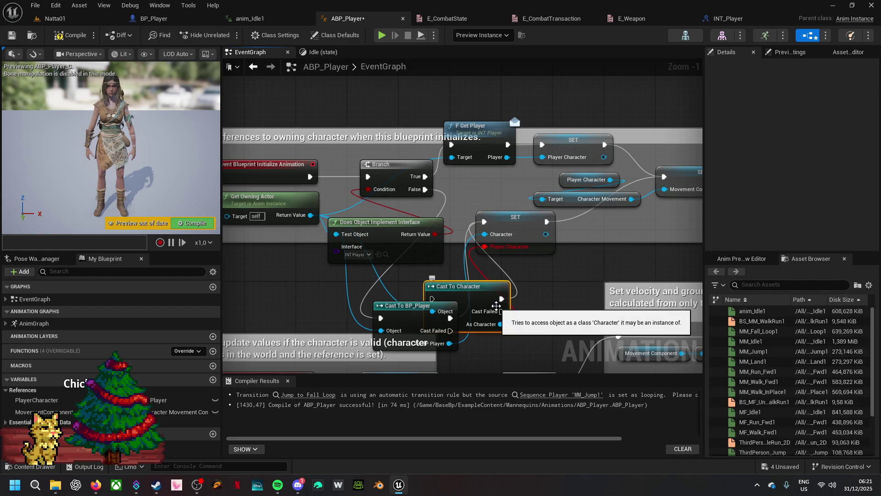
pyautogui.press('Delete')
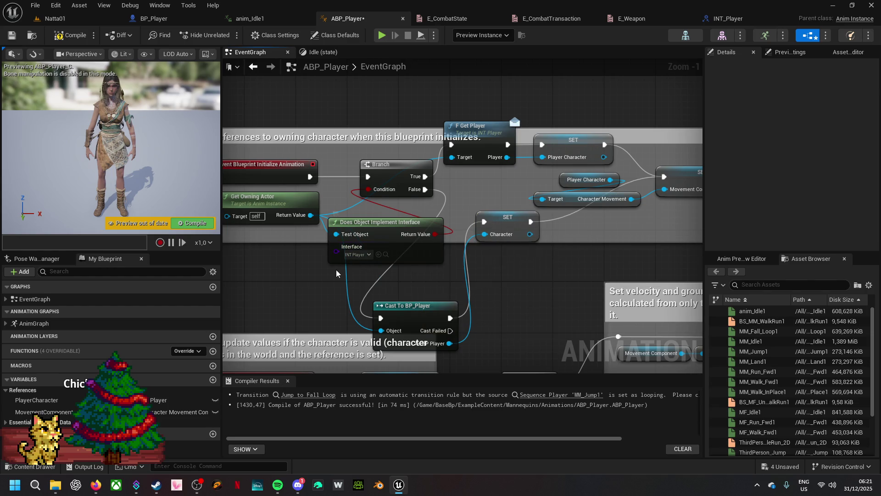
# - Enlarge the initialization comment box leftward and upward in ABP_Player's EventGraph
pyautogui.moveTo(386, 217); pyautogui.dragTo(568, 233)
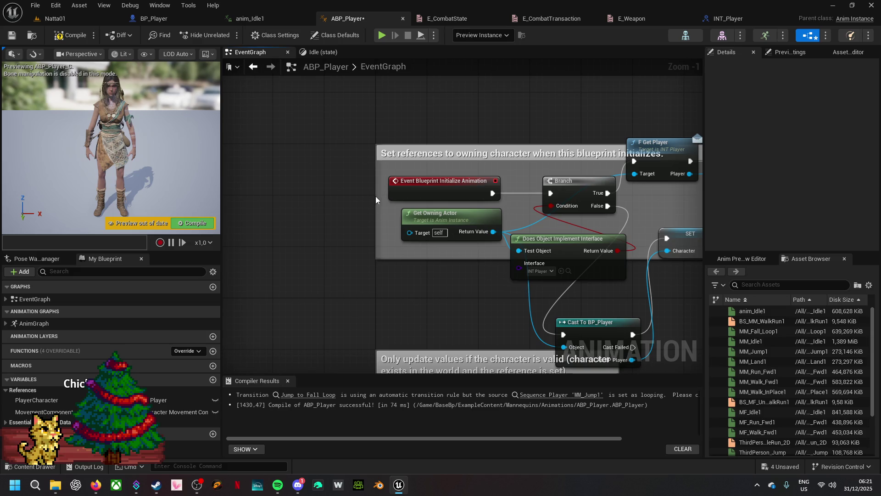
pyautogui.moveTo(377, 199); pyautogui.dragTo(235, 213)
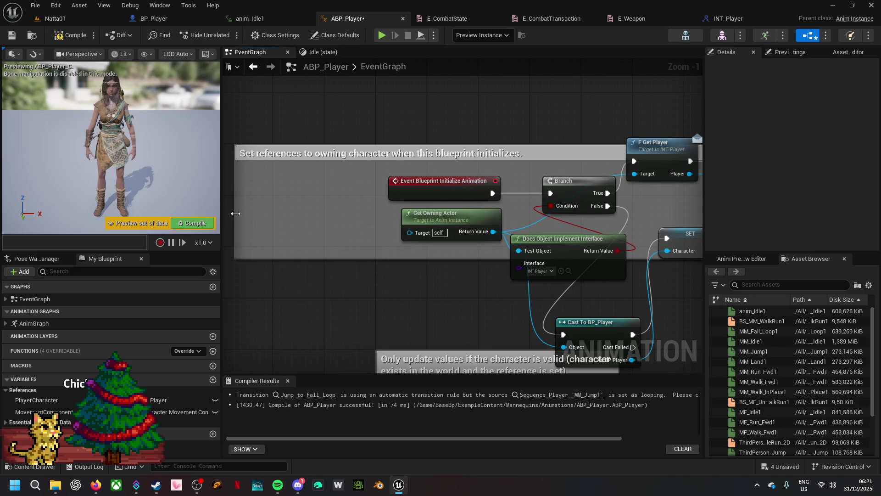
pyautogui.scroll(-5, 391, 275)
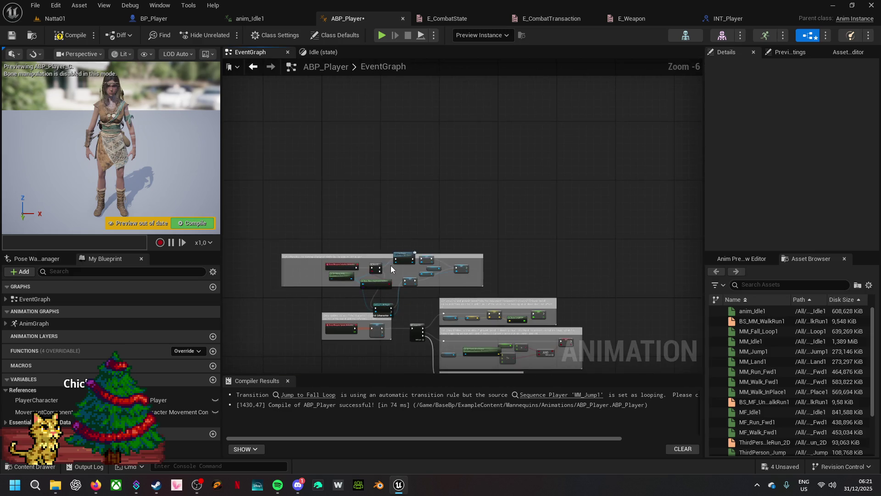
pyautogui.moveTo(384, 254); pyautogui.dragTo(390, 221)
# - Move the enclosed setup nodes up to fit inside the enlarged comment box
pyautogui.moveTo(323, 244)
pyautogui.mouseDown()
pyautogui.moveTo(479, 277)
pyautogui.moveTo(470, 282)
pyautogui.mouseUp()
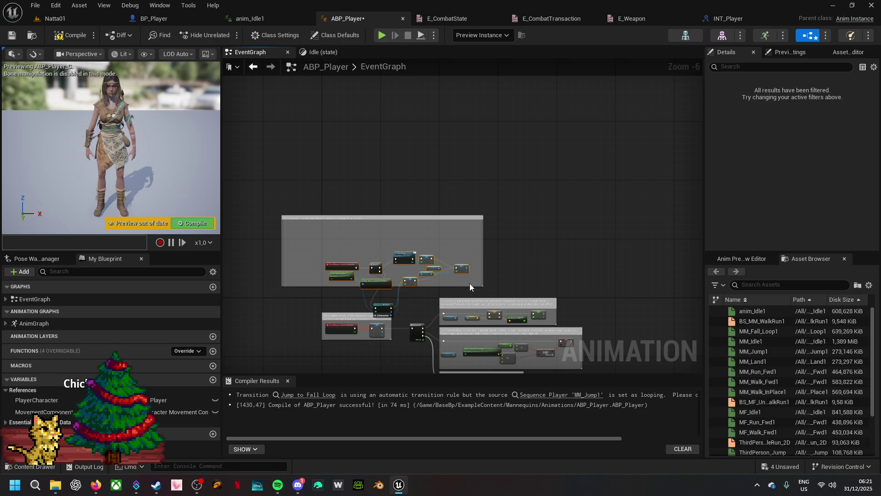
pyautogui.moveTo(372, 287)
pyautogui.mouseDown()
pyautogui.moveTo(370, 260)
pyautogui.moveTo(346, 256)
pyautogui.moveTo(412, 305)
pyautogui.moveTo(455, 310)
pyautogui.mouseUp()
pyautogui.scroll(7, 395, 268)
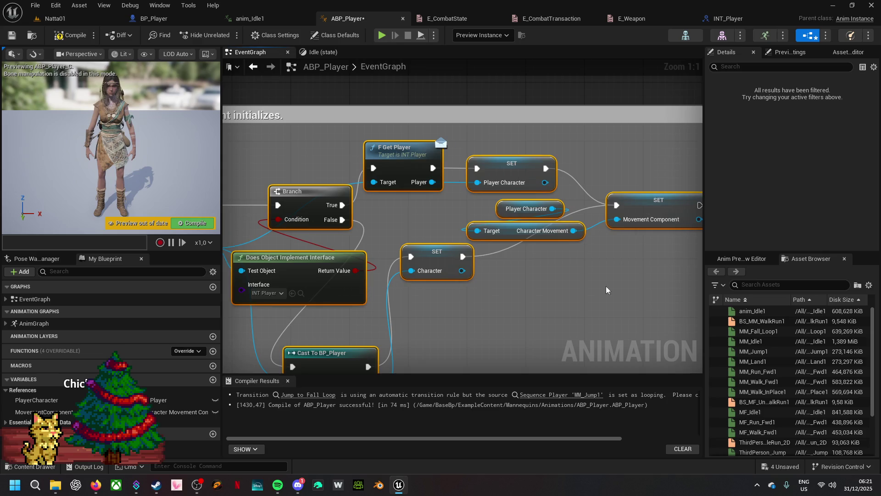
# - Move the four initialization nodes left and up inside the comment
pyautogui.click(294, 321)
pyautogui.moveTo(257, 212); pyautogui.dragTo(352, 213)
pyautogui.moveTo(367, 164)
pyautogui.mouseDown()
pyautogui.moveTo(472, 222)
pyautogui.moveTo(550, 248)
pyautogui.moveTo(558, 242)
pyautogui.mouseUp()
pyautogui.moveTo(553, 198)
pyautogui.mouseDown()
pyautogui.moveTo(434, 189)
pyautogui.moveTo(422, 186)
pyautogui.moveTo(417, 163)
pyautogui.mouseUp()
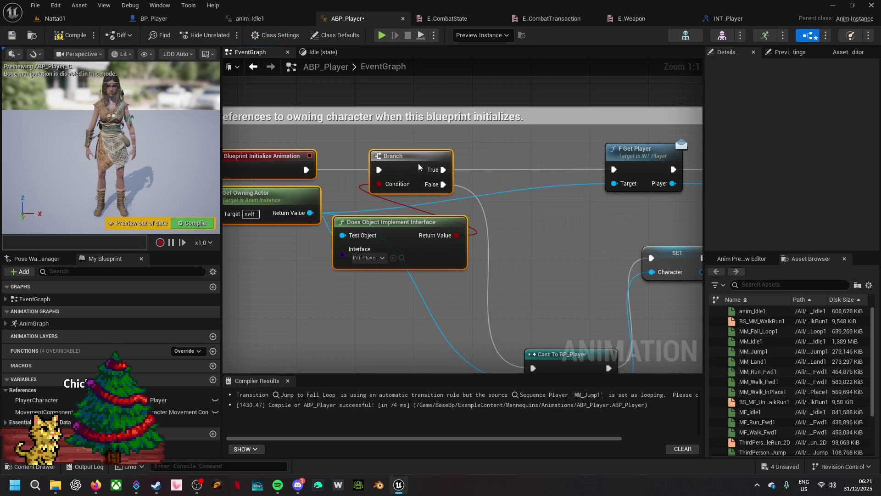
# - Reposition SET Character to the right and the Cast To BP_Player node upward
pyautogui.moveTo(599, 270)
pyautogui.mouseDown()
pyautogui.moveTo(501, 227)
pyautogui.moveTo(404, 228)
pyautogui.mouseUp()
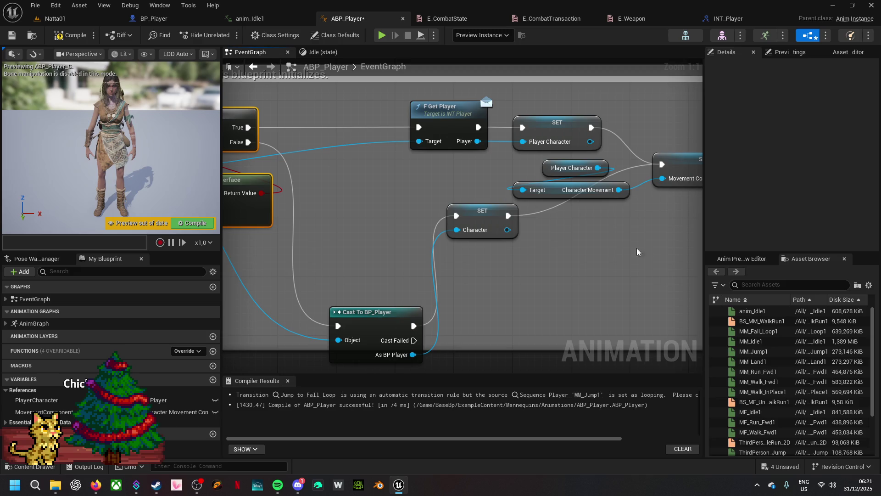
pyautogui.moveTo(507, 205)
pyautogui.mouseDown()
pyautogui.moveTo(547, 230)
pyautogui.moveTo(602, 233)
pyautogui.mouseUp()
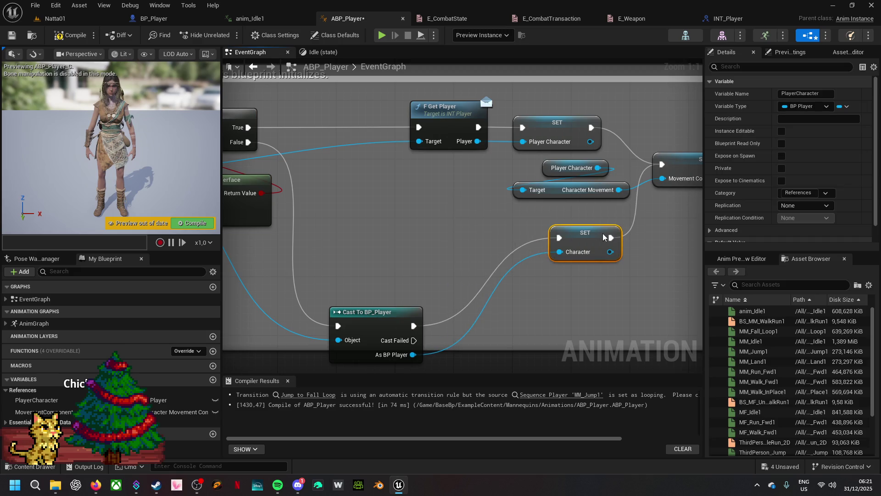
pyautogui.moveTo(347, 262); pyautogui.dragTo(467, 252)
pyautogui.moveTo(498, 285)
pyautogui.mouseDown()
pyautogui.moveTo(497, 180)
pyautogui.moveTo(500, 202)
pyautogui.mouseUp()
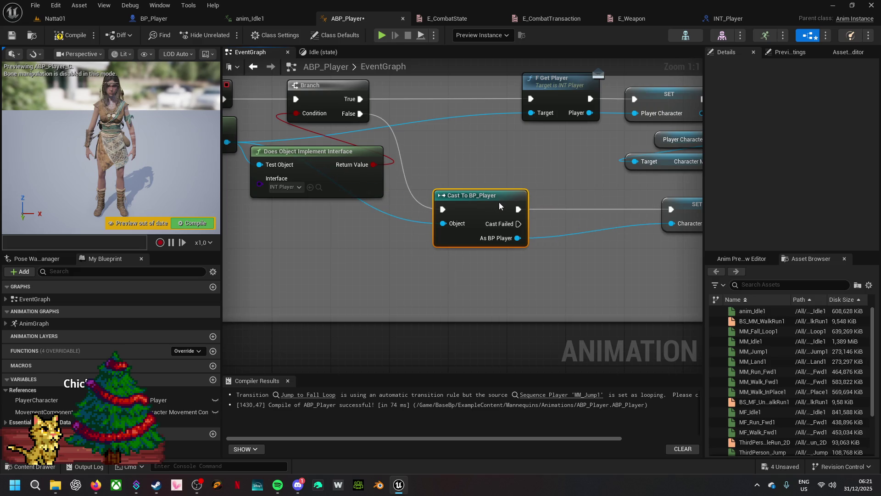
pyautogui.moveTo(295, 243); pyautogui.dragTo(415, 259)
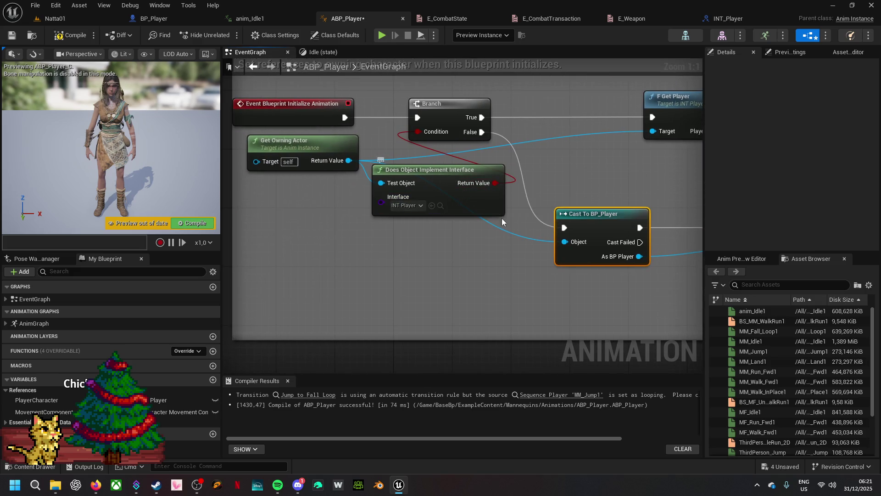
# - Add a reroute point on the blue wire below the Does Object Implement Interface node
pyautogui.doubleClick(510, 234)
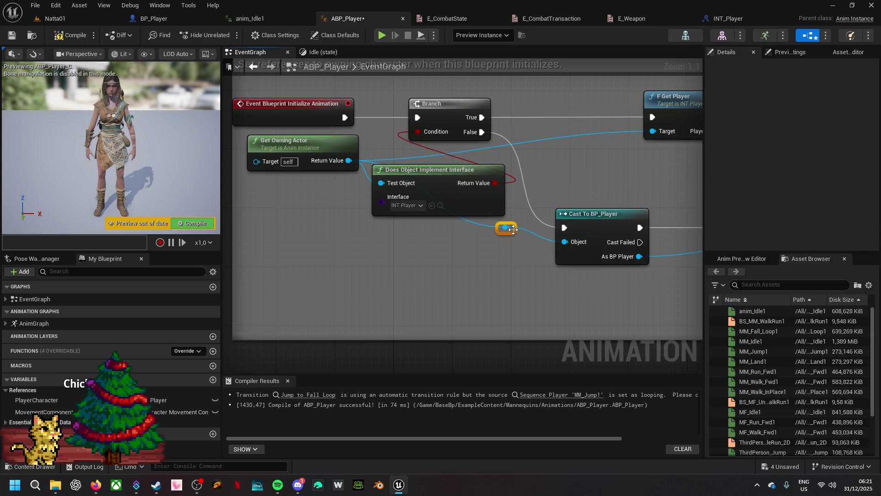
pyautogui.moveTo(513, 232)
pyautogui.mouseDown()
pyautogui.moveTo(437, 252)
pyautogui.moveTo(379, 243)
pyautogui.mouseUp()
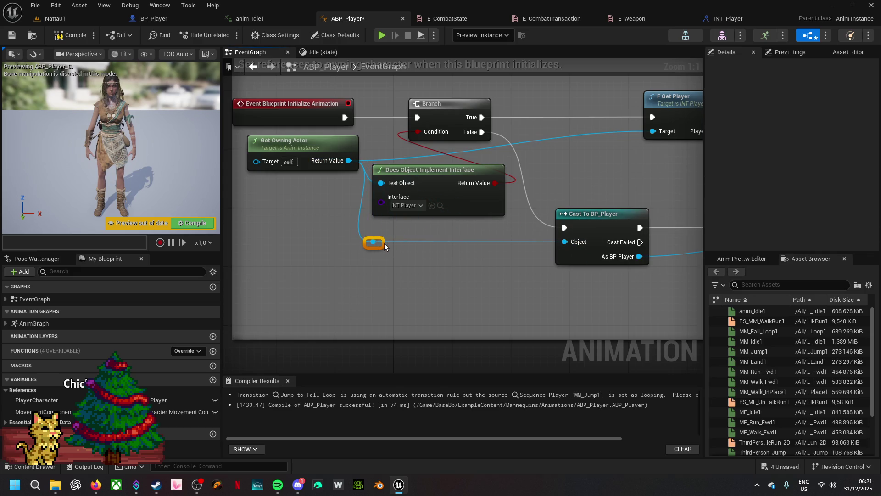
pyautogui.moveTo(428, 170); pyautogui.dragTo(451, 170)
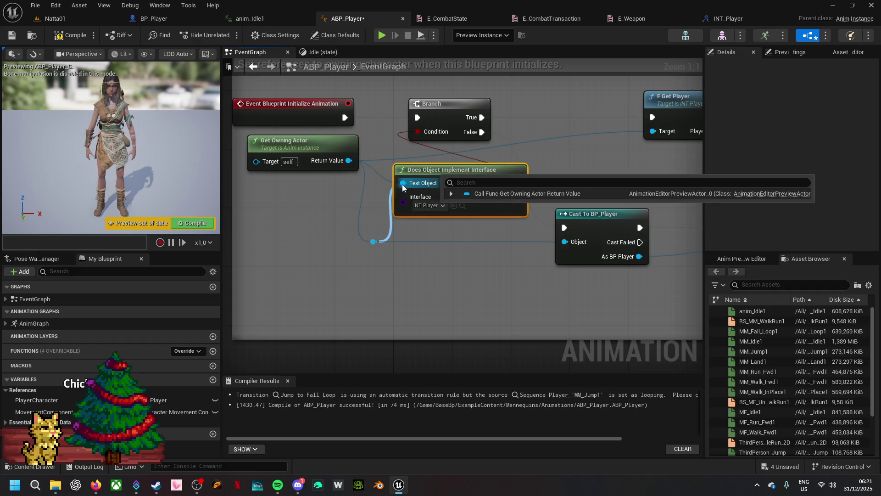
# - Review the rewired graph and compile ABP_Player, revealing the SET Character error
pyautogui.moveTo(570, 145)
pyautogui.mouseDown()
pyautogui.moveTo(399, 154)
pyautogui.moveTo(605, 188)
pyautogui.mouseUp()
pyautogui.moveTo(430, 172); pyautogui.dragTo(216, 168)
pyautogui.moveTo(621, 321); pyautogui.dragTo(474, 319)
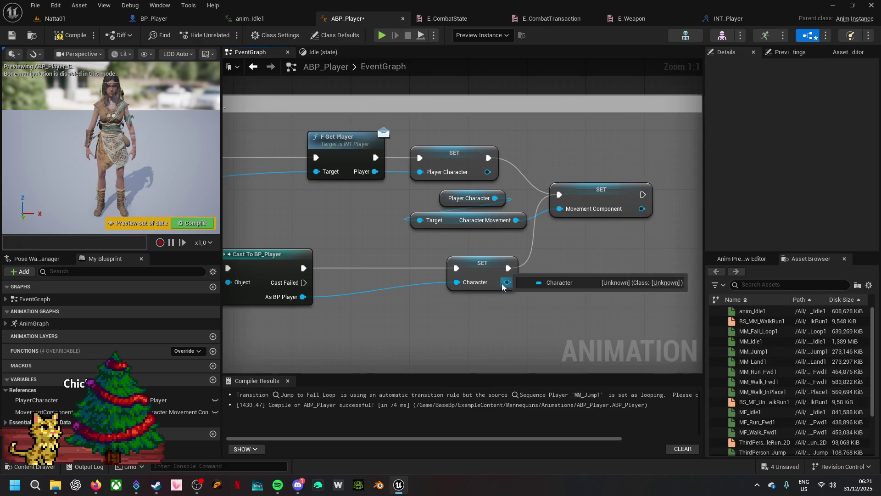
pyautogui.click(69, 37)
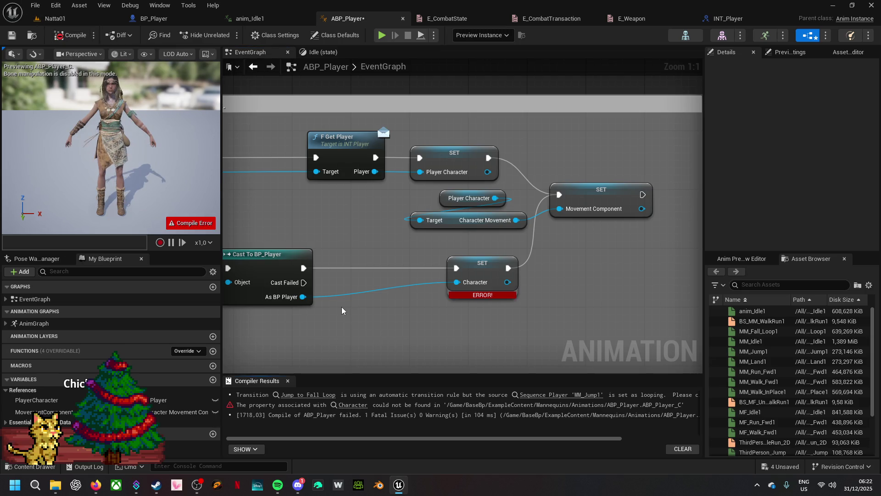
pyautogui.moveTo(344, 309); pyautogui.dragTo(449, 292)
# - Refresh the erroring SET node and connect As BP Player to its Player Character input
pyautogui.click(588, 255)
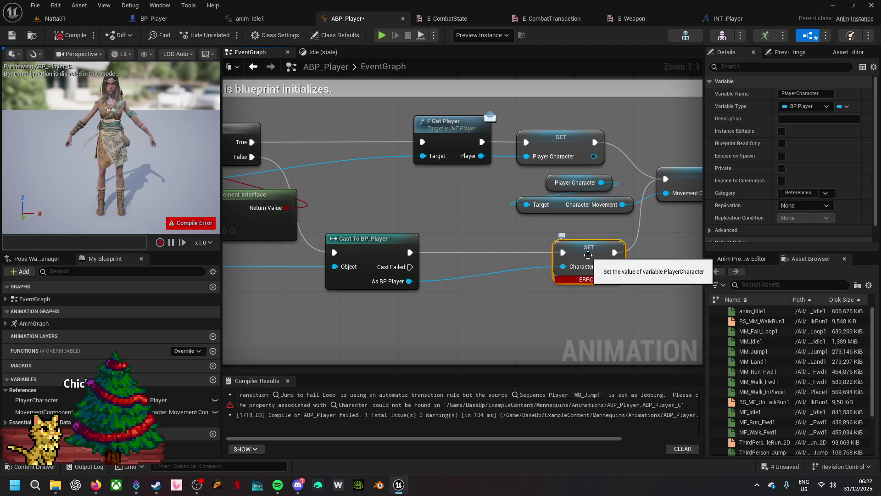
pyautogui.click(574, 148)
pyautogui.click(580, 255)
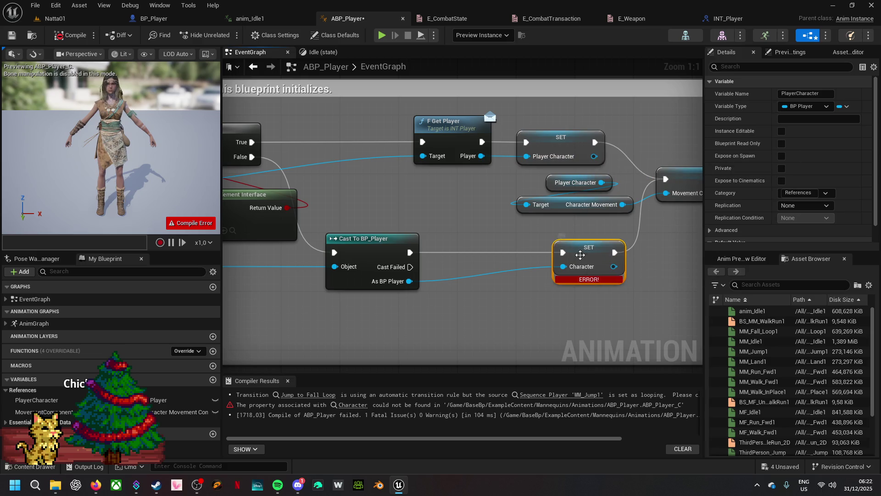
pyautogui.rightClick(581, 255)
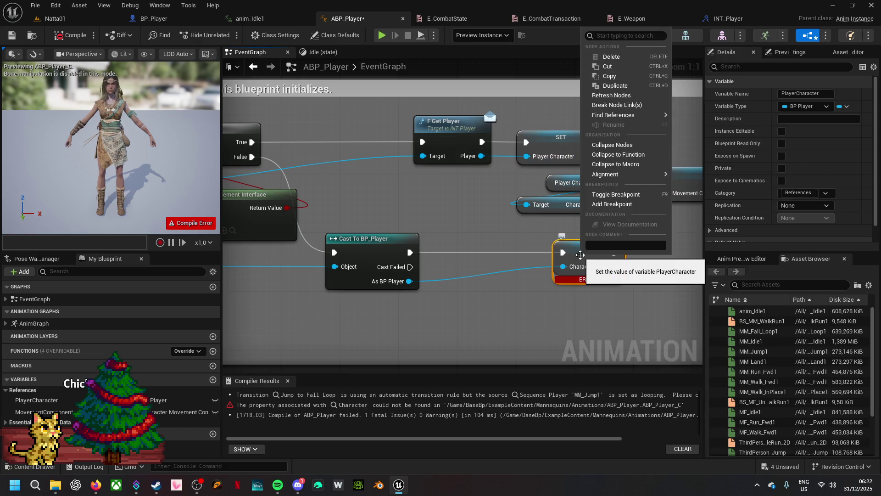
pyautogui.click(622, 95)
pyautogui.moveTo(409, 280); pyautogui.dragTo(575, 266)
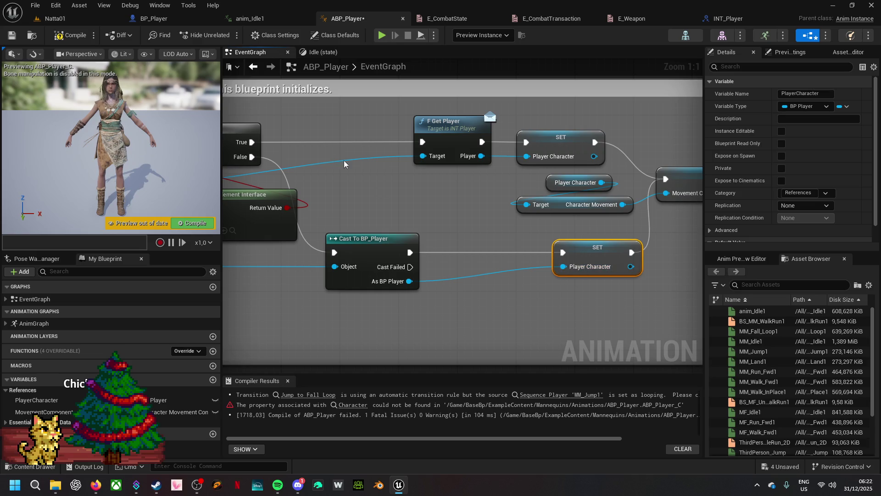
# - Recompile ABP_Player and save all unsaved assets
pyautogui.click(67, 35)
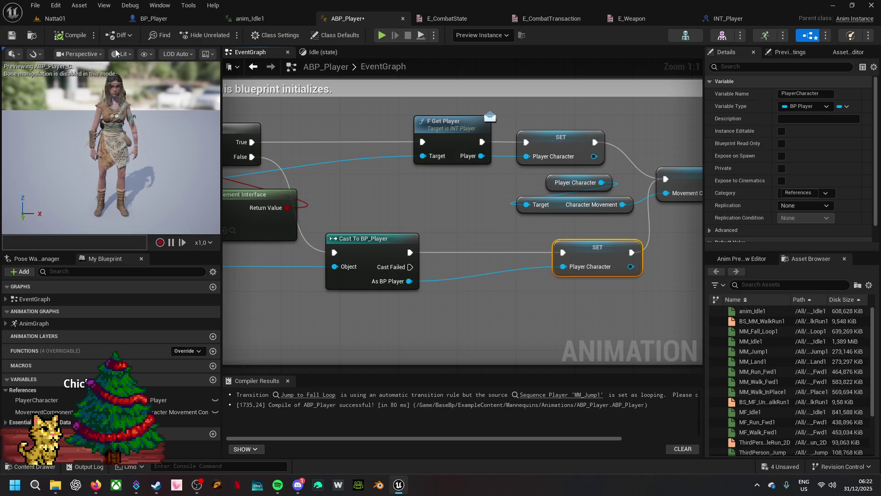
pyautogui.click(792, 466)
pyautogui.click(514, 346)
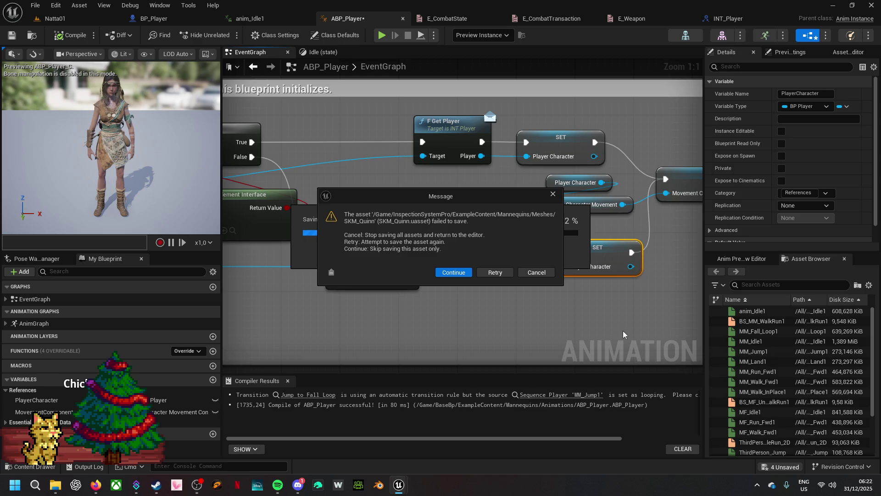
# - Skip the failed saves of SKM_Quinn and SK_Mannequin_Arms and acknowledge the summary
pyautogui.click(467, 276)
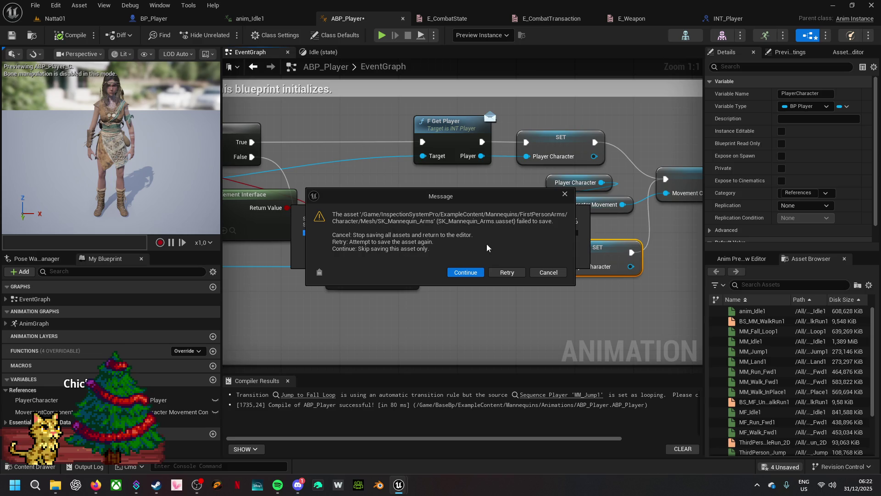
pyautogui.click(470, 274)
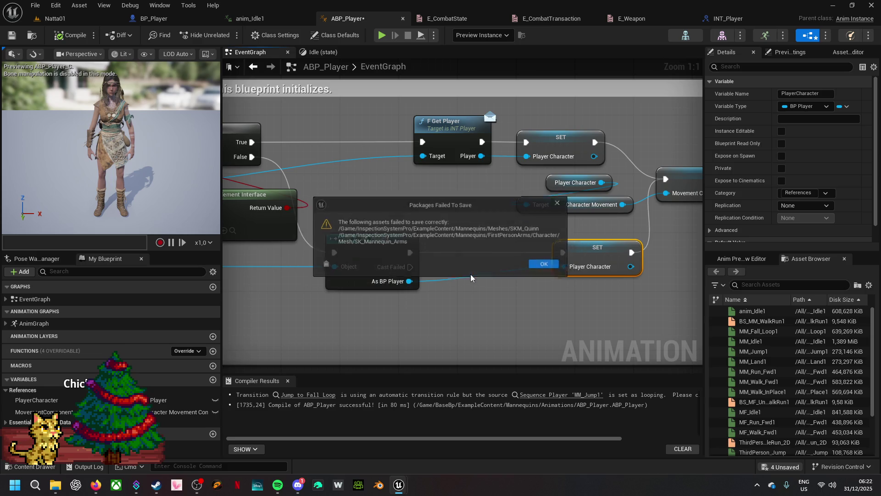
pyautogui.click(544, 270)
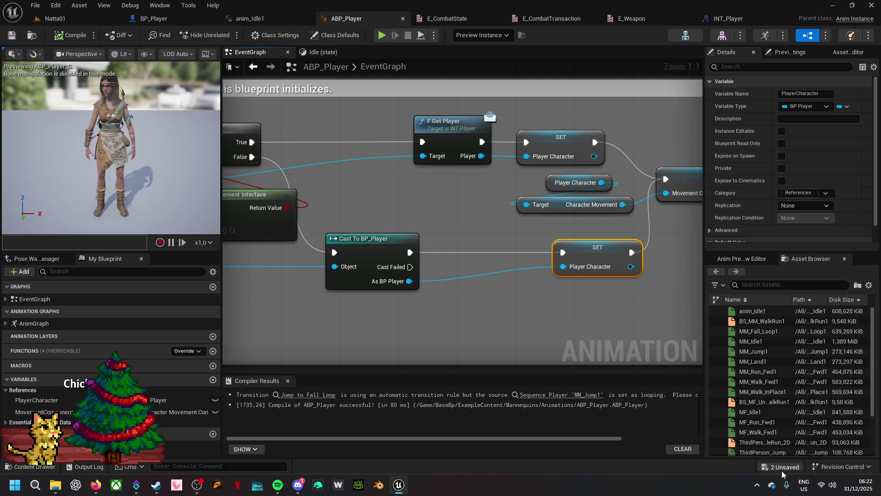
# - Retry saving the two remaining assets, cancel the SKM_Quinn save, and close the editor
pyautogui.click(781, 467)
pyautogui.click(521, 345)
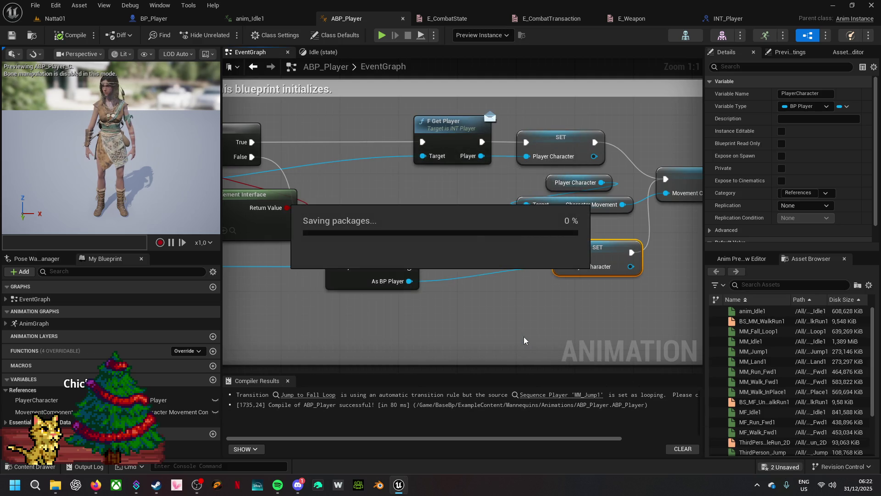
pyautogui.click(532, 272)
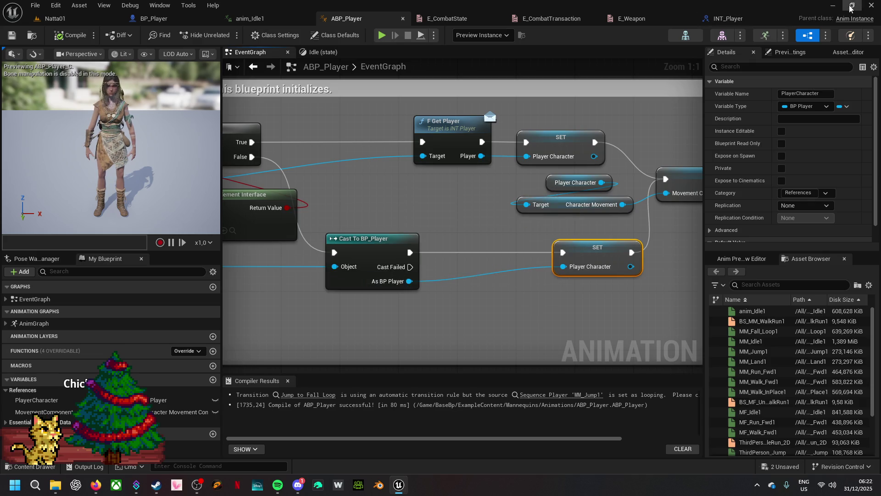
pyautogui.click(872, 7)
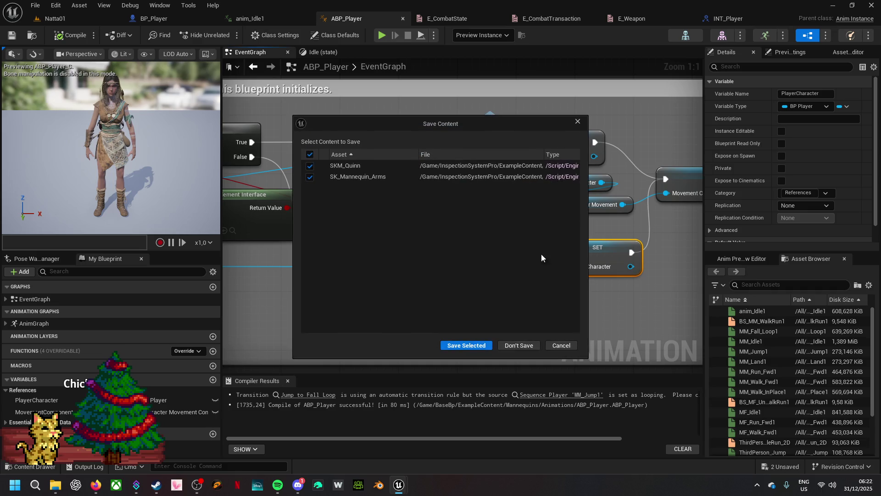
pyautogui.click(502, 348)
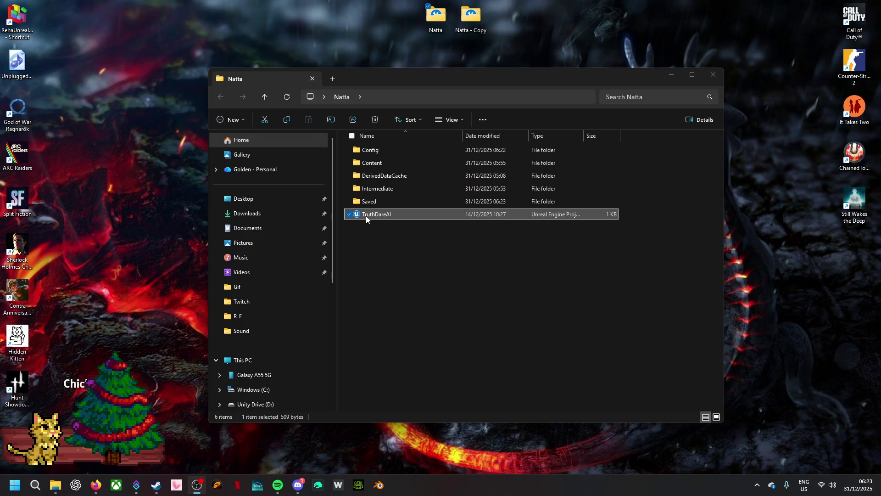
# - Relaunch TruthDareAI from the Natta folder and return to the Test01 level editor
pyautogui.doubleClick(366, 215)
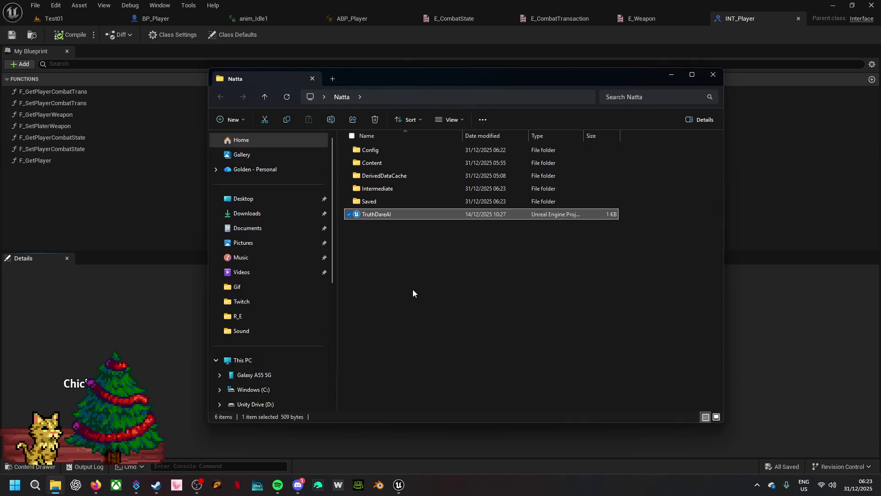
pyautogui.click(672, 75)
pyautogui.click(71, 20)
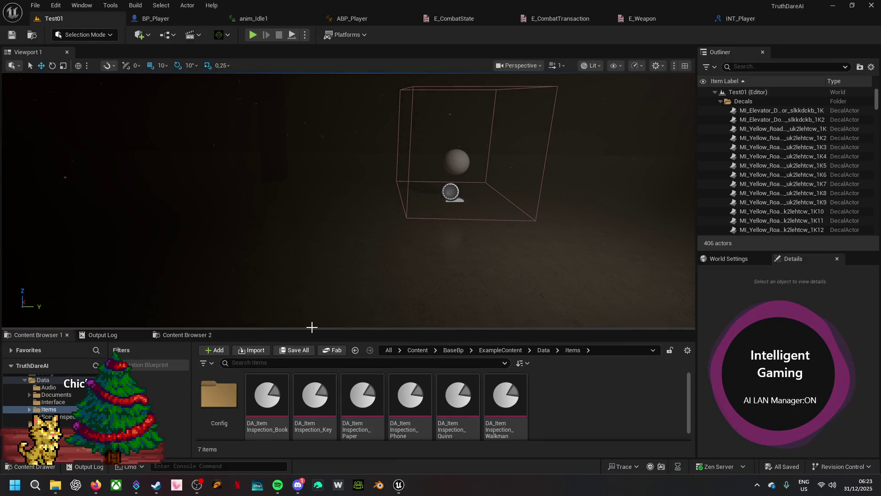
# - Color the BaseBp folder teal with a custom folder color
pyautogui.moveTo(317, 329)
pyautogui.mouseDown()
pyautogui.moveTo(332, 221)
pyautogui.moveTo(332, 263)
pyautogui.mouseUp()
pyautogui.click(453, 287)
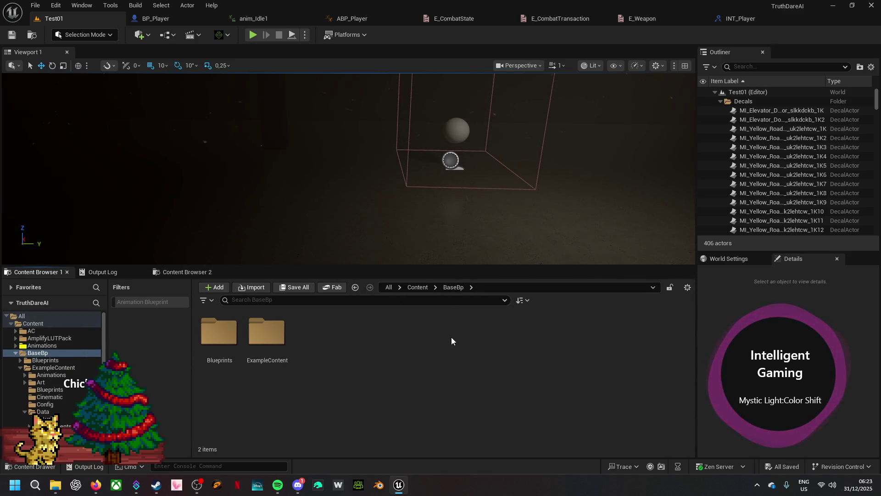
pyautogui.click(417, 288)
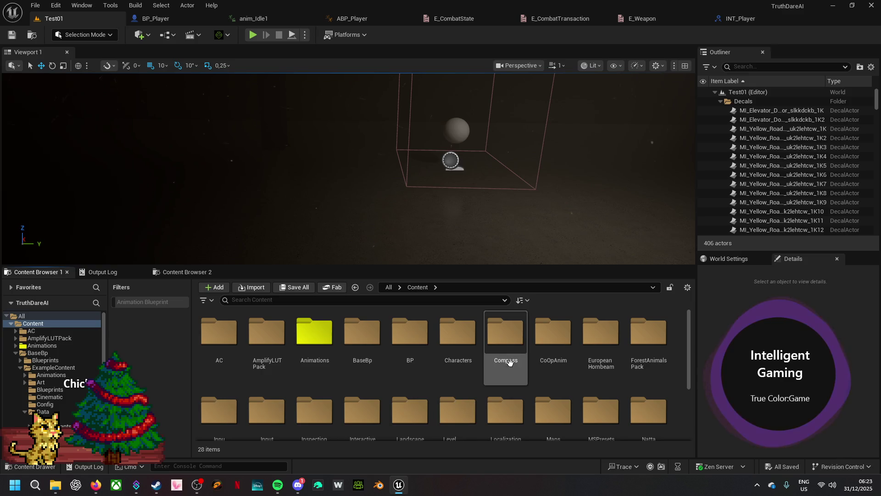
pyautogui.scroll(-3, 521, 355)
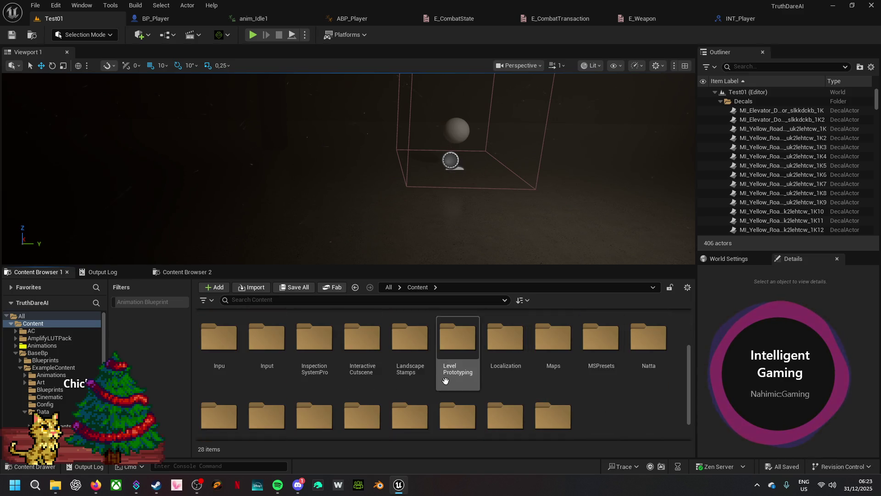
pyautogui.scroll(2, 440, 362)
pyautogui.rightClick(365, 342)
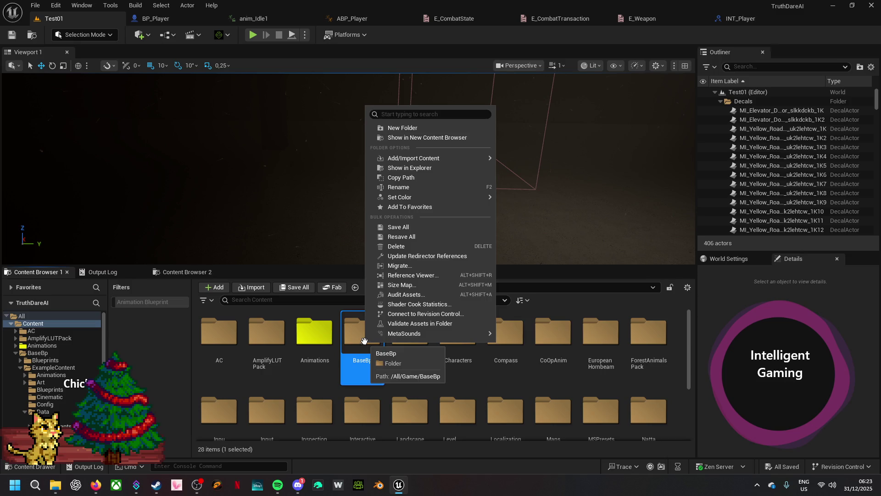
pyautogui.moveTo(459, 196)
pyautogui.click(519, 202)
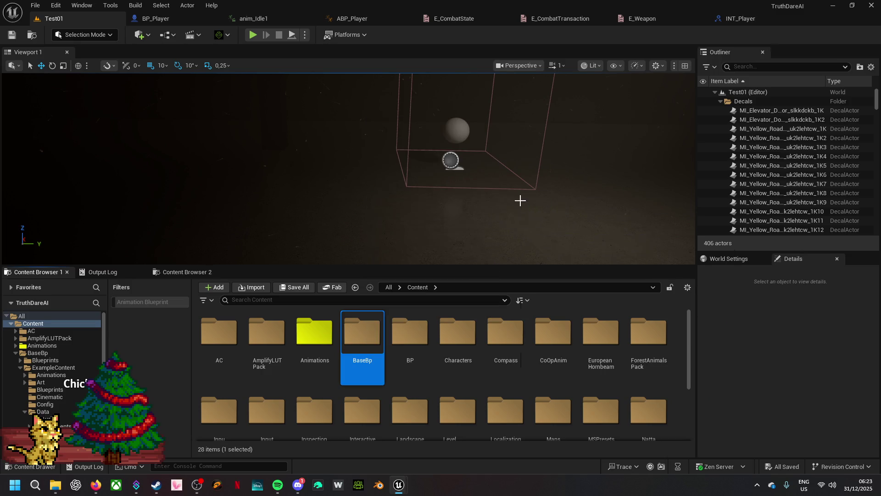
pyautogui.moveTo(533, 263)
pyautogui.mouseDown()
pyautogui.moveTo(556, 244)
pyautogui.moveTo(548, 232)
pyautogui.mouseUp()
pyautogui.moveTo(582, 285); pyautogui.dragTo(533, 252)
pyautogui.click(666, 409)
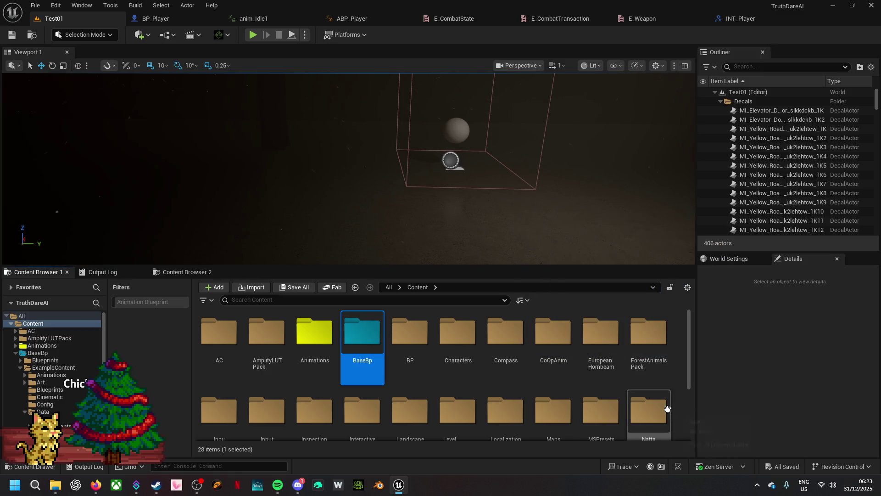
# - Color the Maps folder green, then open Maps and load the Natta01 level
pyautogui.scroll(-2, 505, 388)
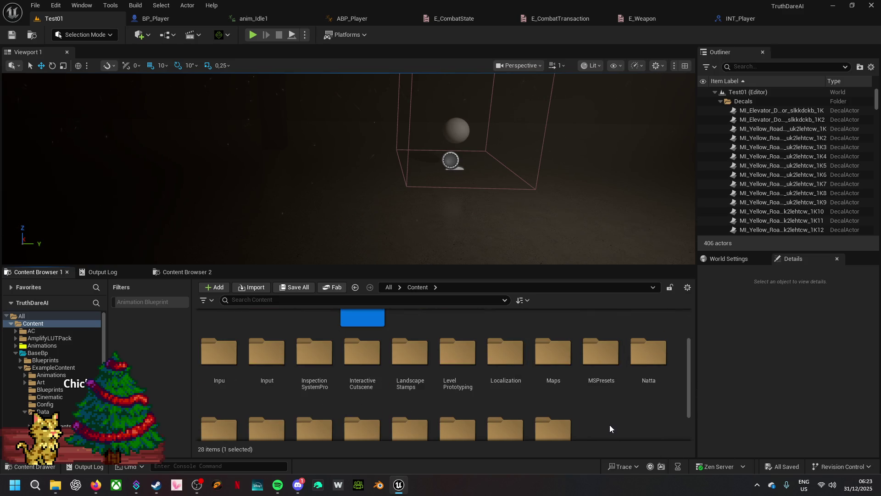
pyautogui.rightClick(561, 367)
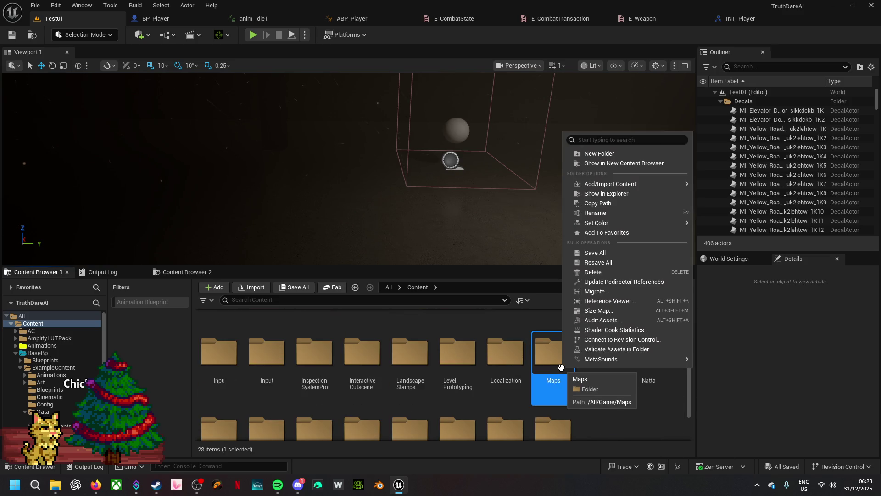
pyautogui.moveTo(606, 225)
pyautogui.click(706, 227)
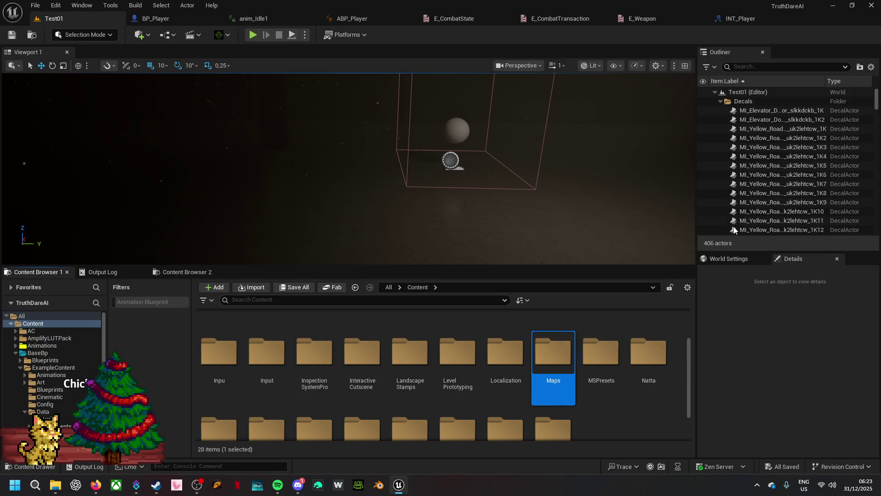
pyautogui.moveTo(569, 304)
pyautogui.mouseDown()
pyautogui.moveTo(544, 306)
pyautogui.moveTo(547, 314)
pyautogui.mouseUp()
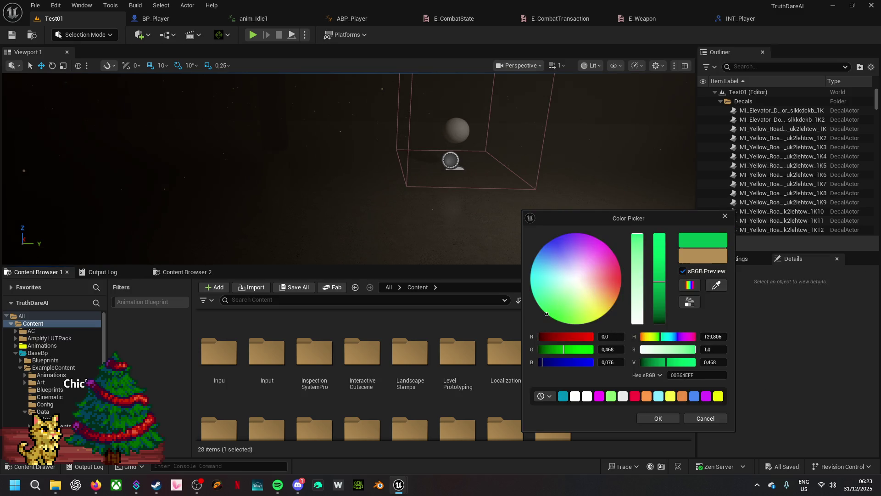
pyautogui.click(661, 417)
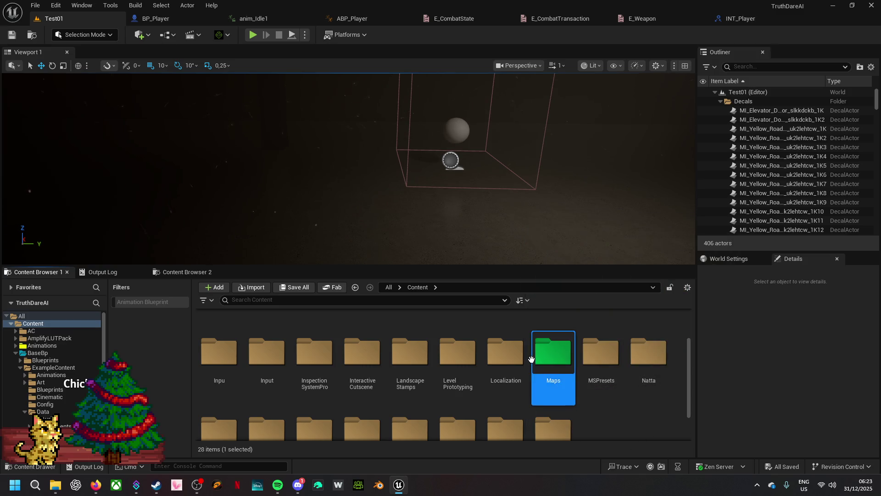
pyautogui.doubleClick(547, 353)
pyautogui.doubleClick(218, 337)
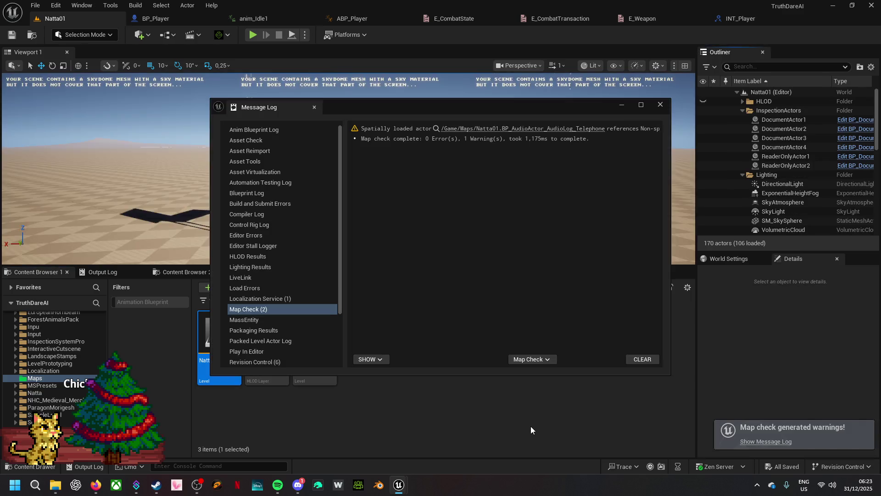
# - Close the map check Message Log and bring up the Edit menu
pyautogui.click(662, 107)
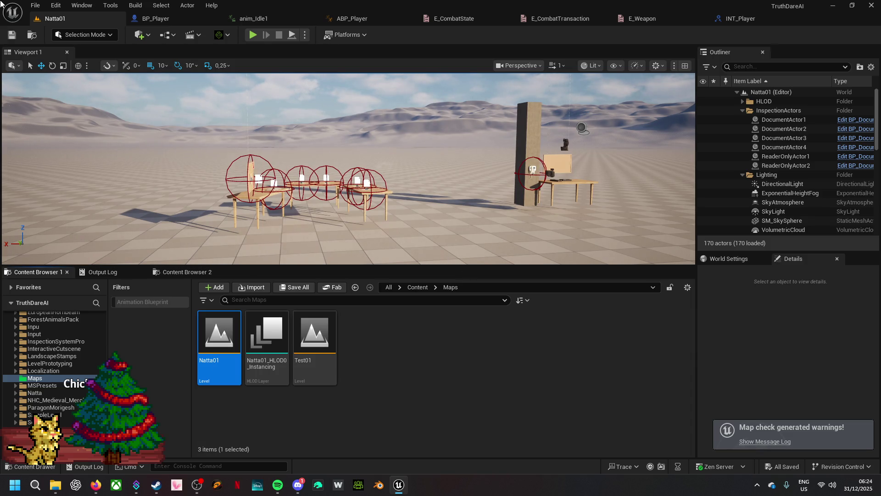
pyautogui.click(57, 6)
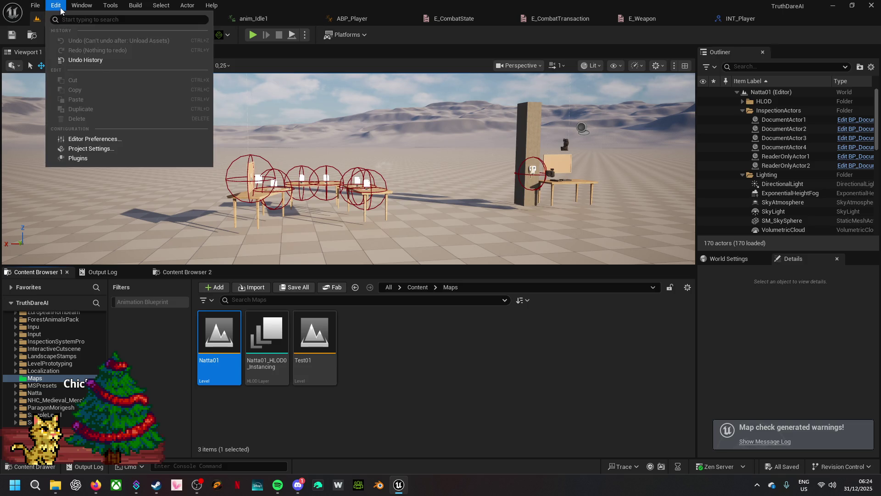
# - In Maps & Modes, set both Editor Startup Map and Game Default Map to Natta01
pyautogui.click(96, 150)
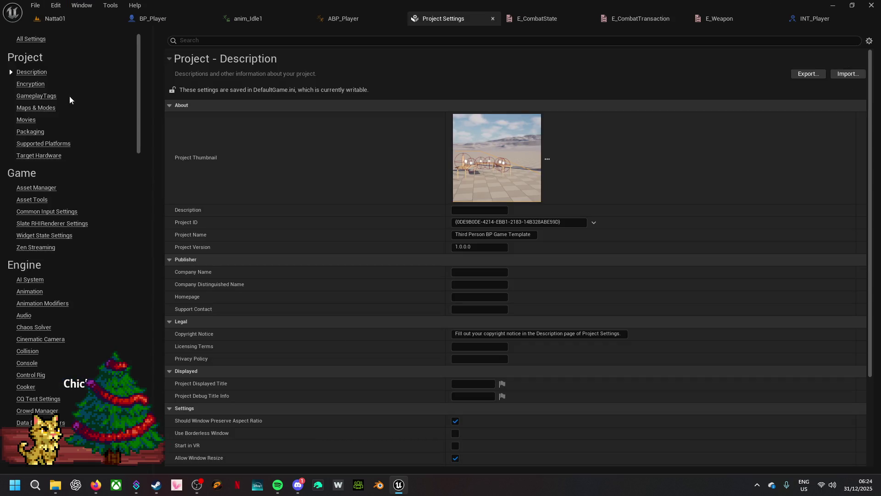
pyautogui.click(48, 110)
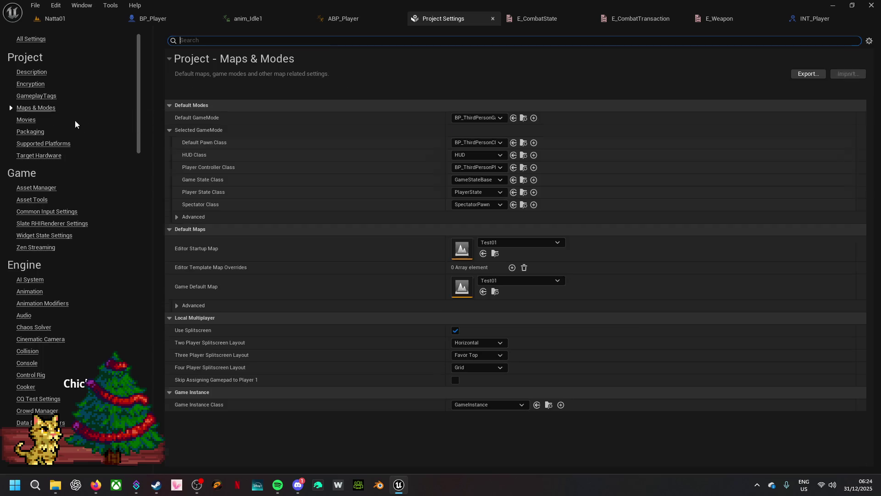
pyautogui.click(541, 242)
pyautogui.write('na')
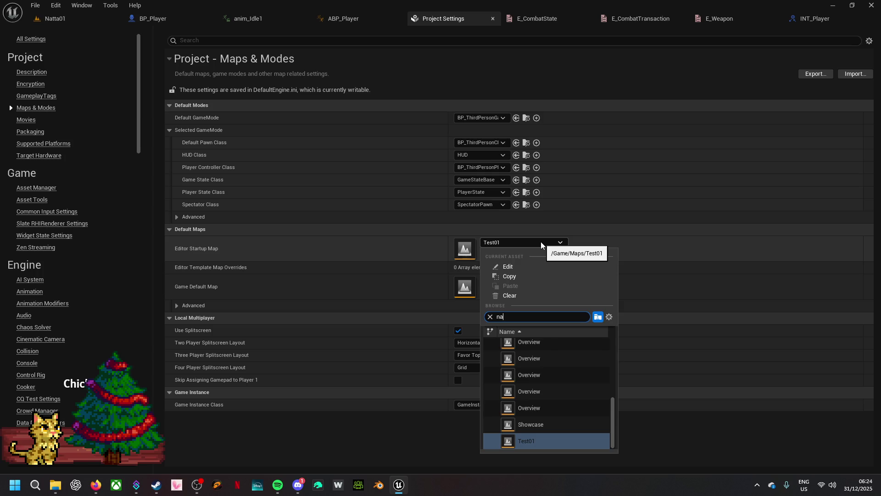
pyautogui.write('tt')
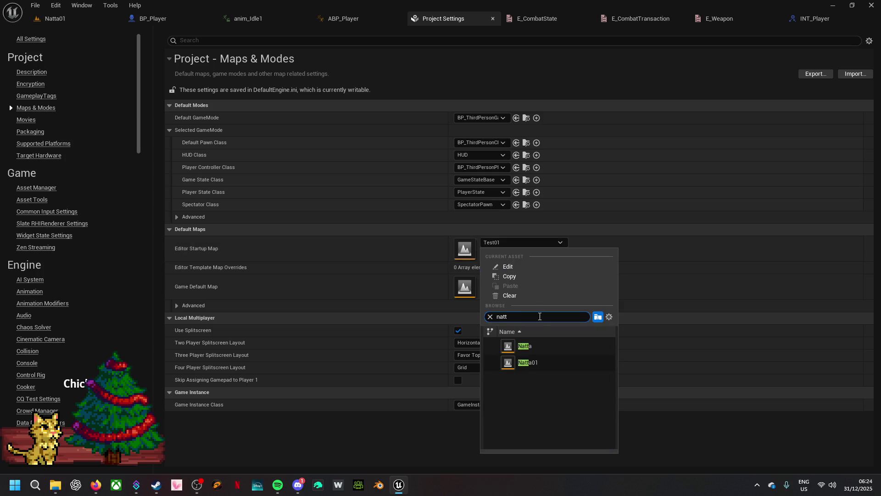
pyautogui.click(536, 365)
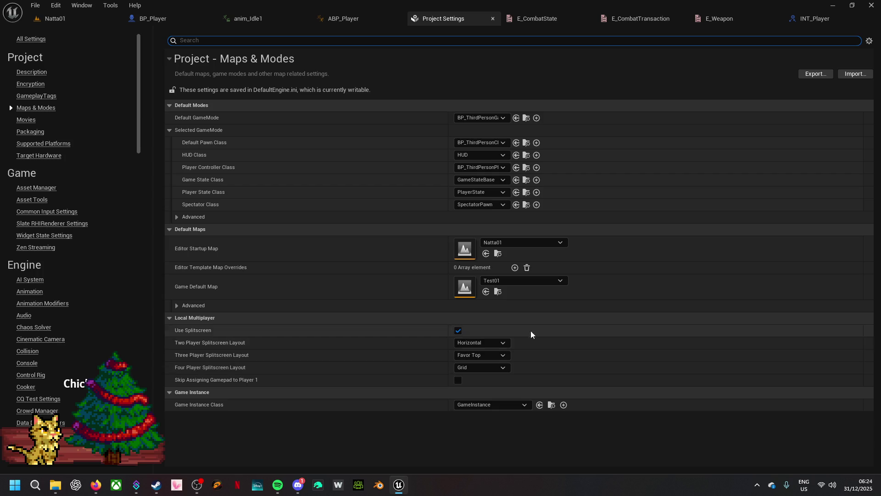
pyautogui.click(517, 281)
pyautogui.write('n')
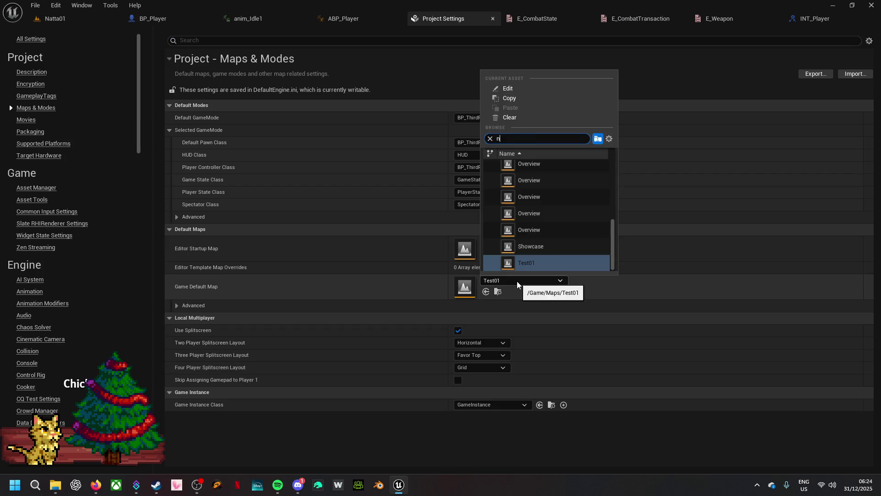
pyautogui.write('att')
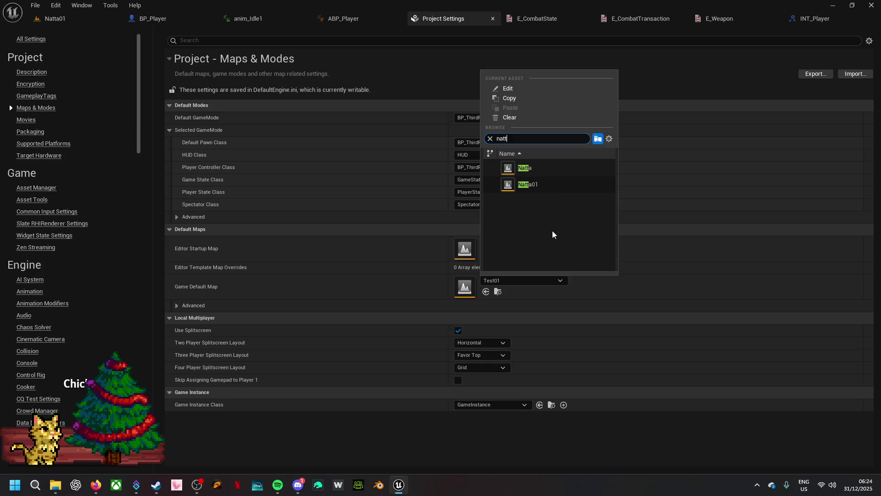
pyautogui.click(558, 186)
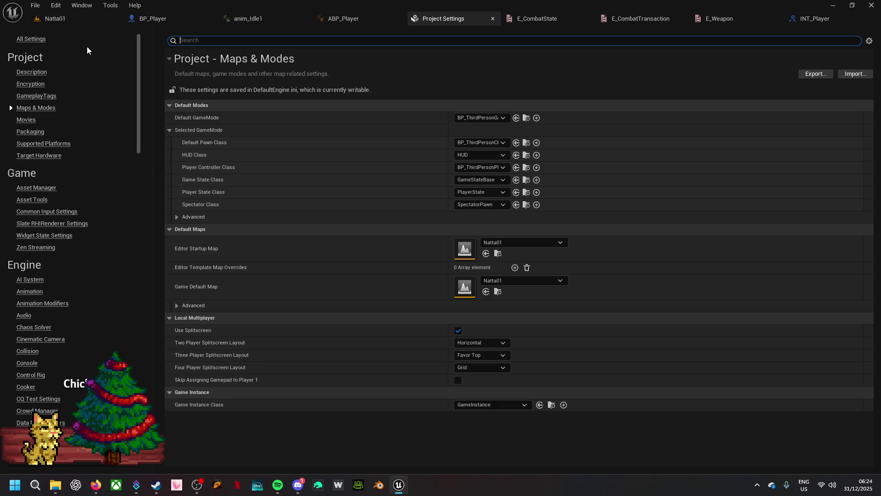
pyautogui.click(492, 17)
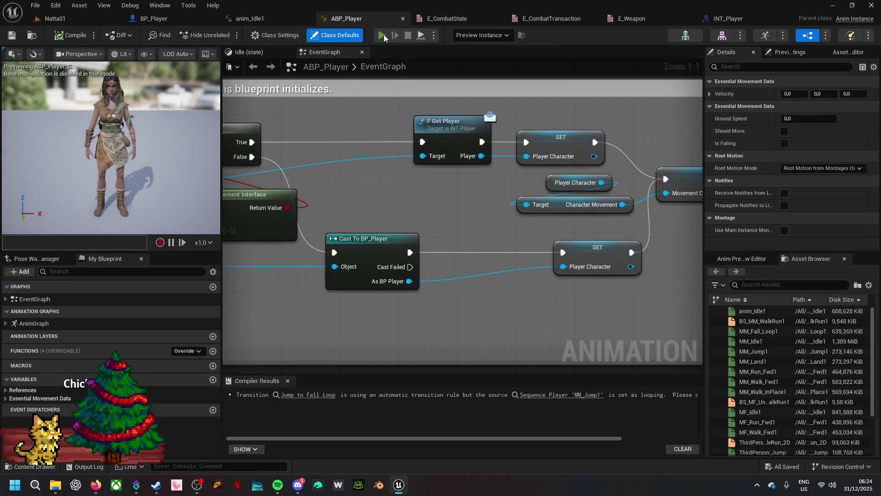
# - Playtest up to the wall phone and inspect it, then wire As BP Player into SET Player Character
pyautogui.press('w')
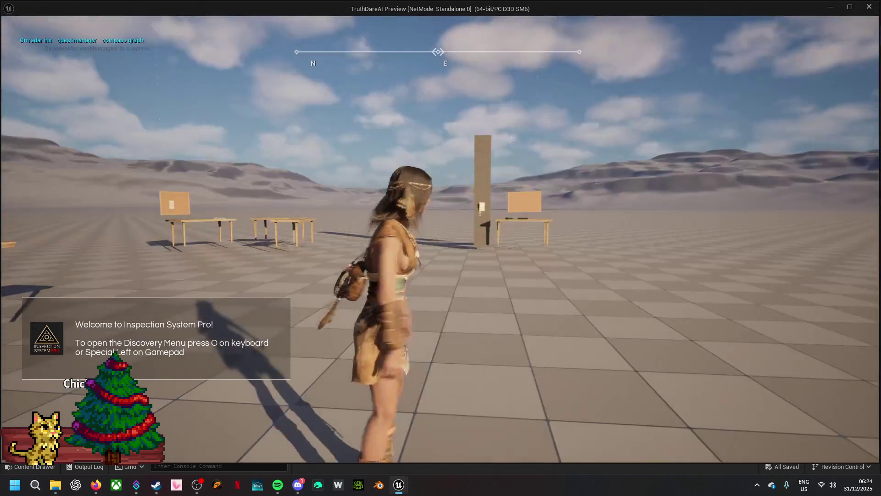
pyautogui.press('w')
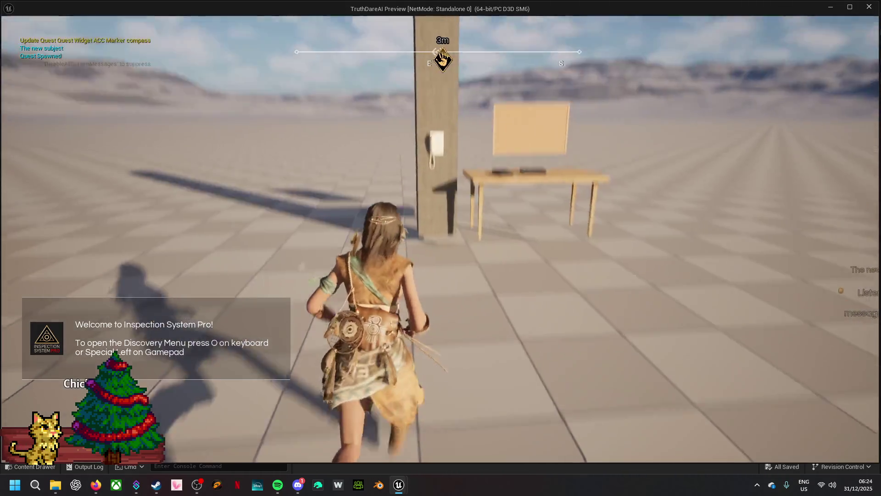
pyautogui.press('e')
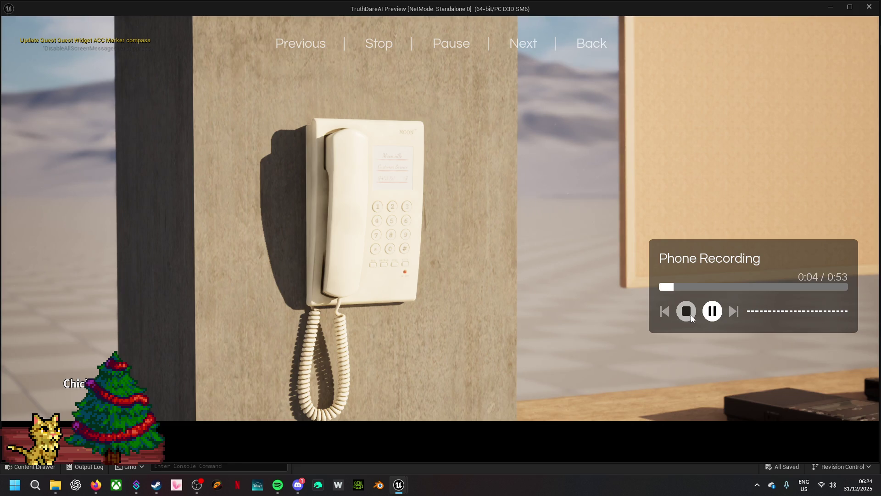
pyautogui.click(690, 318)
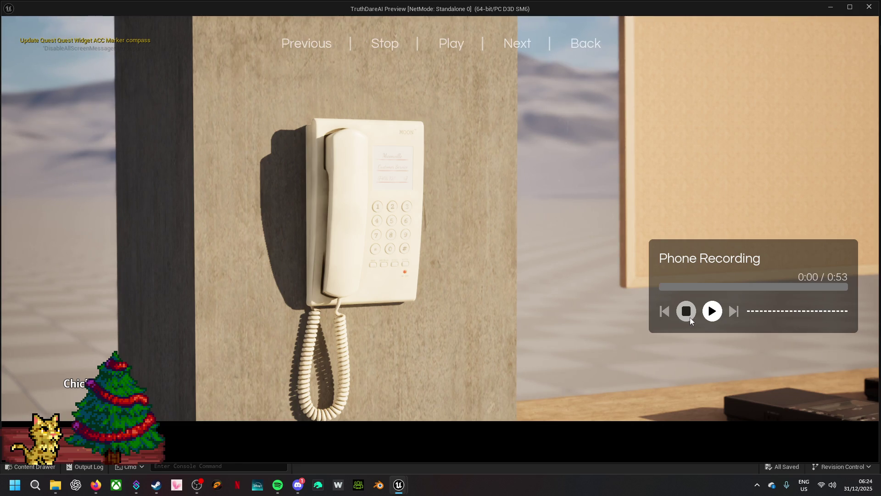
pyautogui.press('Escape')
pyautogui.moveTo(542, 264); pyautogui.dragTo(564, 266)
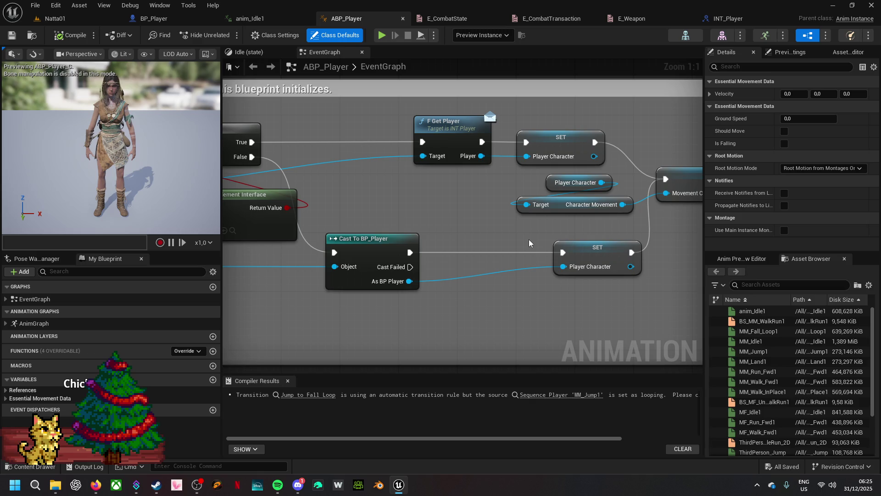
# - Adjust the Natta01 viewport toward the tables, then return to ABP_Player's EventGraph
pyautogui.click(81, 19)
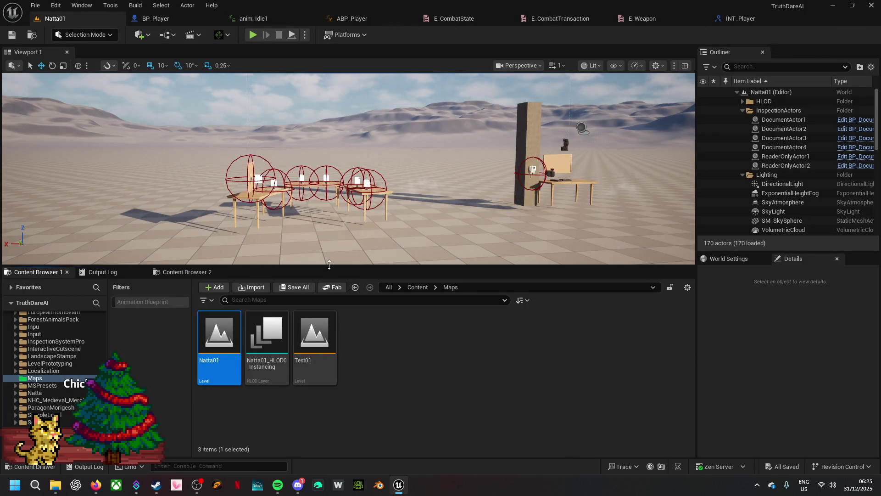
pyautogui.moveTo(329, 265); pyautogui.dragTo(332, 294)
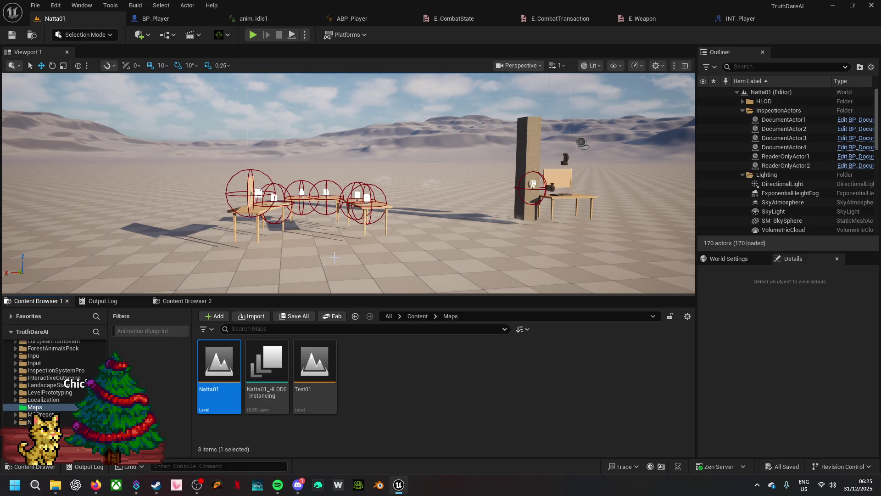
pyautogui.moveTo(329, 251)
pyautogui.mouseDown()
pyautogui.moveTo(299, 270)
pyautogui.moveTo(326, 286)
pyautogui.moveTo(336, 254)
pyautogui.mouseUp()
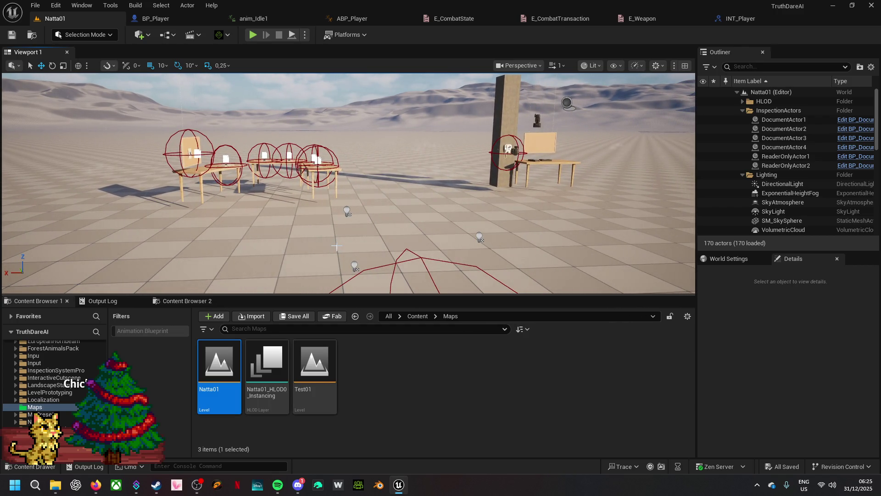
pyautogui.click(368, 20)
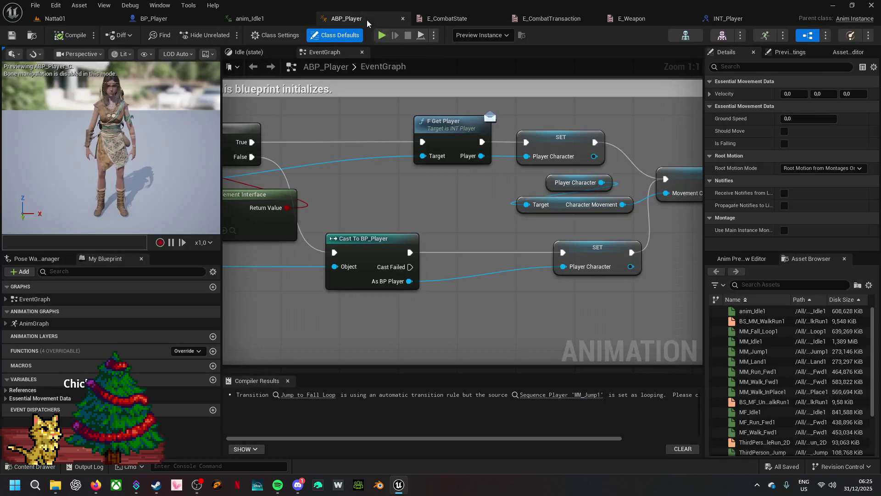
# - Look over the Idle state graph, then frame the EventGraph's whole update logic
pyautogui.click(249, 52)
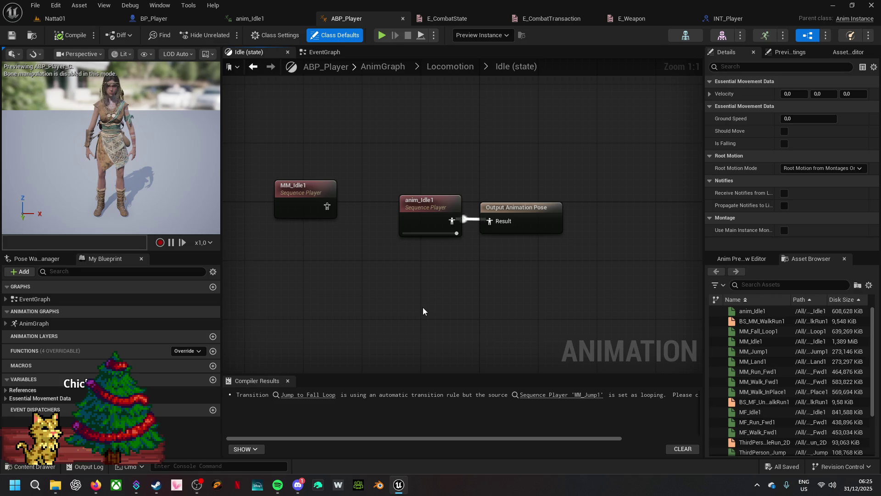
pyautogui.moveTo(423, 307); pyautogui.dragTo(473, 290)
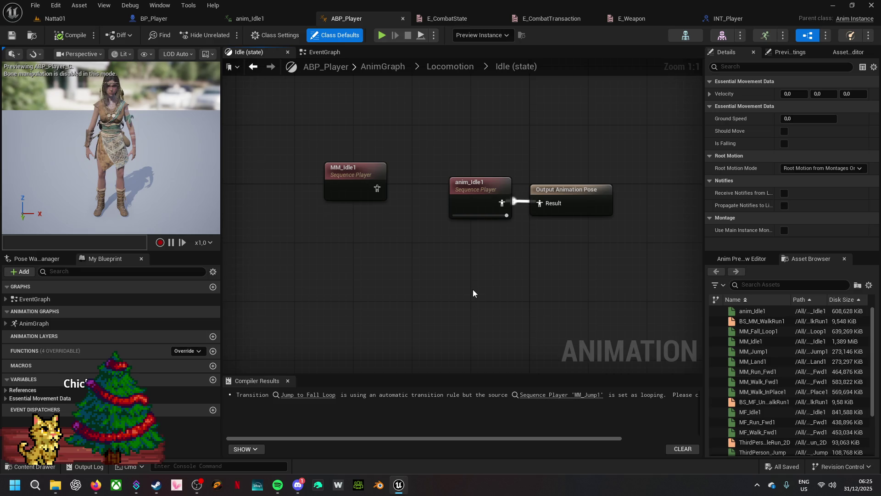
pyautogui.click(325, 51)
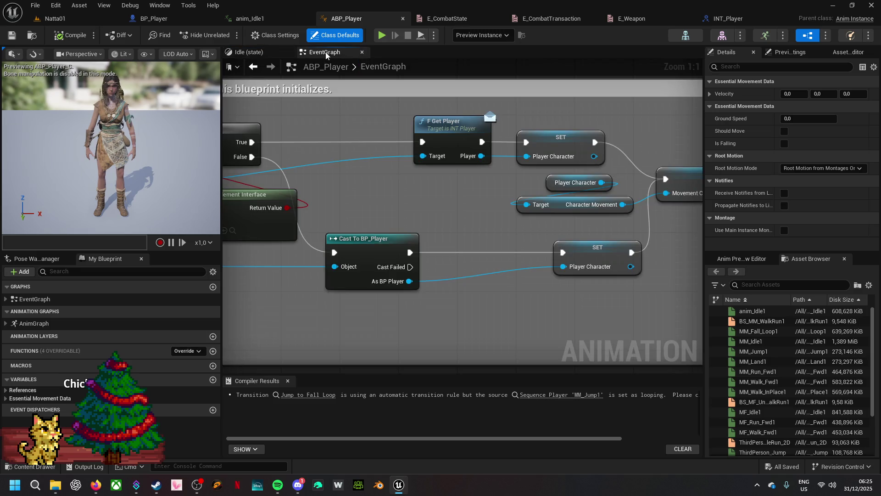
pyautogui.scroll(-6, 489, 241)
pyautogui.scroll(2, 494, 251)
pyautogui.moveTo(571, 260)
pyautogui.mouseDown()
pyautogui.moveTo(427, 147)
pyautogui.moveTo(411, 106)
pyautogui.mouseUp()
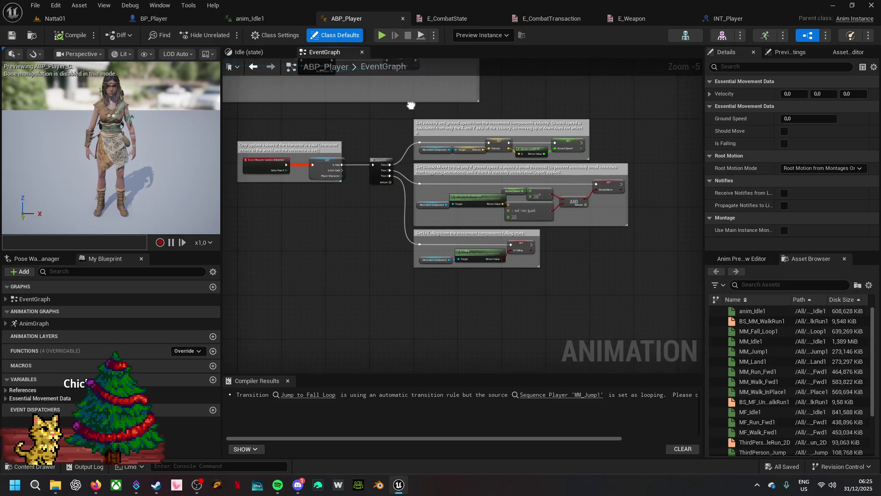
# - Give the Sequence node a Then 3 output, move the three update comment groups closer, and compile
pyautogui.click(385, 182)
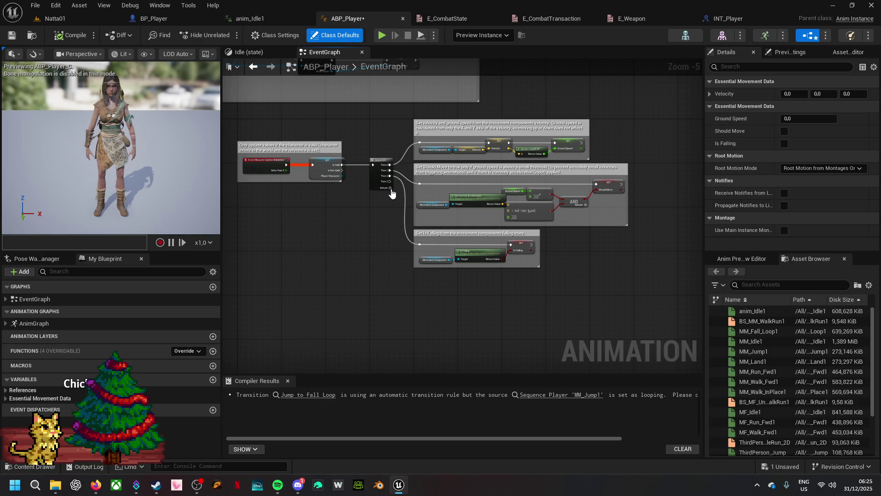
pyautogui.click(389, 188)
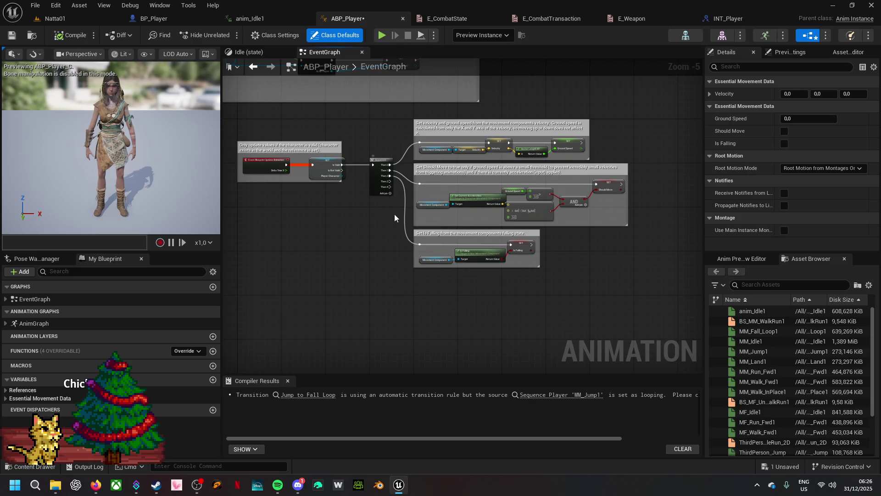
pyautogui.moveTo(445, 301)
pyautogui.mouseDown()
pyautogui.moveTo(515, 249)
pyautogui.moveTo(642, 118)
pyautogui.mouseUp()
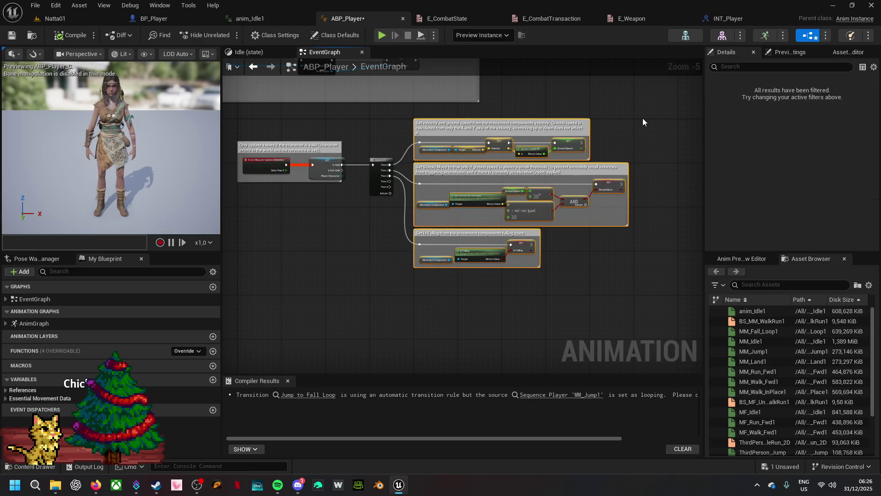
pyautogui.moveTo(492, 125)
pyautogui.mouseDown()
pyautogui.moveTo(542, 117)
pyautogui.moveTo(528, 112)
pyautogui.mouseUp()
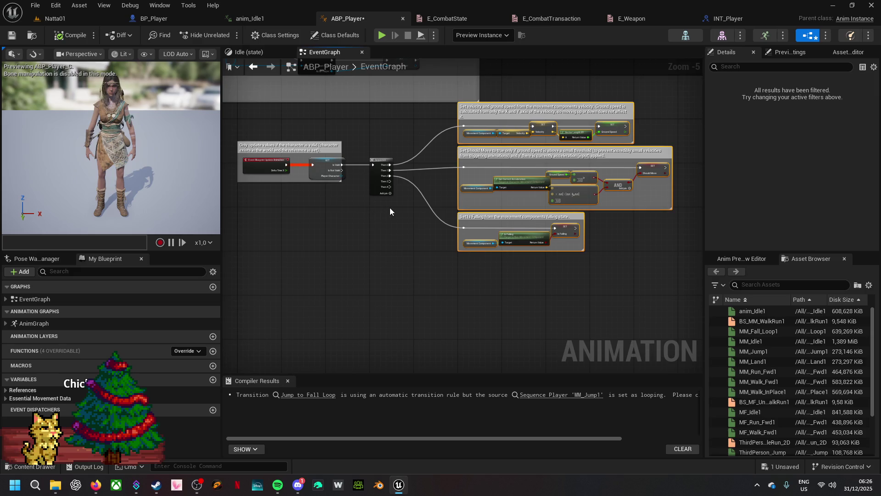
pyautogui.hotkey('ctrl', 'z')
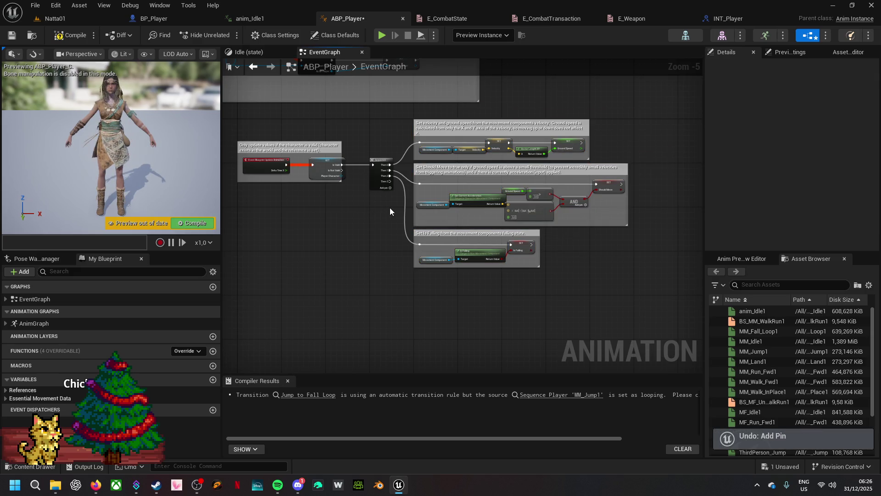
pyautogui.click(68, 36)
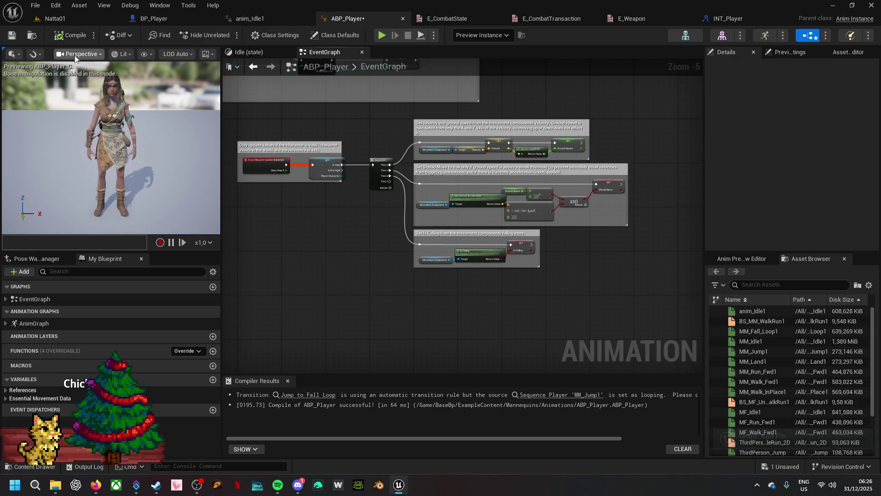
pyautogui.moveTo(390, 218)
pyautogui.mouseDown()
pyautogui.moveTo(340, 176)
pyautogui.moveTo(362, 165)
pyautogui.moveTo(332, 165)
pyautogui.mouseUp()
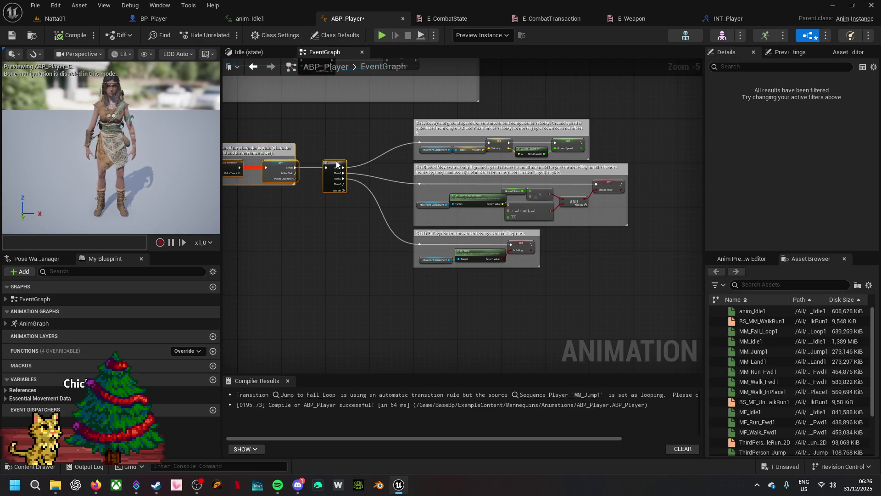
# - Add a Get Player Character node and an F Get Player Weapon call from it
pyautogui.scroll(5, 341, 244)
pyautogui.rightClick(324, 209)
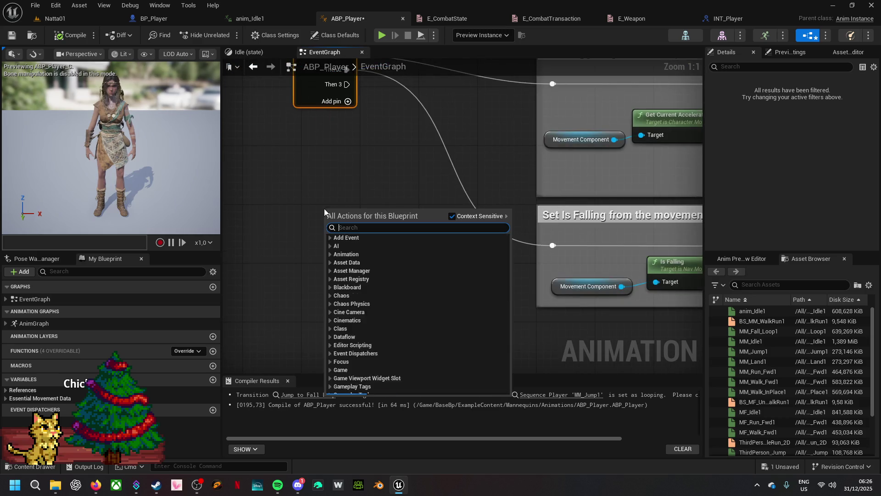
pyautogui.write('pla')
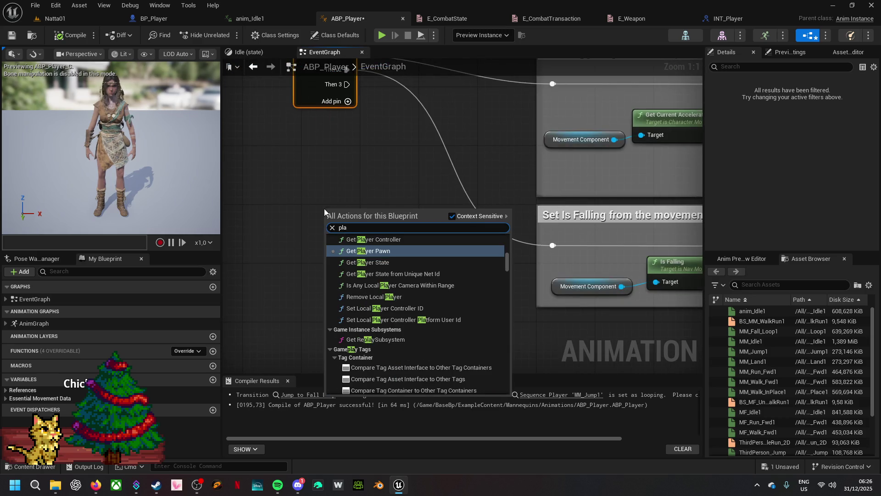
pyautogui.write('yercha')
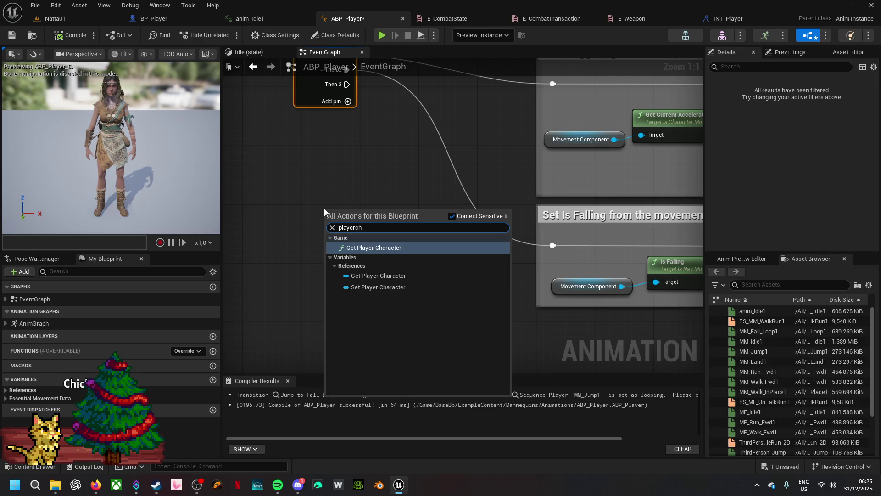
pyautogui.click(390, 275)
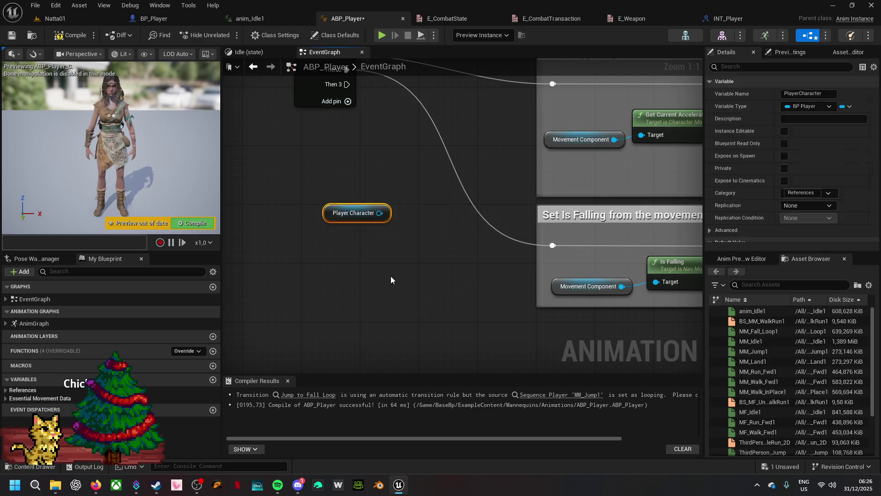
pyautogui.moveTo(378, 215); pyautogui.dragTo(321, 174)
pyautogui.write('get ')
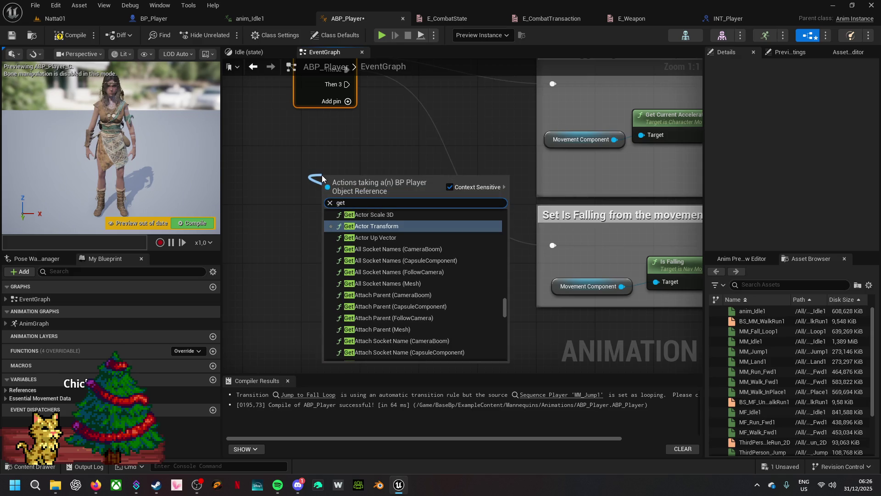
pyautogui.write('weapo')
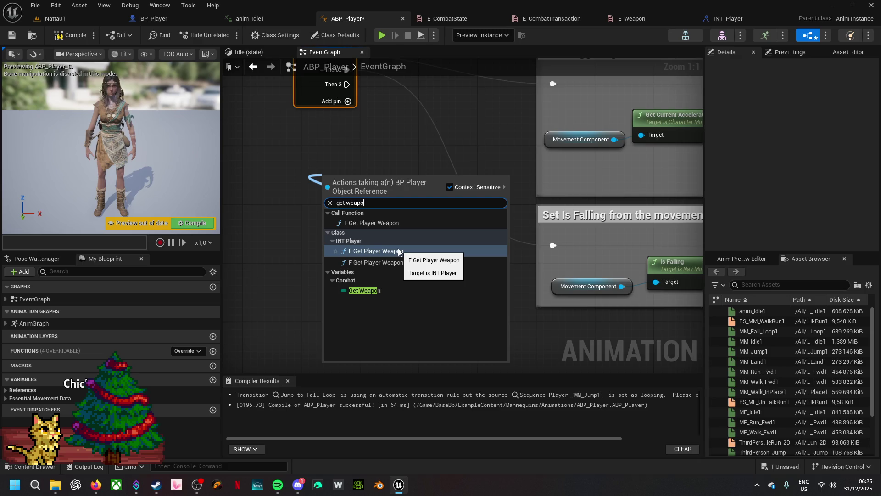
pyautogui.click(399, 251)
# - Run F Get Player Weapon from Then 3 and promote its Weapon output to a new Weapon variable
pyautogui.moveTo(348, 192)
pyautogui.mouseDown()
pyautogui.moveTo(352, 178)
pyautogui.moveTo(396, 149)
pyautogui.mouseUp()
pyautogui.moveTo(348, 84); pyautogui.dragTo(377, 151)
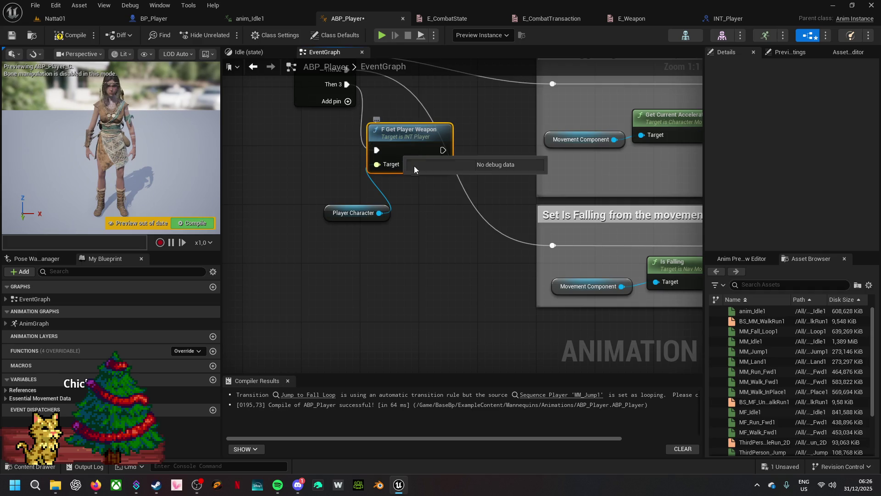
pyautogui.click(464, 219)
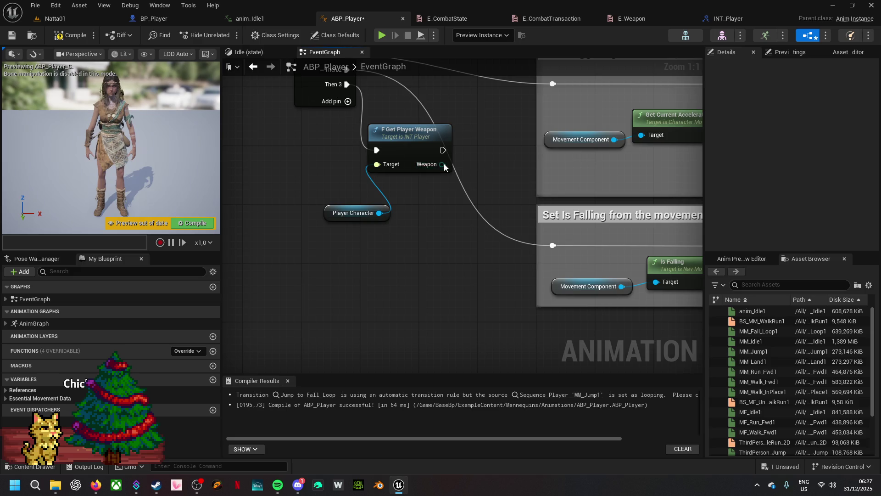
pyautogui.rightClick(444, 168)
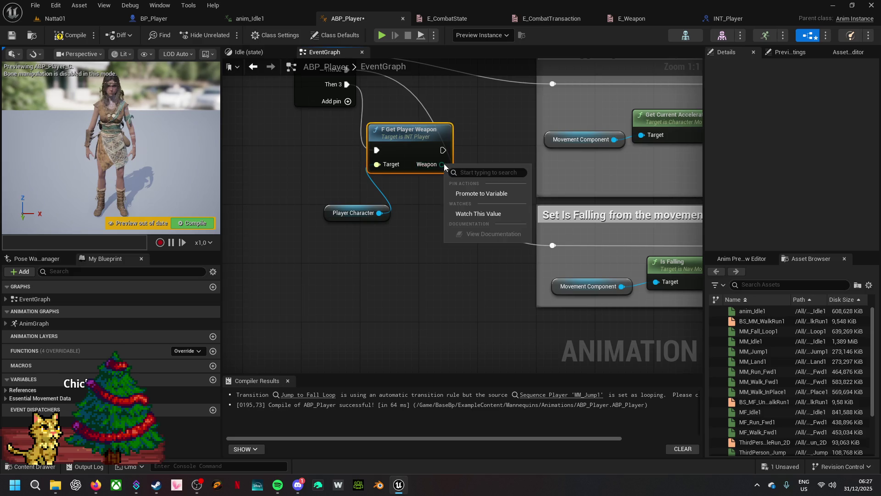
pyautogui.click(494, 193)
pyautogui.moveTo(575, 125)
pyautogui.mouseDown()
pyautogui.moveTo(557, 142)
pyautogui.moveTo(502, 155)
pyautogui.moveTo(492, 143)
pyautogui.mouseUp()
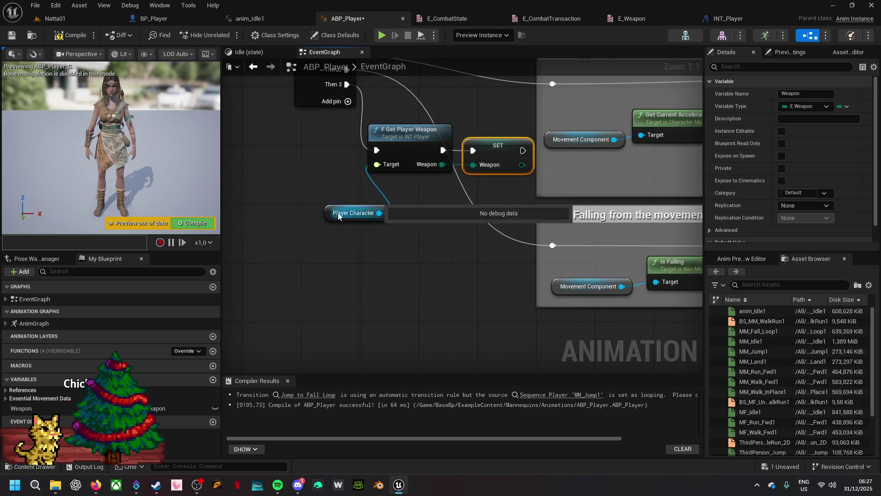
pyautogui.moveTo(328, 214); pyautogui.dragTo(380, 191)
pyautogui.moveTo(377, 230)
pyautogui.mouseDown()
pyautogui.moveTo(500, 147)
pyautogui.moveTo(486, 247)
pyautogui.moveTo(655, 362)
pyautogui.moveTo(648, 126)
pyautogui.mouseUp()
pyautogui.scroll(-4, 353, 301)
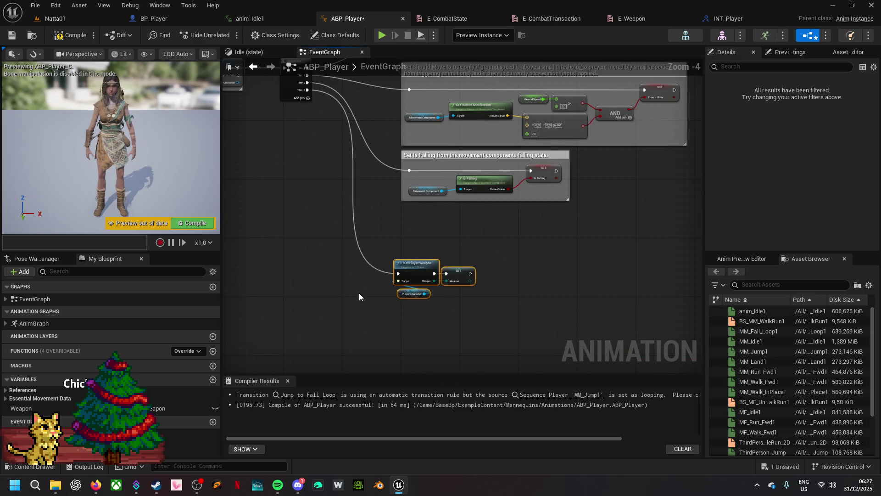
# - Wrap the three weapon nodes in a comment titled 'Combat'
pyautogui.moveTo(419, 288)
pyautogui.mouseDown()
pyautogui.moveTo(449, 277)
pyautogui.moveTo(440, 263)
pyautogui.mouseUp()
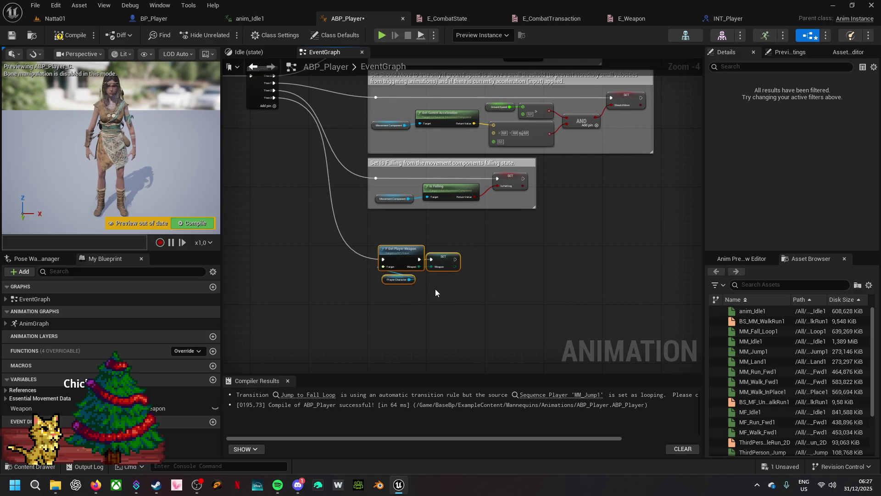
pyautogui.write('cCo')
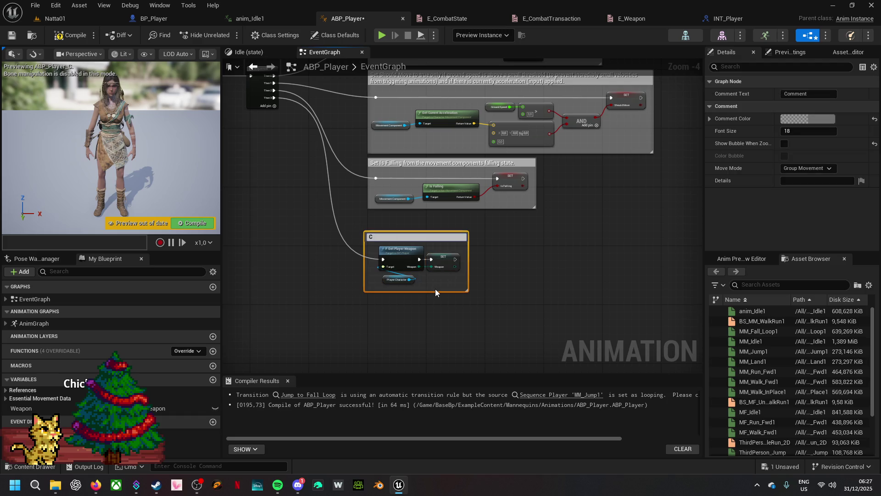
pyautogui.write('mbat')
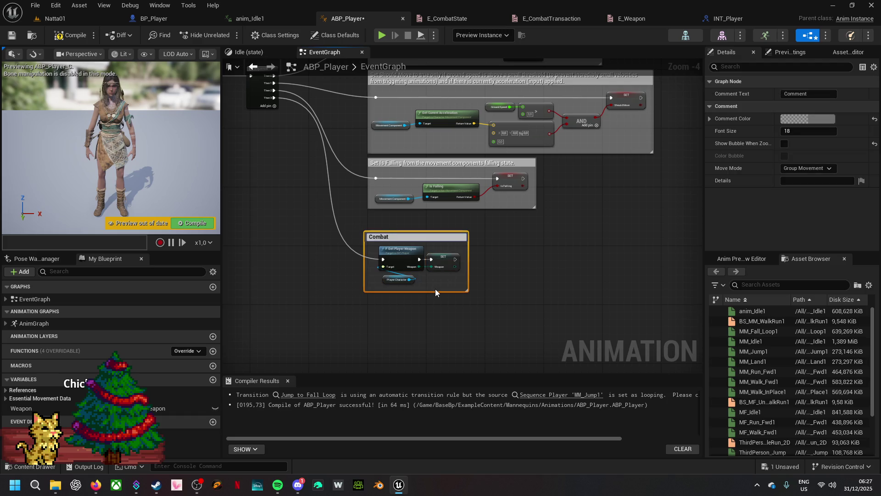
pyautogui.press('Return')
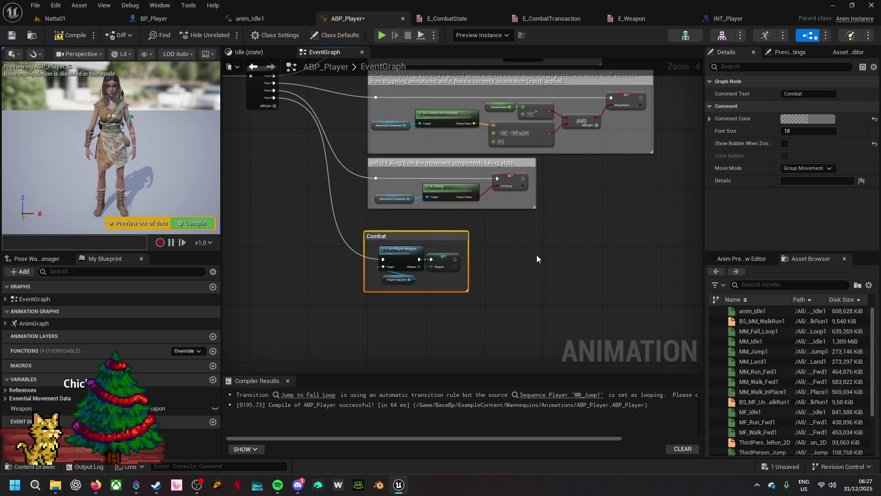
# - Recolour the Set Is Falling and Combat comment headers black
pyautogui.click(471, 164)
pyautogui.click(808, 128)
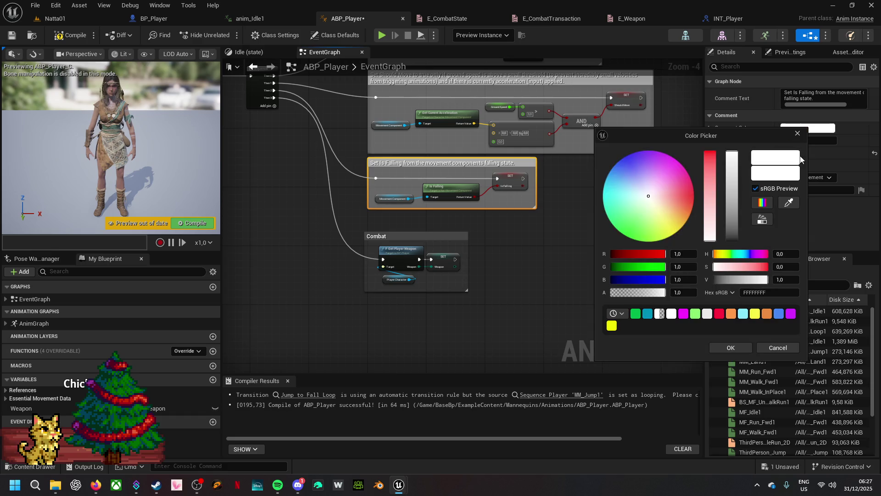
pyautogui.moveTo(729, 202); pyautogui.dragTo(731, 242)
pyautogui.click(729, 350)
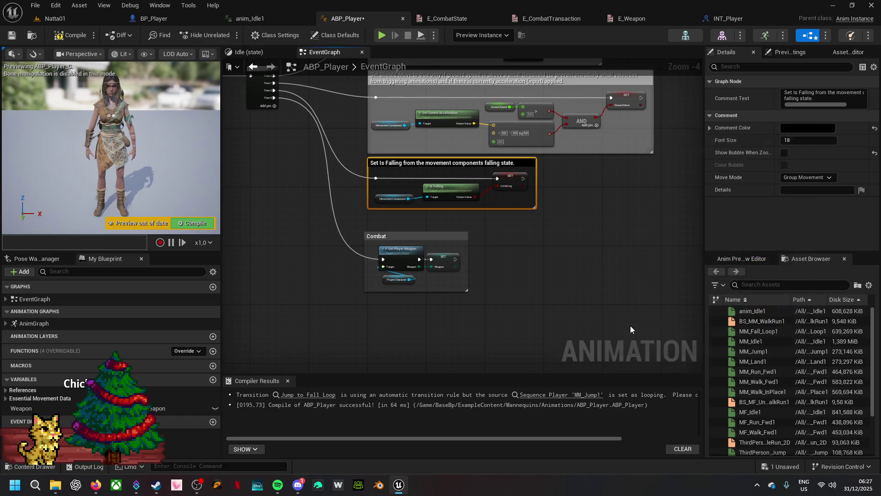
pyautogui.click(431, 236)
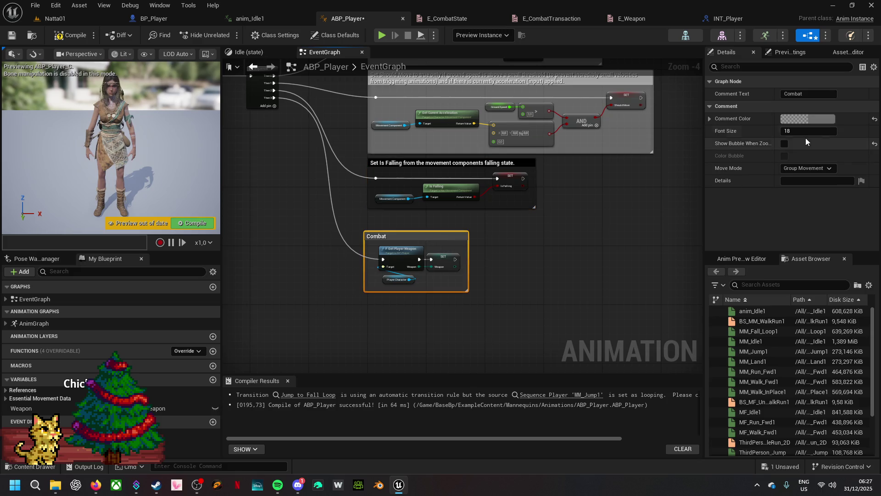
pyautogui.click(812, 118)
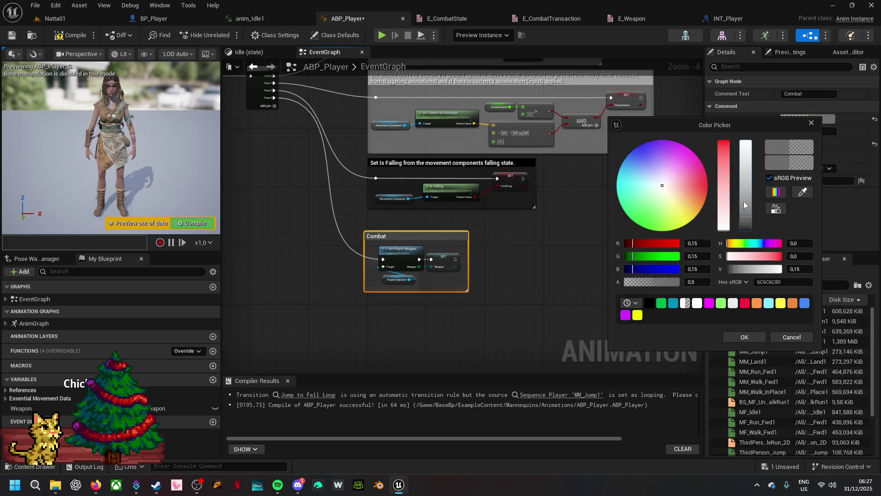
pyautogui.moveTo(744, 200); pyautogui.dragTo(745, 229)
pyautogui.click(740, 335)
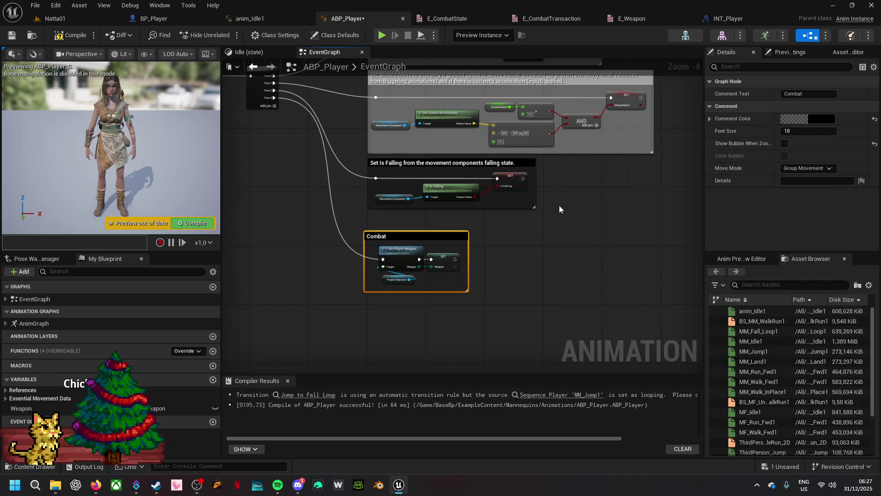
# - Recolour the Set Should Move and Set velocity comment headers black
pyautogui.moveTo(563, 213); pyautogui.dragTo(540, 300)
pyautogui.click(532, 197)
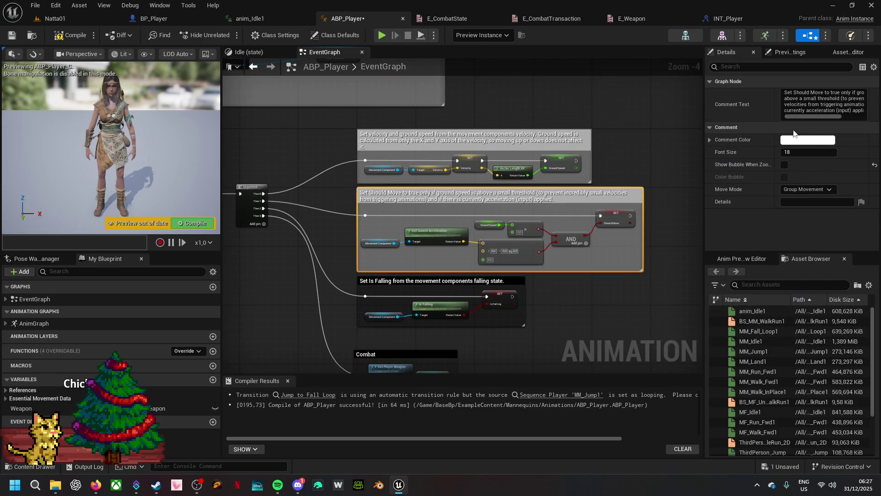
pyautogui.click(794, 140)
pyautogui.moveTo(739, 234); pyautogui.dragTo(736, 287)
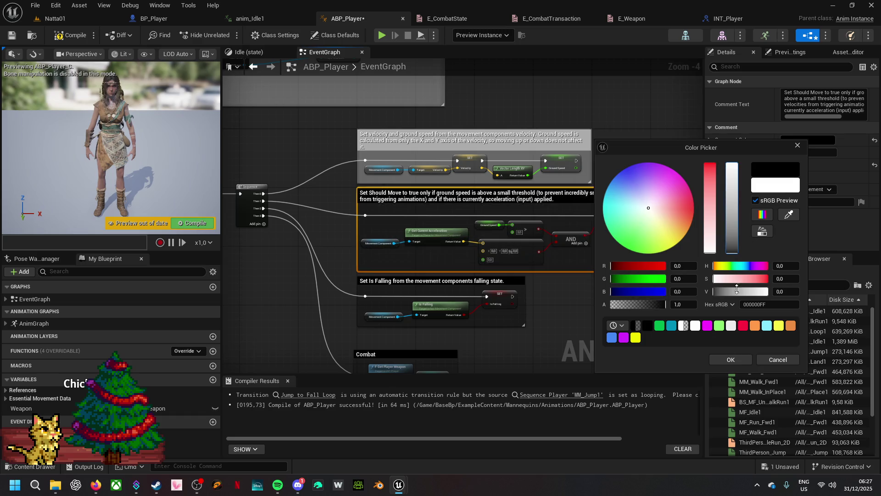
pyautogui.click(726, 360)
pyautogui.click(561, 133)
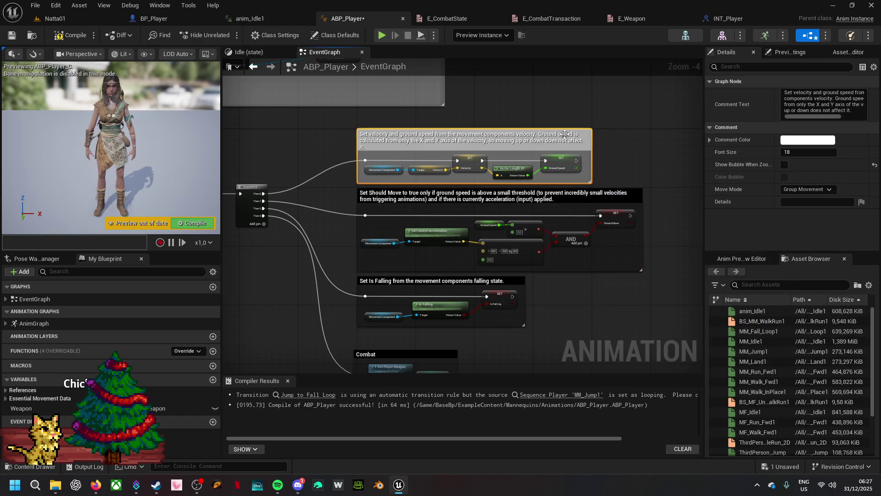
pyautogui.click(810, 140)
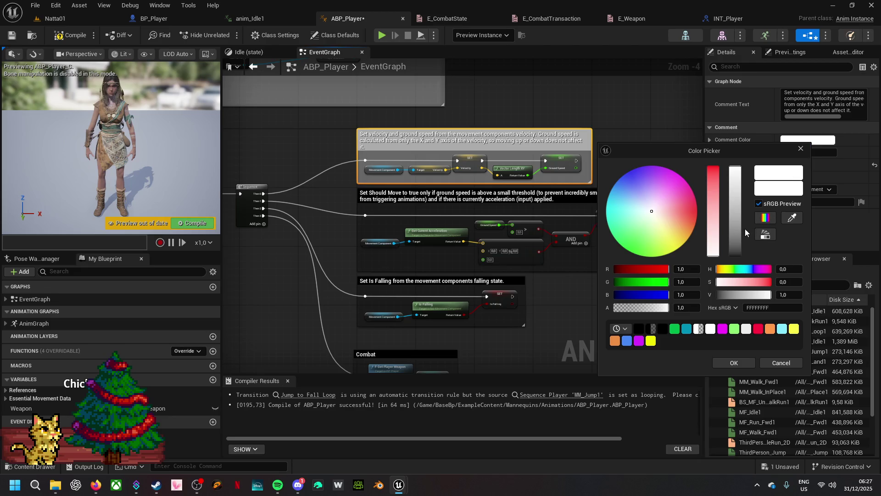
pyautogui.moveTo(736, 234); pyautogui.dragTo(736, 257)
pyautogui.click(737, 362)
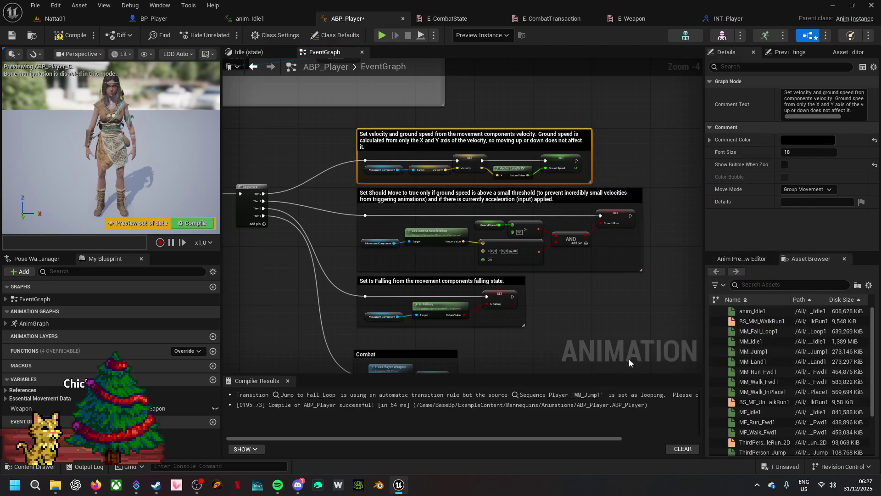
# - Compile ABP_Player and switch to the Idle state graph
pyautogui.moveTo(517, 325)
pyautogui.mouseDown()
pyautogui.moveTo(525, 144)
pyautogui.moveTo(564, 173)
pyautogui.mouseUp()
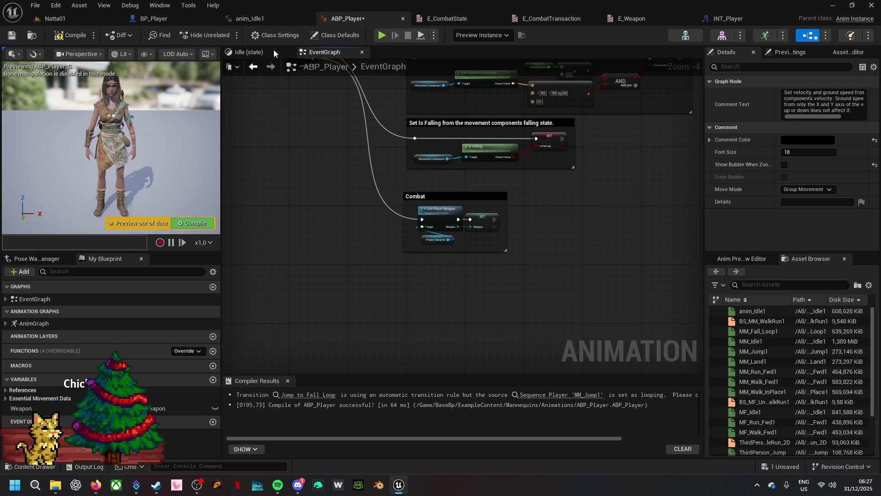
pyautogui.click(71, 36)
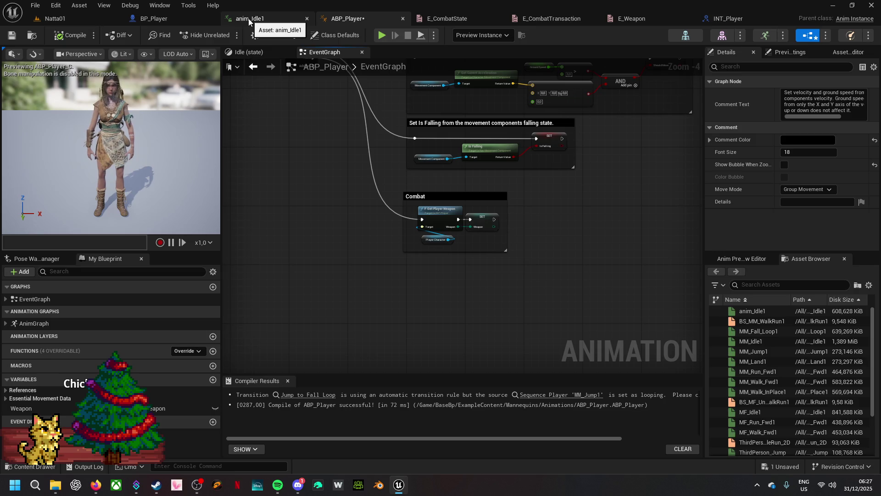
pyautogui.click(255, 52)
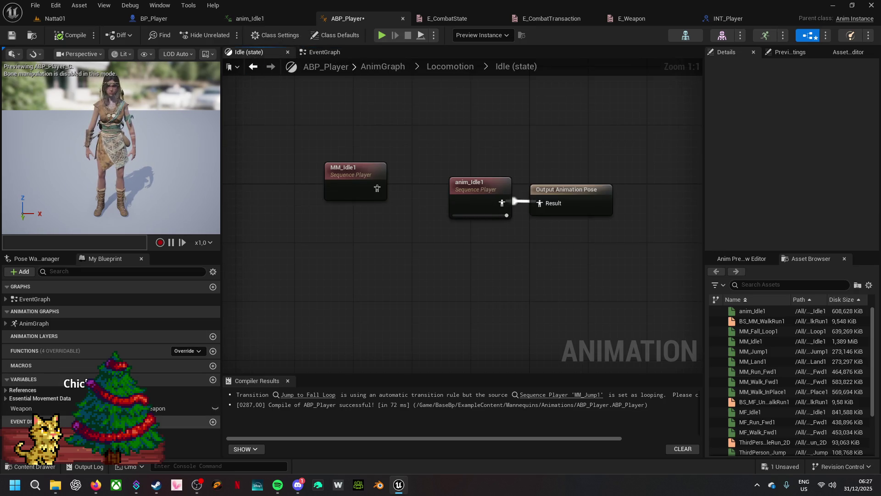
# - Add a Get Weapon node to the Idle graph and place it lower left
pyautogui.moveTo(28, 408)
pyautogui.mouseDown()
pyautogui.moveTo(415, 359)
pyautogui.moveTo(421, 275)
pyautogui.mouseUp()
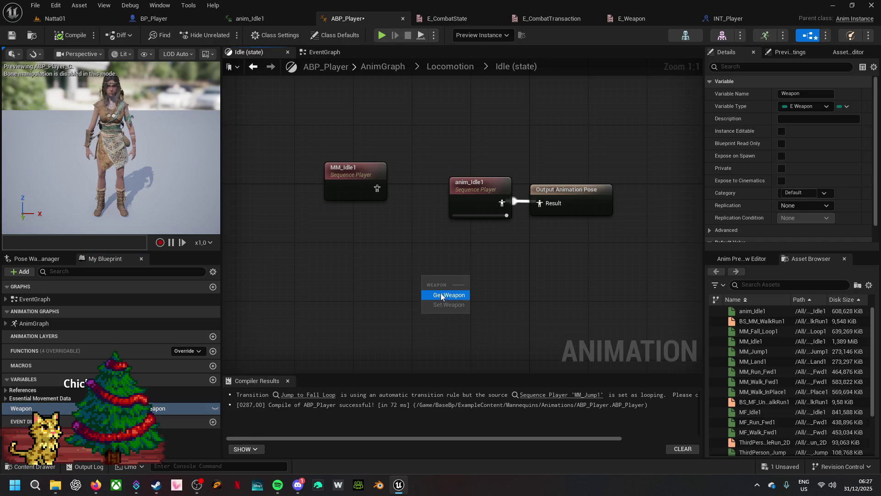
pyautogui.click(445, 296)
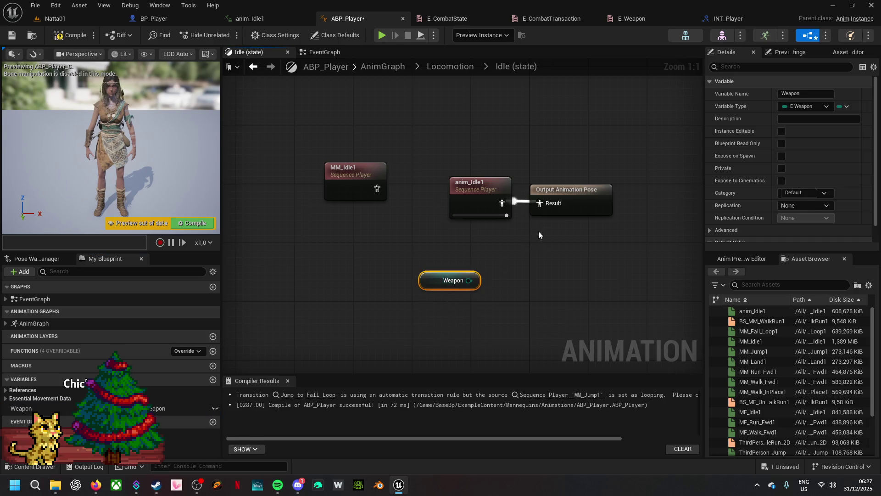
pyautogui.moveTo(546, 206); pyautogui.dragTo(532, 271)
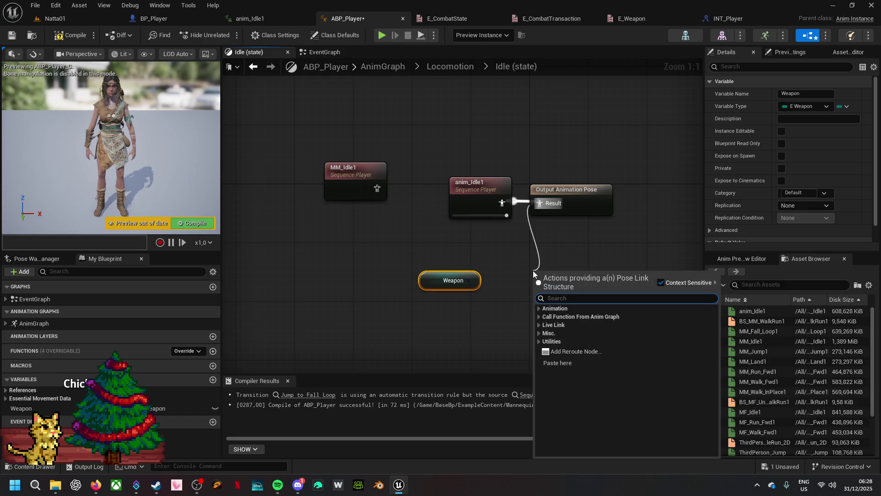
pyautogui.write('swit')
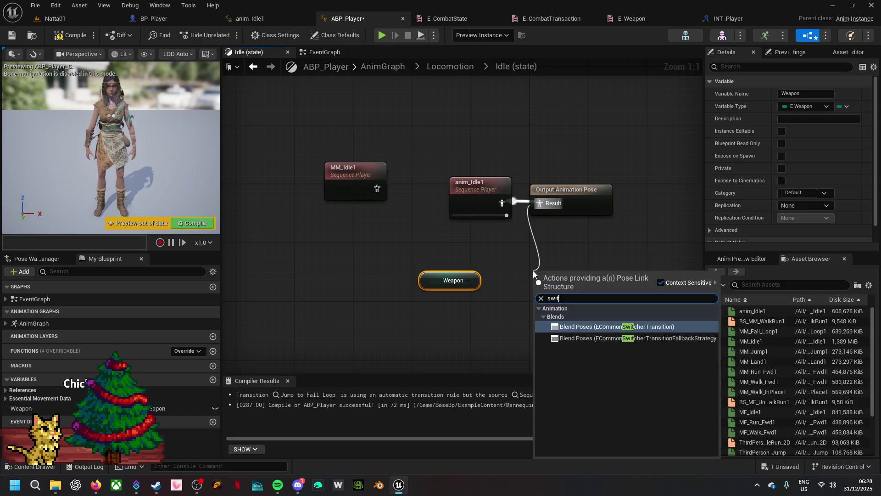
pyautogui.write('ch')
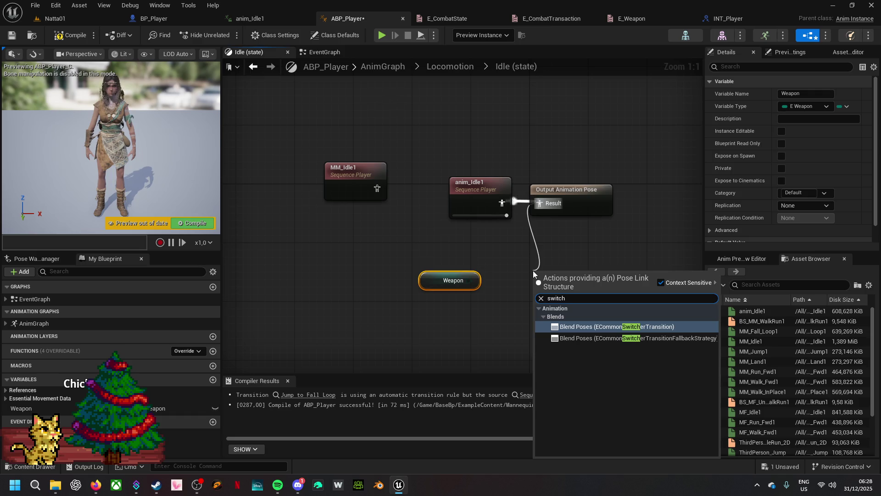
pyautogui.click(489, 340)
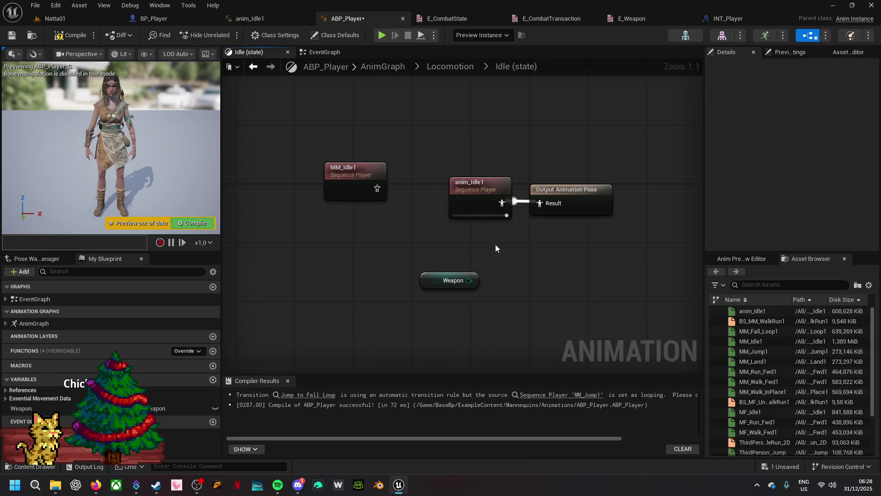
pyautogui.moveTo(437, 279); pyautogui.dragTo(356, 287)
# - Add a Blend Poses (E_Weapon) node from the Output Pose's Result pin, found by searching 'wea'
pyautogui.moveTo(551, 205); pyautogui.dragTo(456, 289)
pyautogui.write('enum')
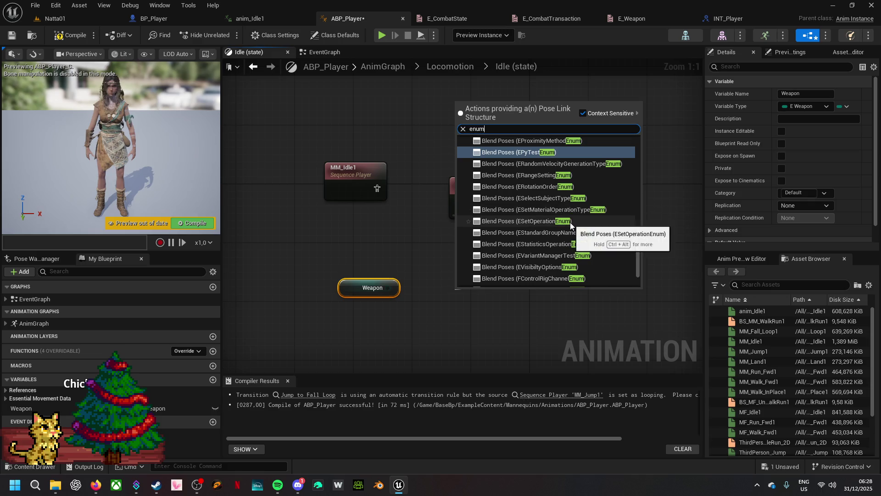
pyautogui.scroll(10, 570, 222)
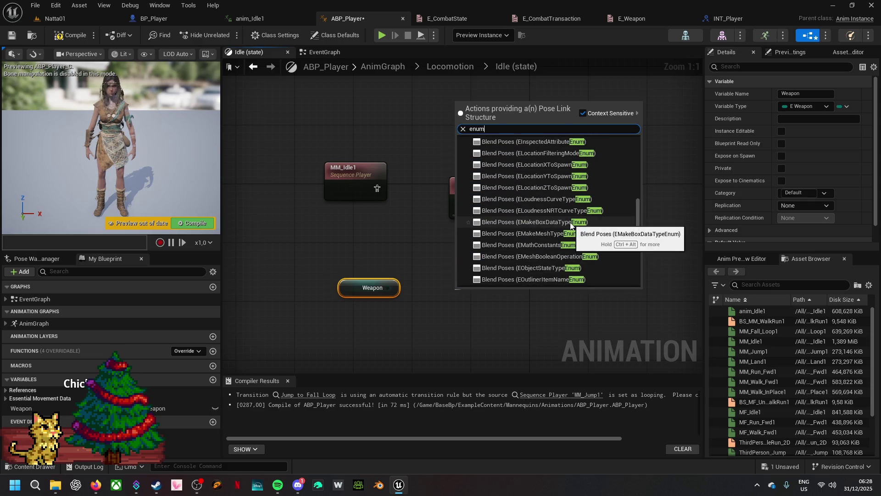
pyautogui.scroll(5, 571, 223)
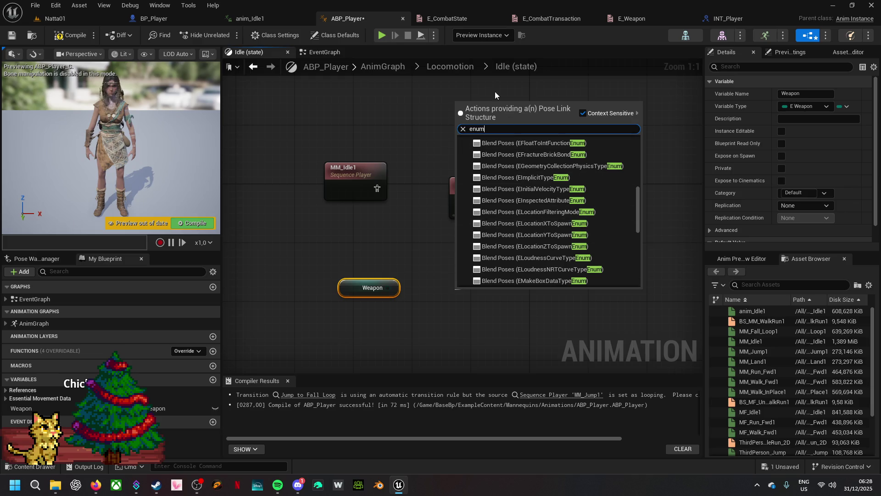
pyautogui.moveTo(490, 128); pyautogui.dragTo(448, 129)
pyautogui.write('wea')
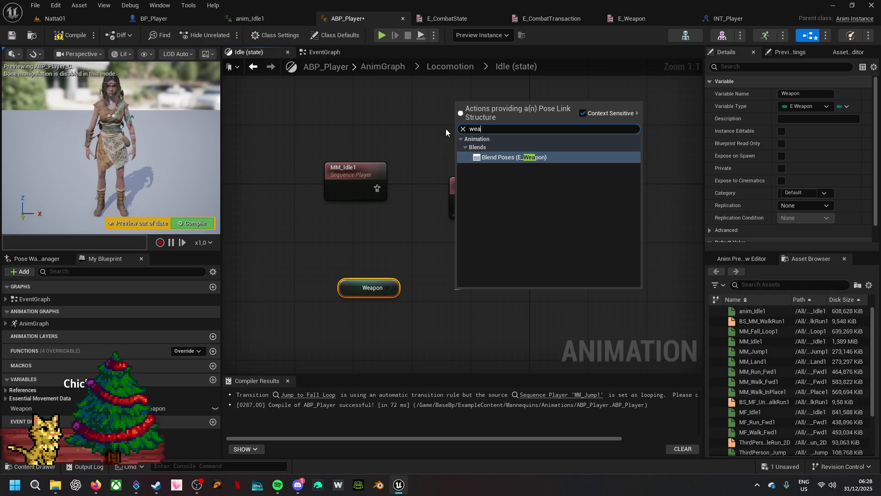
pyautogui.click(497, 157)
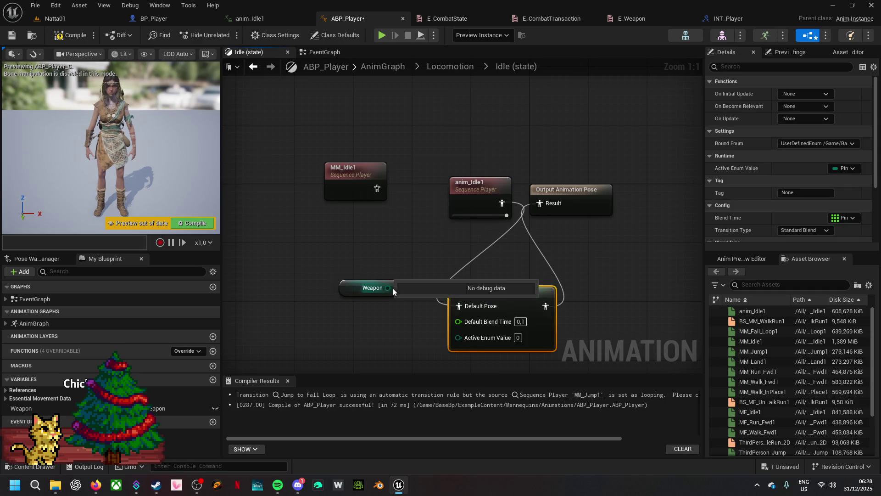
# - Connect Weapon to the Blend Poses Active Enum Value and spread the nodes apart
pyautogui.moveTo(388, 288)
pyautogui.mouseDown()
pyautogui.moveTo(436, 343)
pyautogui.moveTo(457, 341)
pyautogui.moveTo(415, 345)
pyautogui.moveTo(374, 240)
pyautogui.mouseUp()
pyautogui.click(367, 340)
pyautogui.moveTo(359, 200)
pyautogui.mouseDown()
pyautogui.moveTo(351, 288)
pyautogui.moveTo(464, 246)
pyautogui.mouseUp()
pyautogui.moveTo(538, 250); pyautogui.dragTo(575, 243)
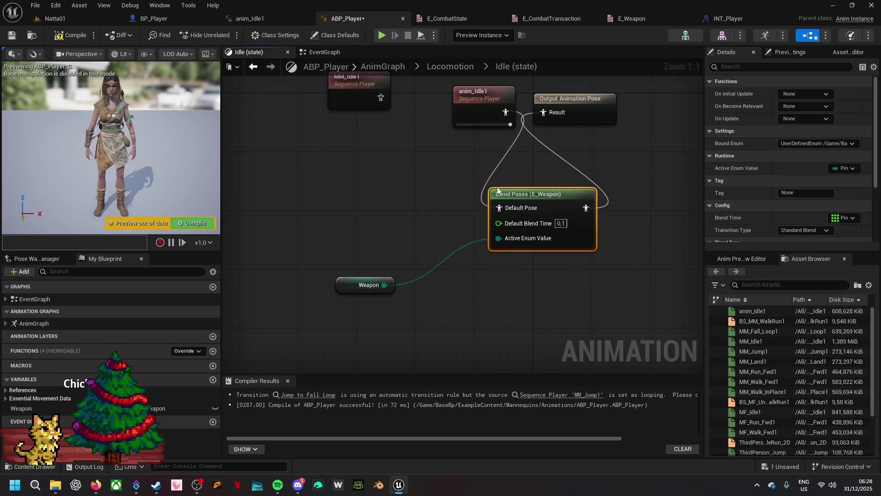
pyautogui.scroll(-3, 819, 158)
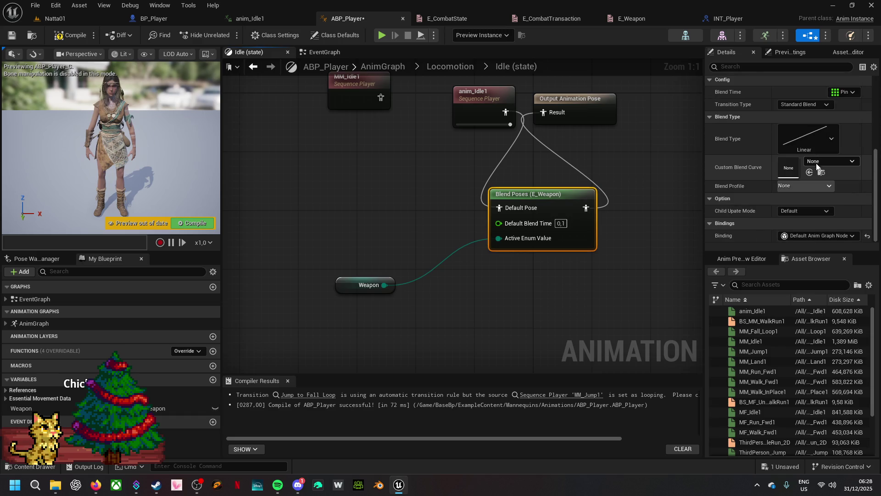
pyautogui.scroll(1, 743, 214)
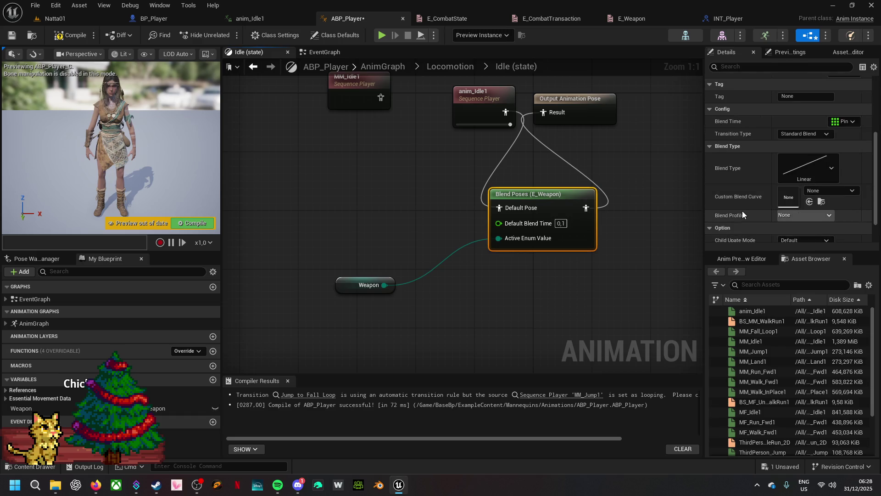
pyautogui.scroll(2, 743, 211)
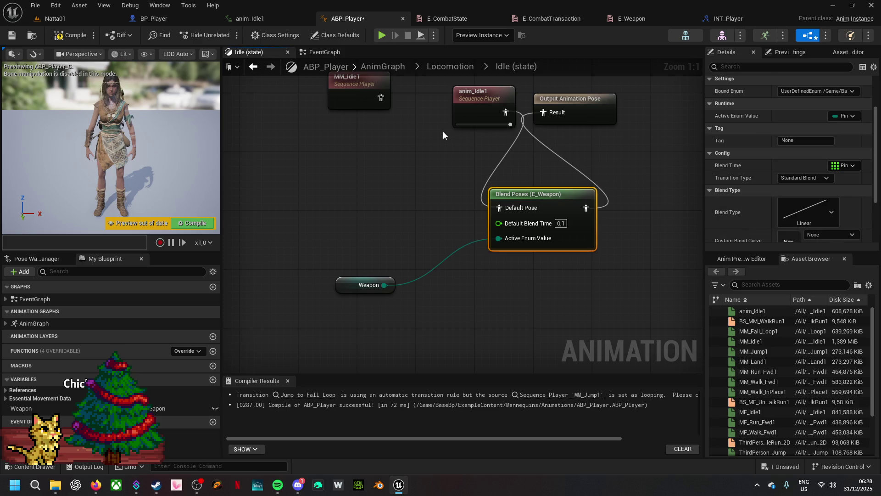
# - Review the Weapon and Blend Poses properties in a taller Details panel, then move anim_Idle1 left
pyautogui.click(345, 283)
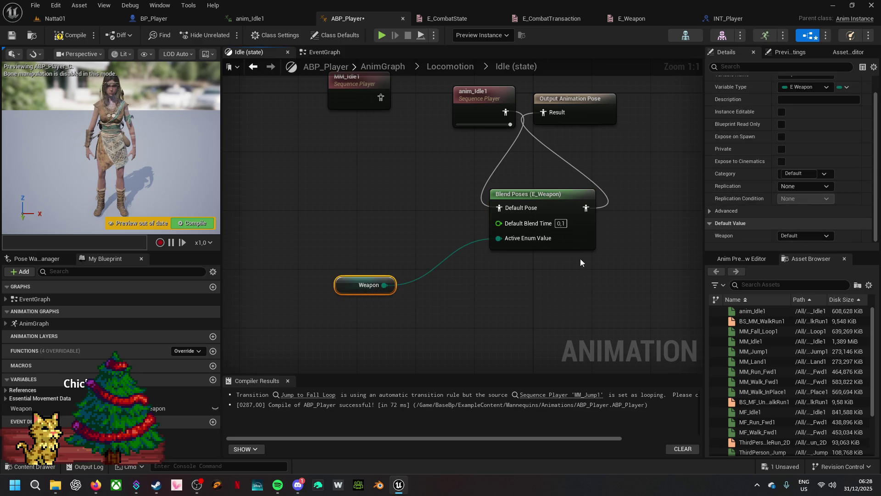
pyautogui.click(558, 246)
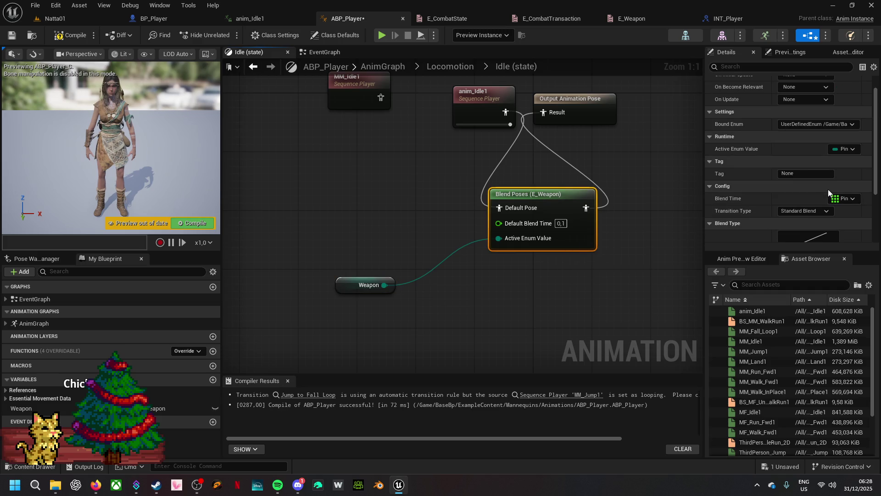
pyautogui.scroll(1, 770, 153)
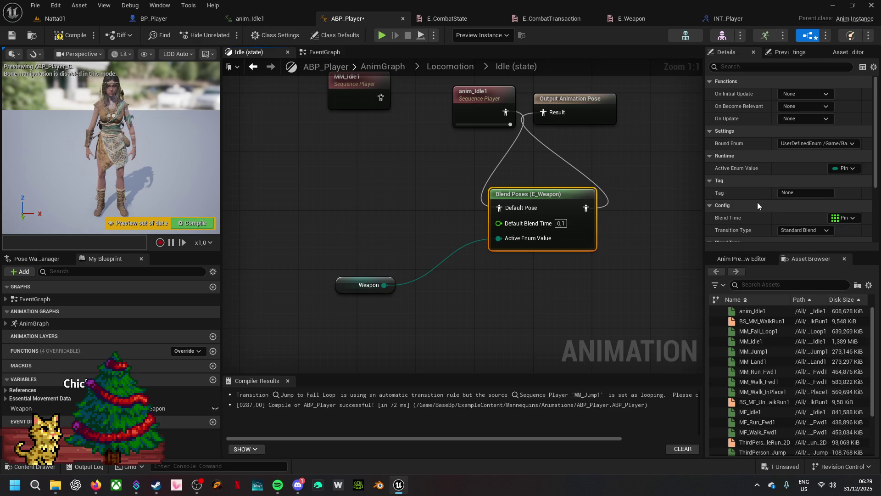
pyautogui.scroll(-1, 757, 206)
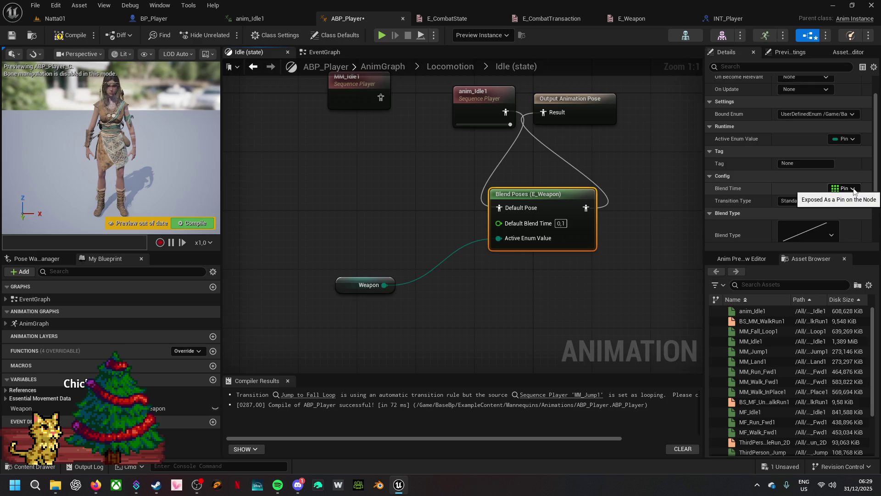
pyautogui.moveTo(758, 251); pyautogui.dragTo(758, 377)
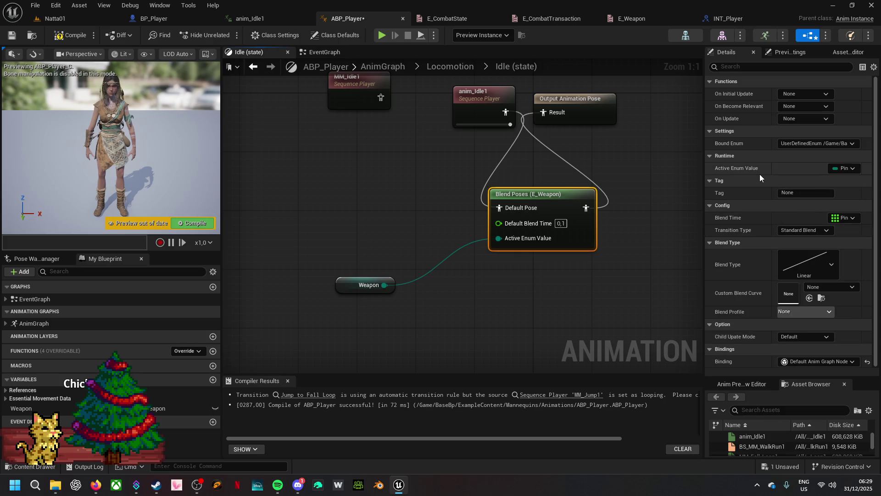
pyautogui.moveTo(469, 104)
pyautogui.mouseDown()
pyautogui.moveTo(329, 170)
pyautogui.moveTo(352, 186)
pyautogui.mouseUp()
# - Add a second Default Pose input and an Ax Pose input to Blend Poses (E_Weapon)
pyautogui.moveTo(593, 100)
pyautogui.mouseDown()
pyautogui.moveTo(698, 156)
pyautogui.moveTo(626, 203)
pyautogui.mouseUp()
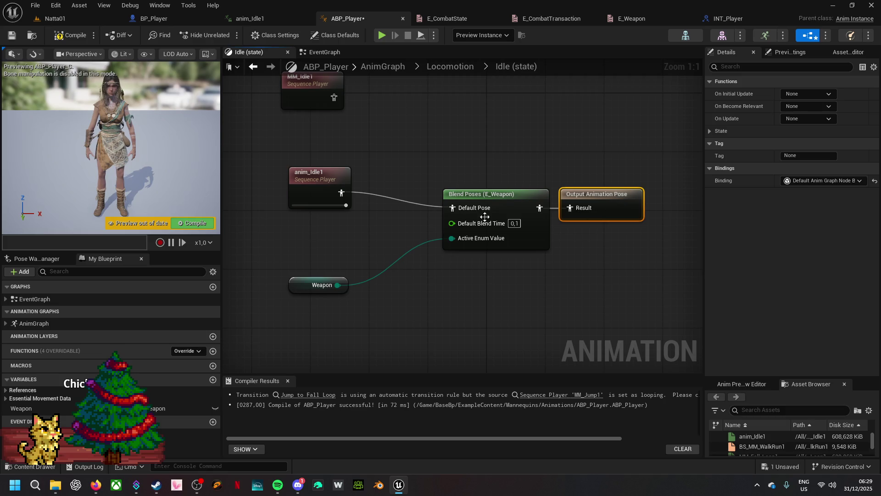
pyautogui.moveTo(318, 197); pyautogui.dragTo(334, 205)
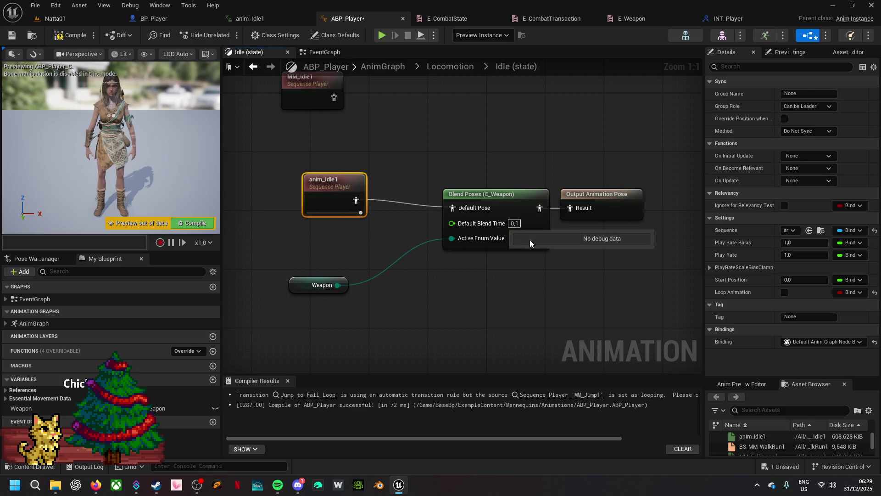
pyautogui.rightClick(512, 207)
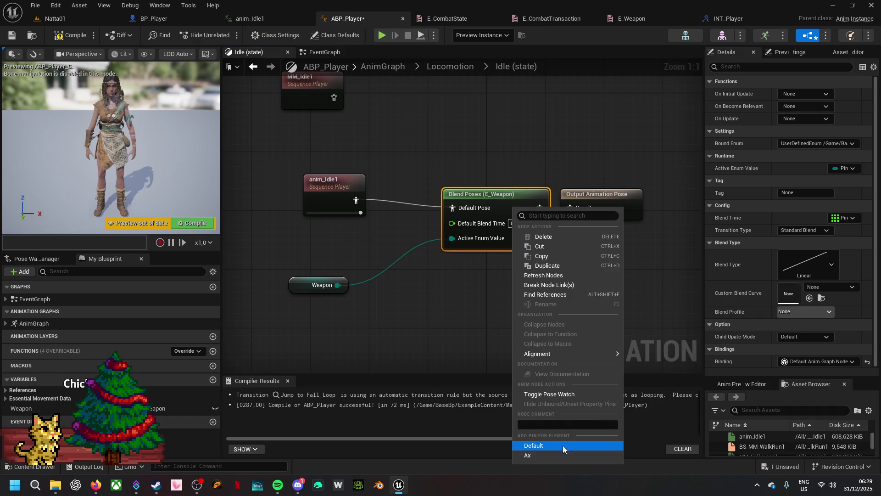
pyautogui.click(538, 458)
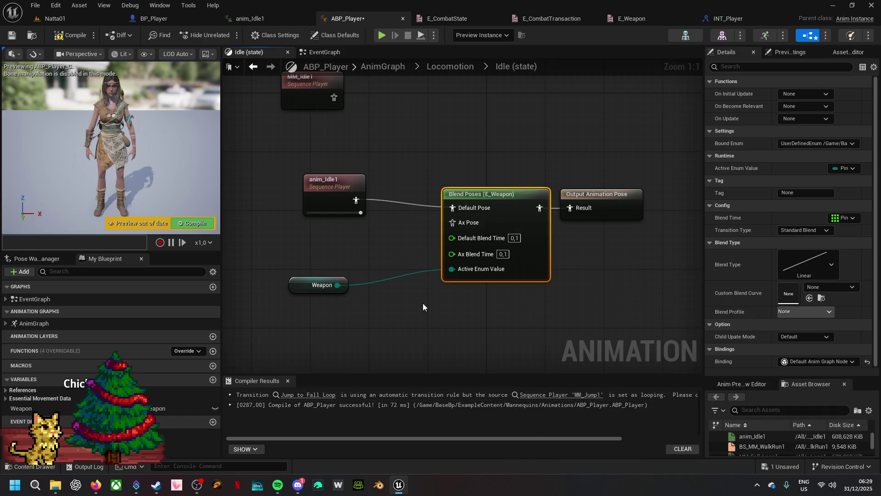
pyautogui.rightClick(511, 203)
pyautogui.click(553, 441)
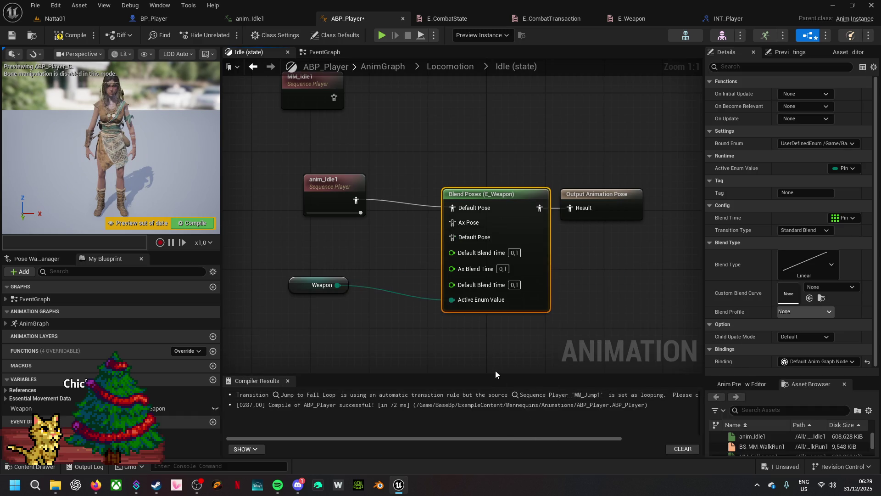
pyautogui.hotkey('ctrl', 'z')
pyautogui.hotkey('ctrl', 'z')
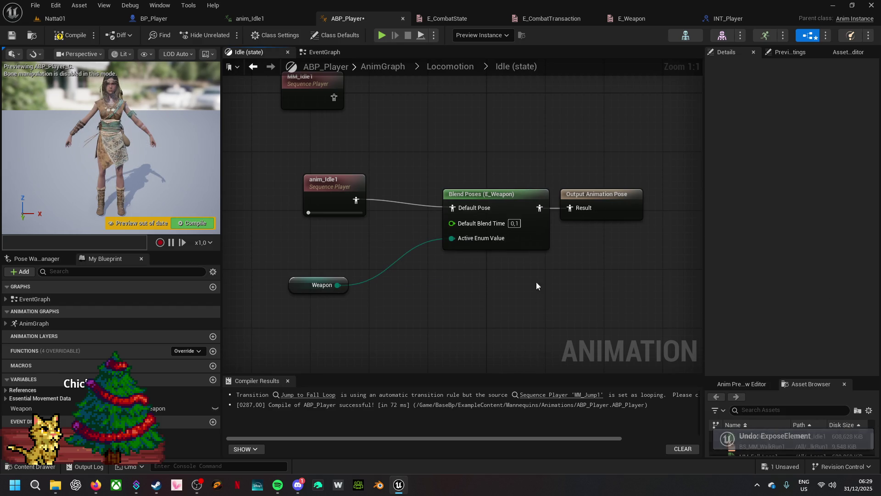
pyautogui.rightClick(507, 204)
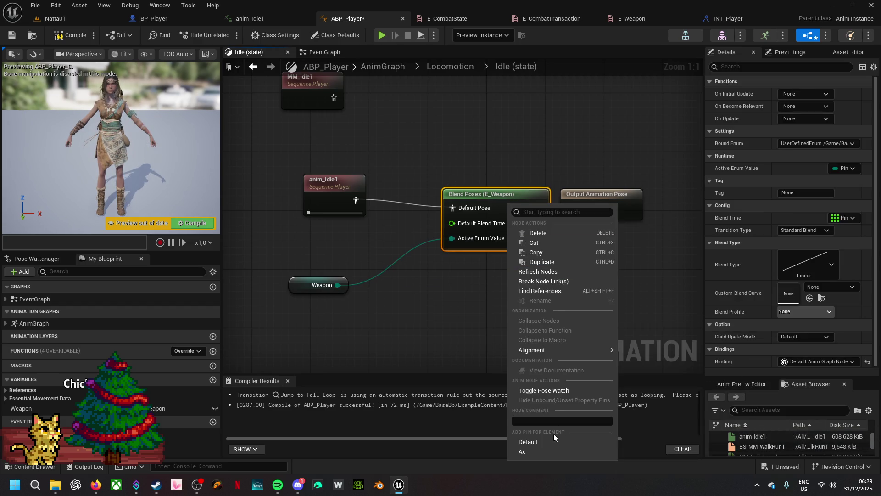
pyautogui.click(550, 441)
pyautogui.rightClick(520, 207)
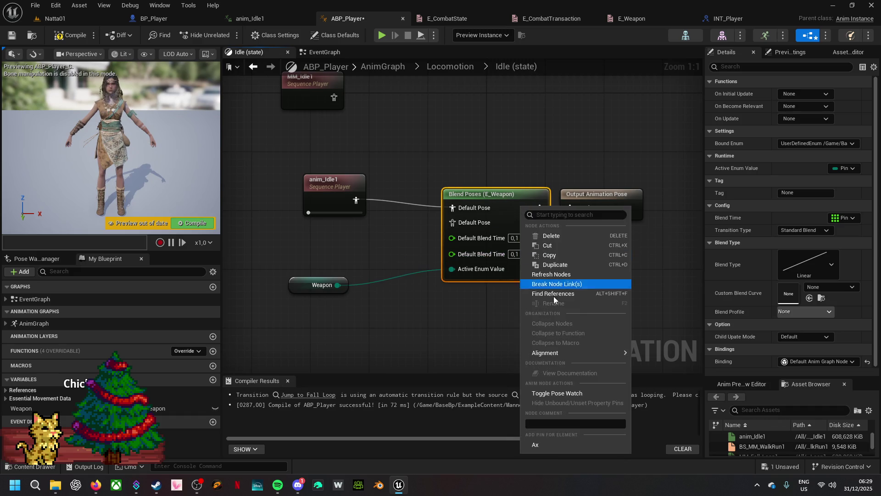
pyautogui.click(547, 443)
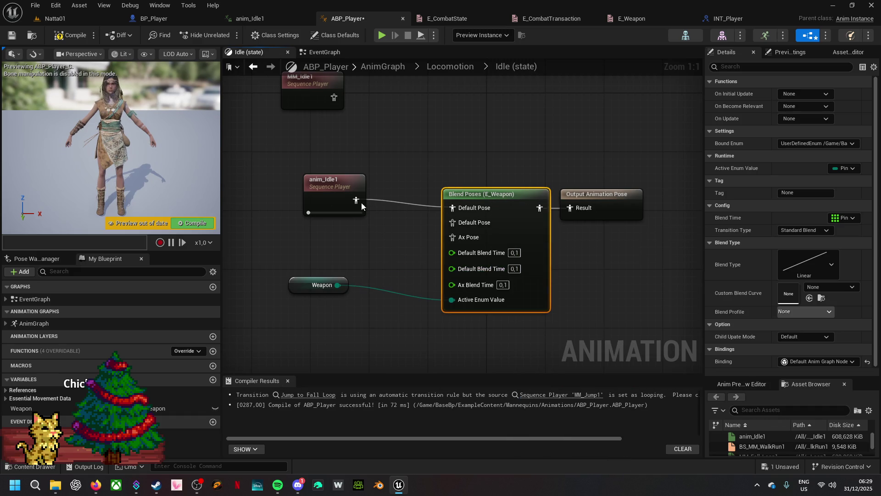
# - Duplicate anim_Idle1 and wire the two copies into the two Default Pose inputs
pyautogui.moveTo(360, 203)
pyautogui.mouseDown()
pyautogui.moveTo(450, 232)
pyautogui.moveTo(453, 223)
pyautogui.mouseUp()
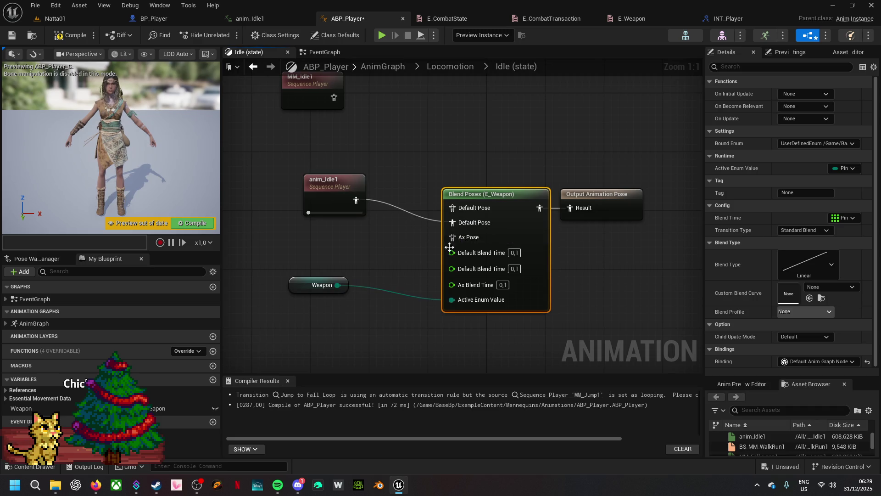
pyautogui.click(361, 209)
pyautogui.moveTo(325, 196); pyautogui.dragTo(328, 211)
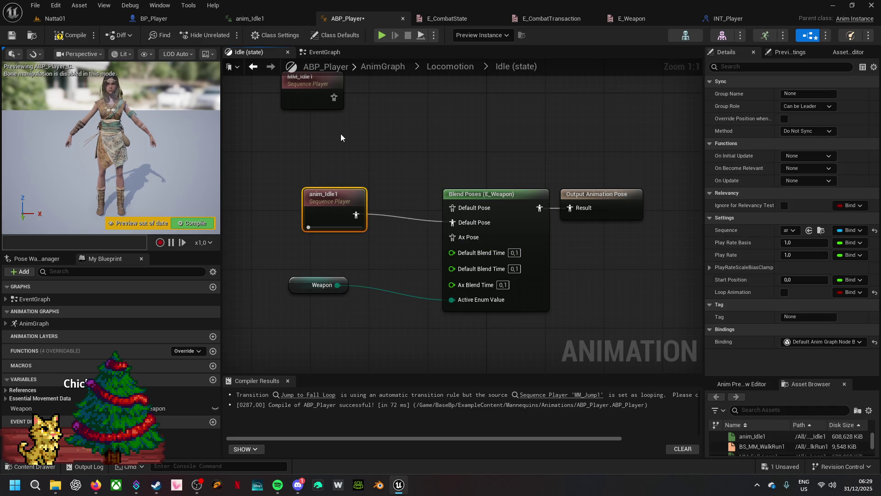
pyautogui.hotkey('ctrl', 'd')
pyautogui.moveTo(386, 149)
pyautogui.mouseDown()
pyautogui.moveTo(436, 227)
pyautogui.moveTo(452, 207)
pyautogui.mouseUp()
pyautogui.moveTo(452, 300)
pyautogui.mouseDown()
pyautogui.moveTo(338, 285)
pyautogui.moveTo(301, 231)
pyautogui.moveTo(302, 216)
pyautogui.moveTo(338, 296)
pyautogui.mouseUp()
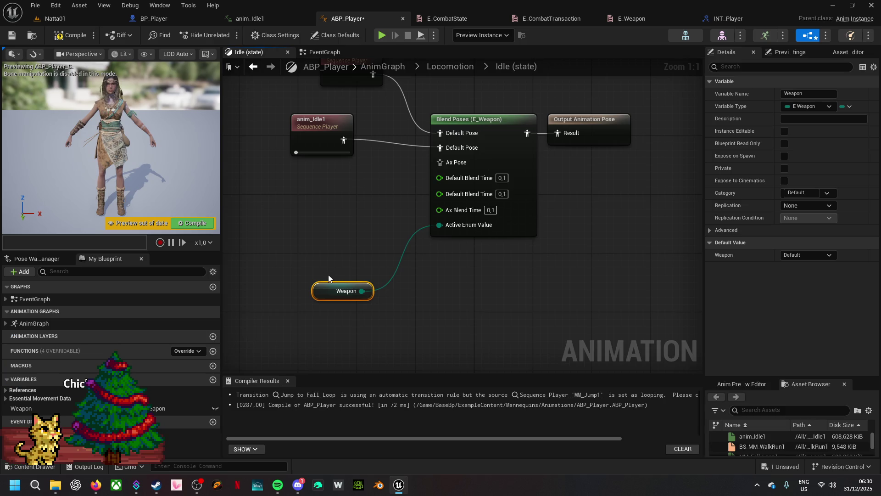
# - Compile ABP_Player with the new weapon blend and return to the Natta01 level editor
pyautogui.click(75, 36)
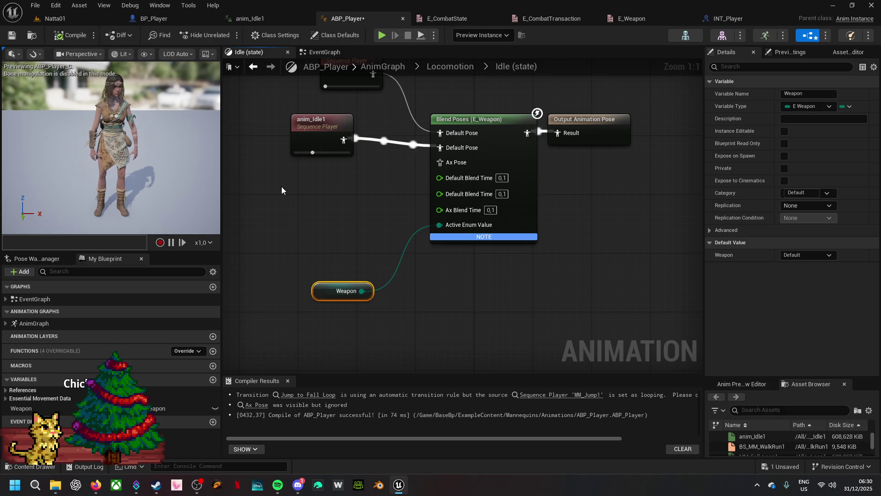
pyautogui.moveTo(321, 193)
pyautogui.mouseDown()
pyautogui.moveTo(335, 196)
pyautogui.moveTo(376, 295)
pyautogui.mouseUp()
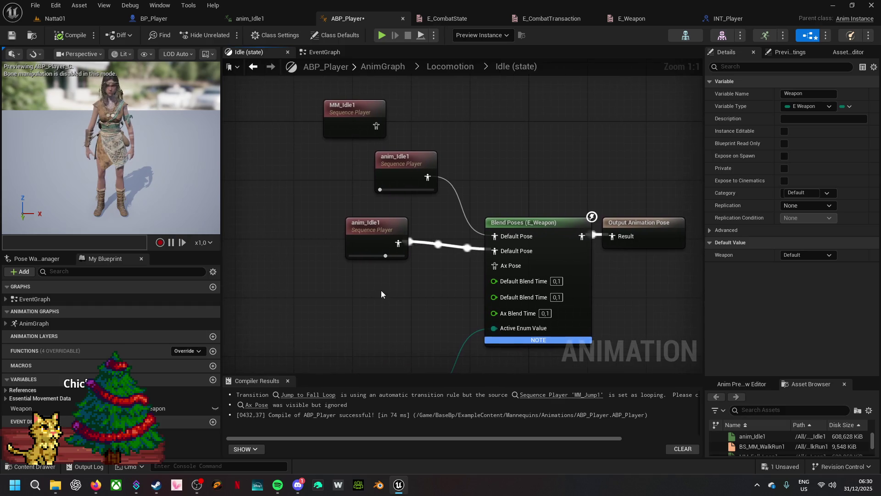
pyautogui.click(404, 163)
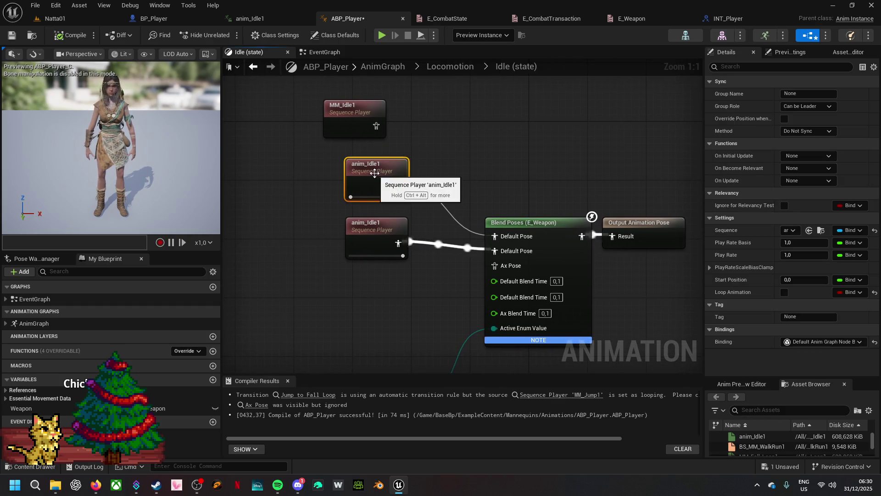
pyautogui.click(70, 23)
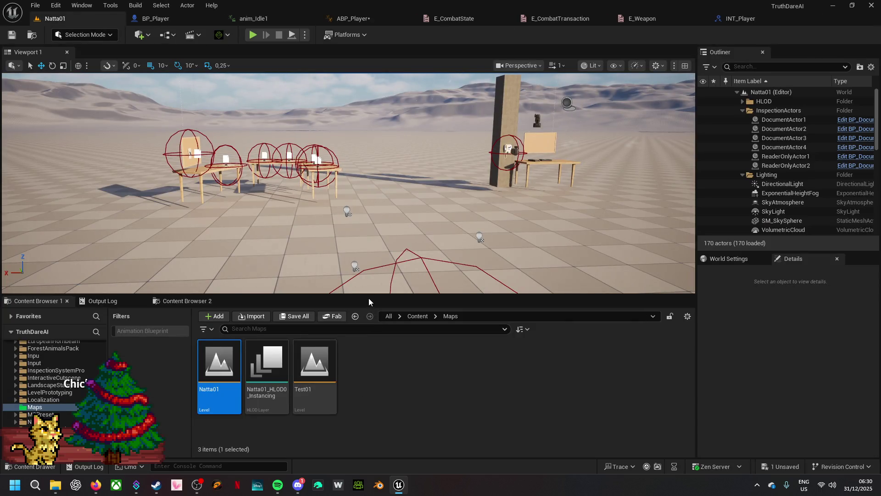
# - Make the Content Browser taller and search all project content for morigesh
pyautogui.moveTo(368, 295); pyautogui.dragTo(387, 204)
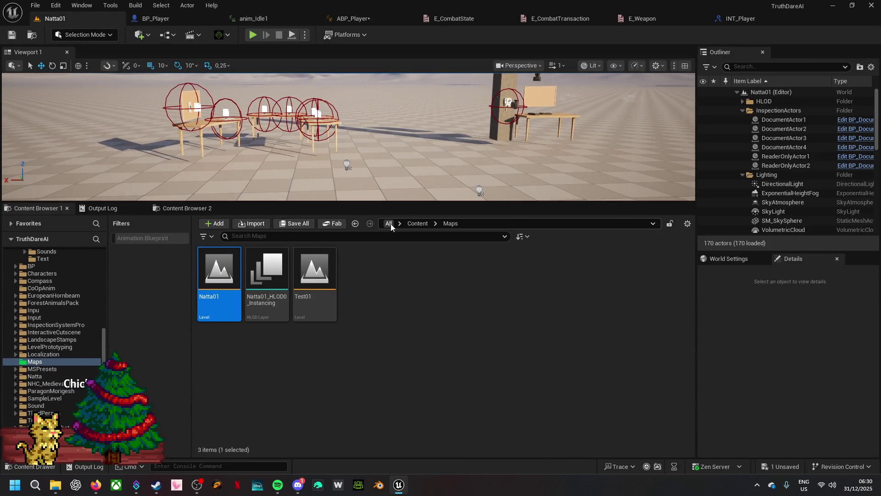
pyautogui.click(389, 224)
pyautogui.click(387, 237)
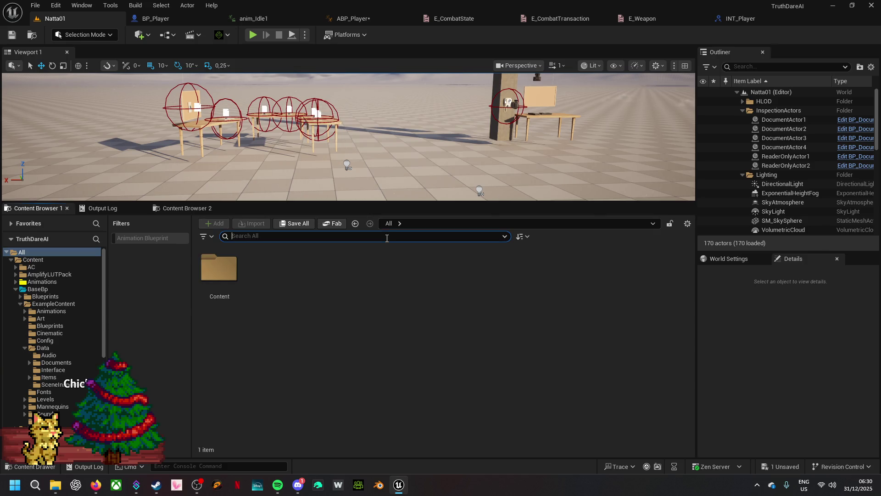
pyautogui.write('arme')
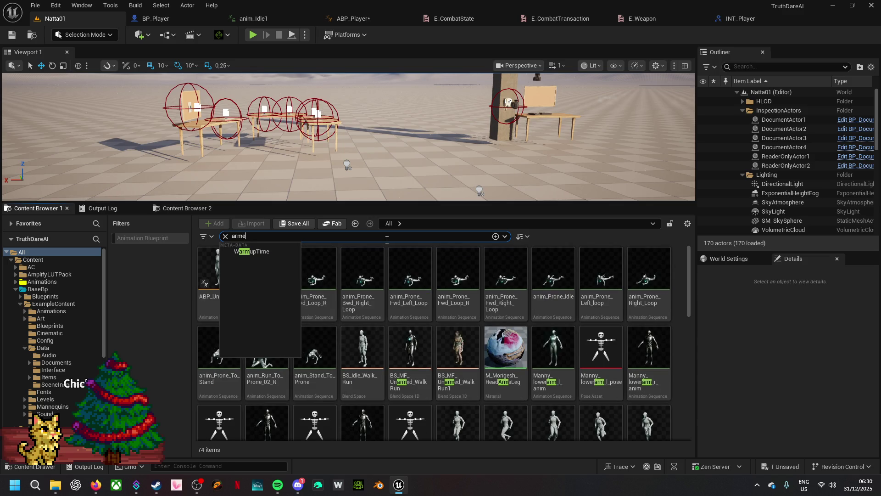
pyautogui.write('d')
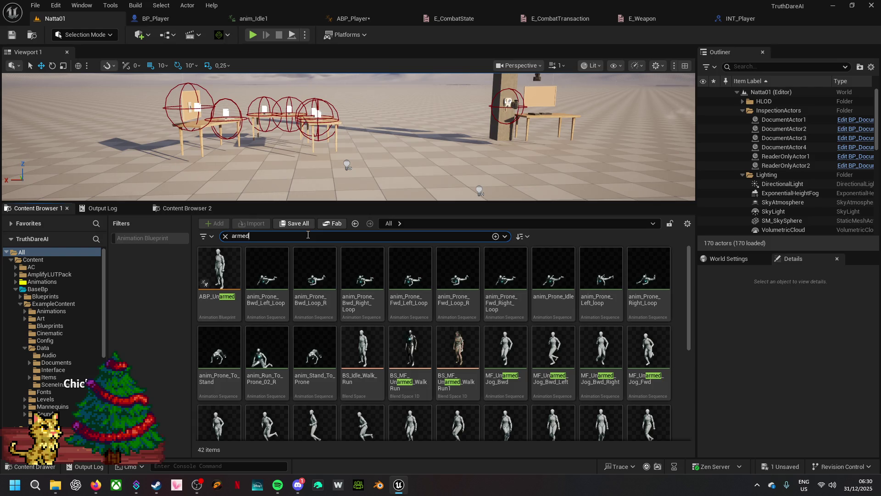
pyautogui.press('BackSpace')
pyautogui.press('BackSpace')
pyautogui.press('BackSpace')
pyautogui.write('mo')
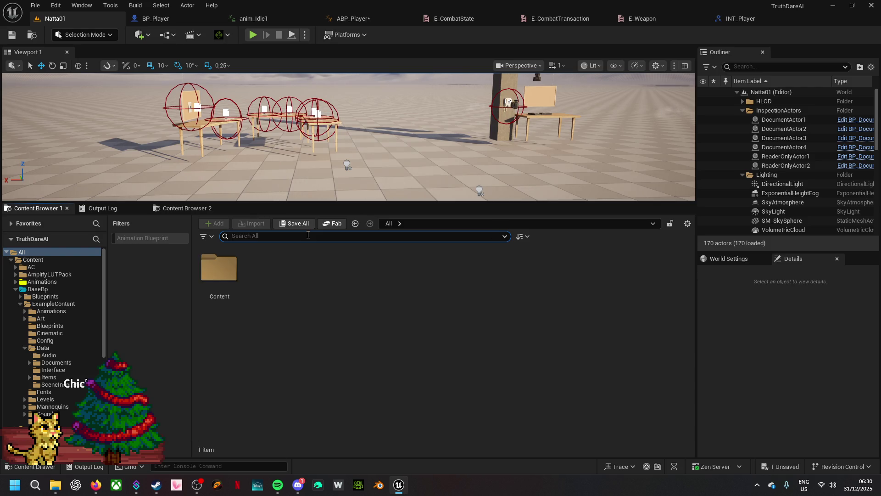
pyautogui.write('ri')
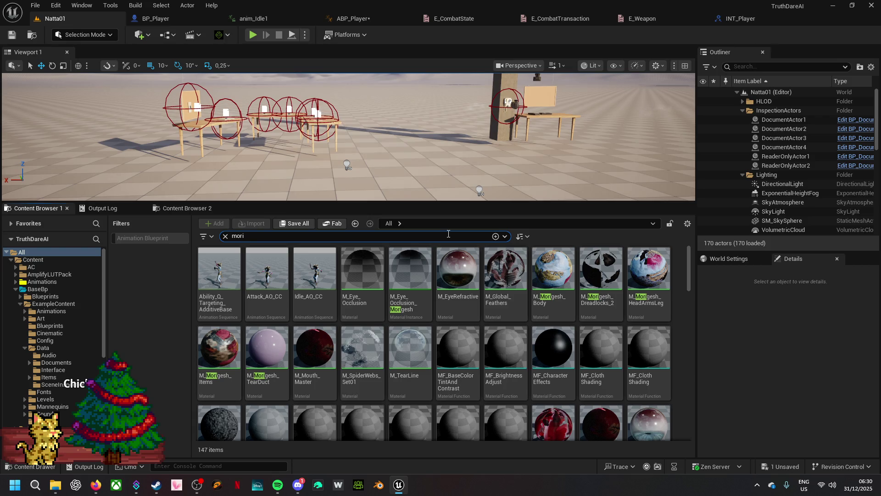
pyautogui.write('g')
pyautogui.scroll(-5, 477, 342)
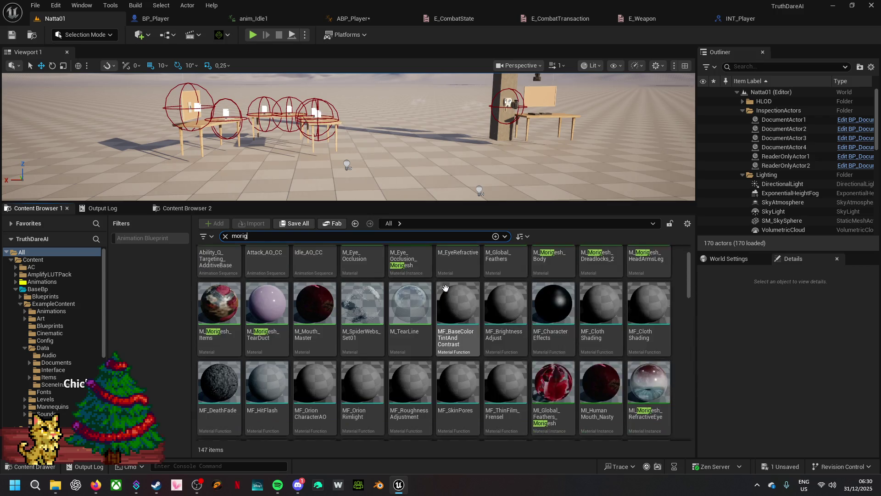
pyautogui.scroll(-3, 478, 342)
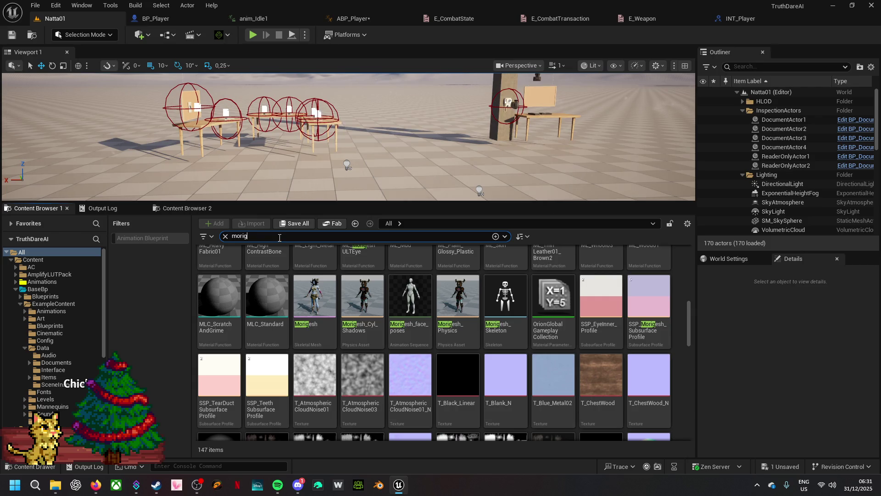
# - Scroll through the 147 morigesh results and open the Idle_AO_CC animation
pyautogui.write('esh')
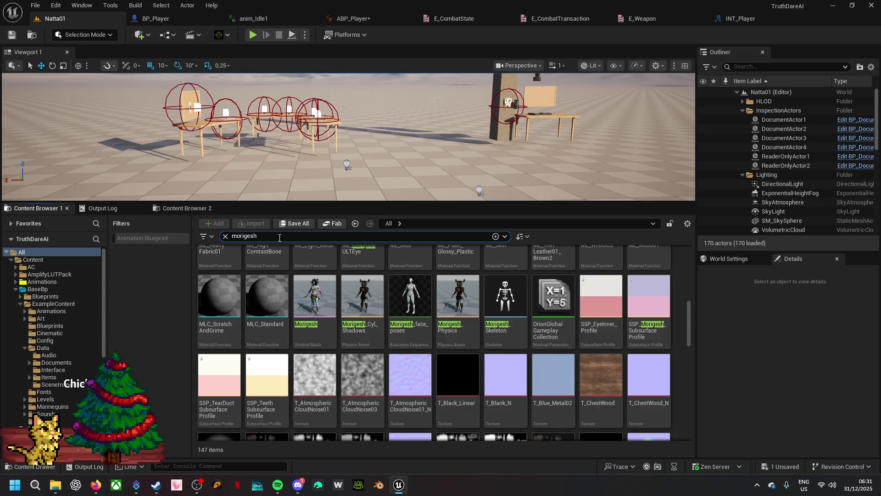
pyautogui.scroll(-5, 528, 321)
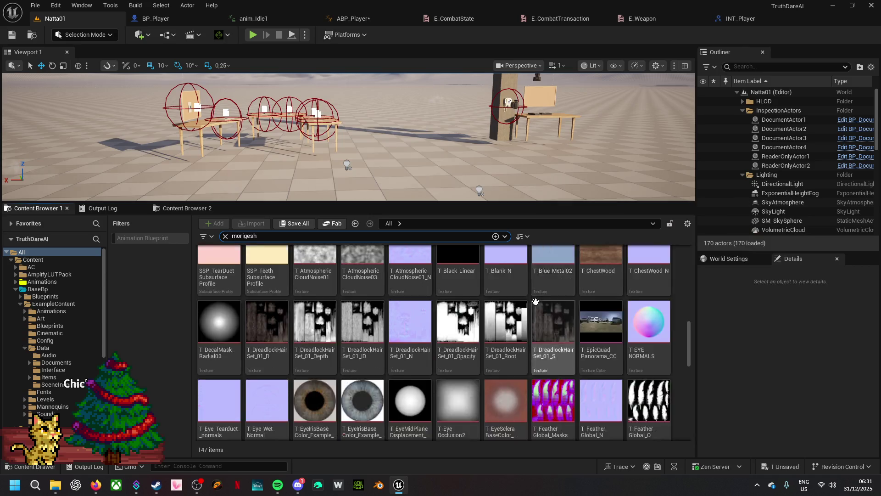
pyautogui.scroll(-5, 516, 348)
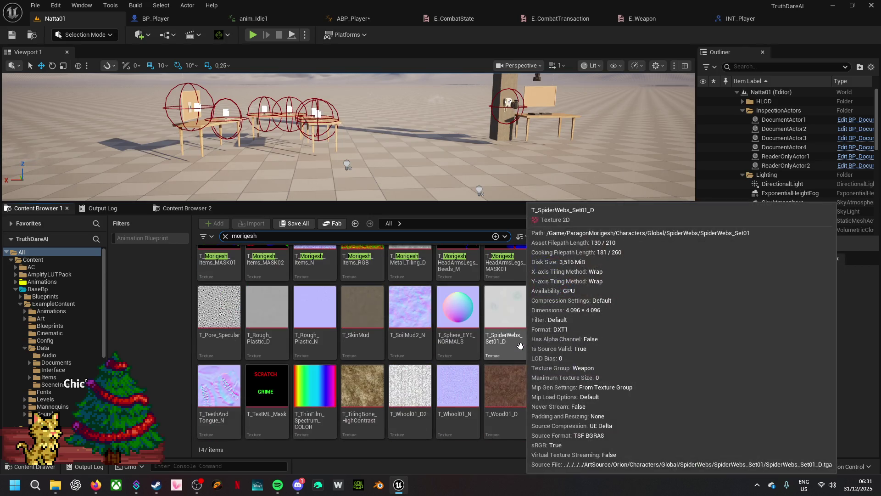
pyautogui.scroll(8, 520, 345)
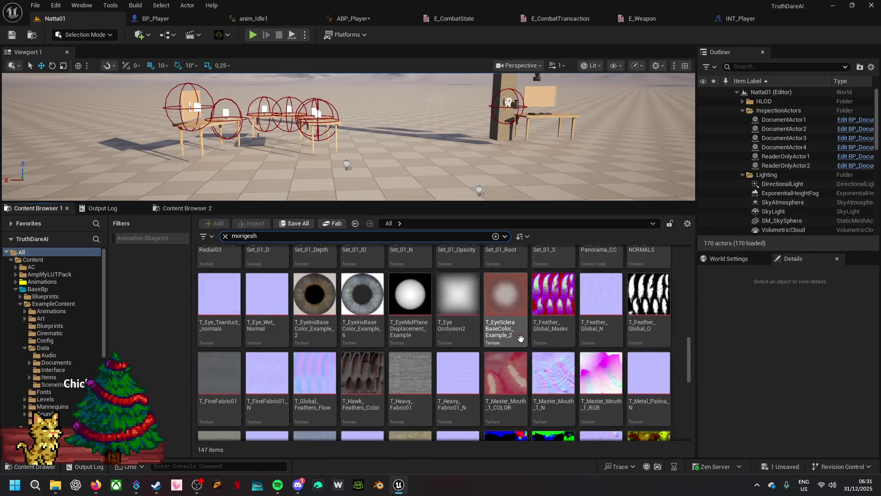
pyautogui.scroll(10, 520, 338)
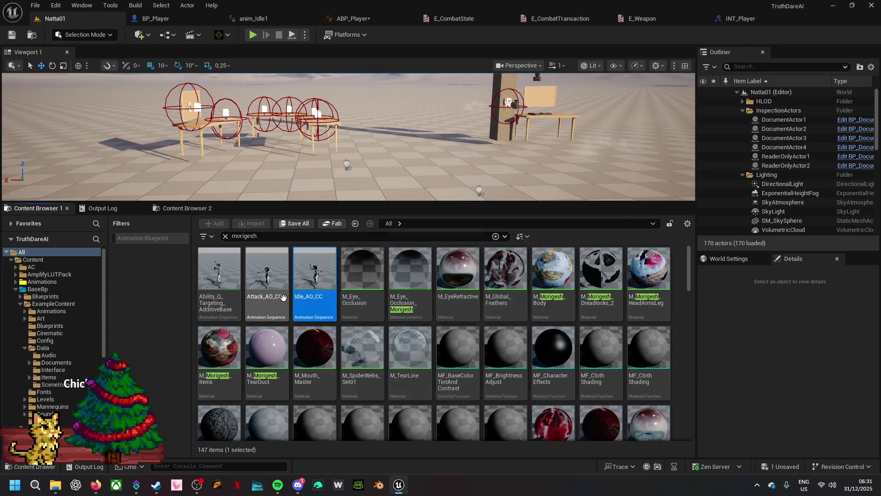
pyautogui.doubleClick(312, 273)
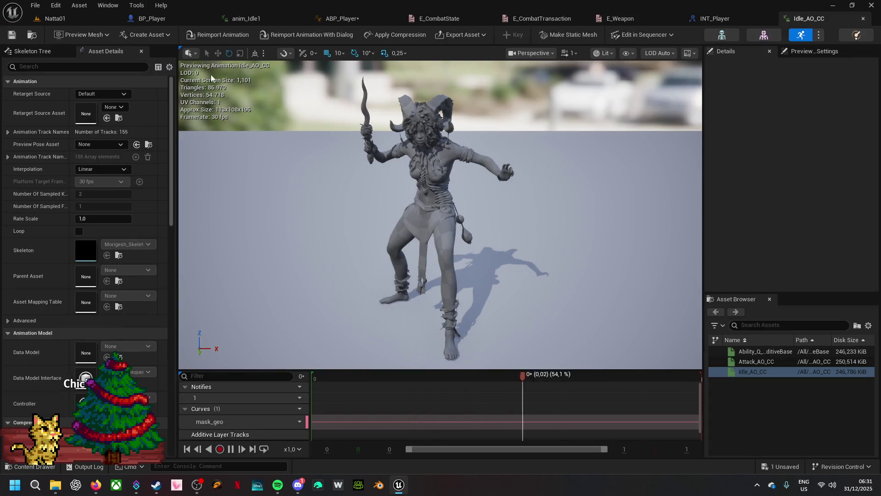
# - From Natta01, browse up to the Morigesh folder, search 'idl' and reopen Idle_AO_CC
pyautogui.click(51, 20)
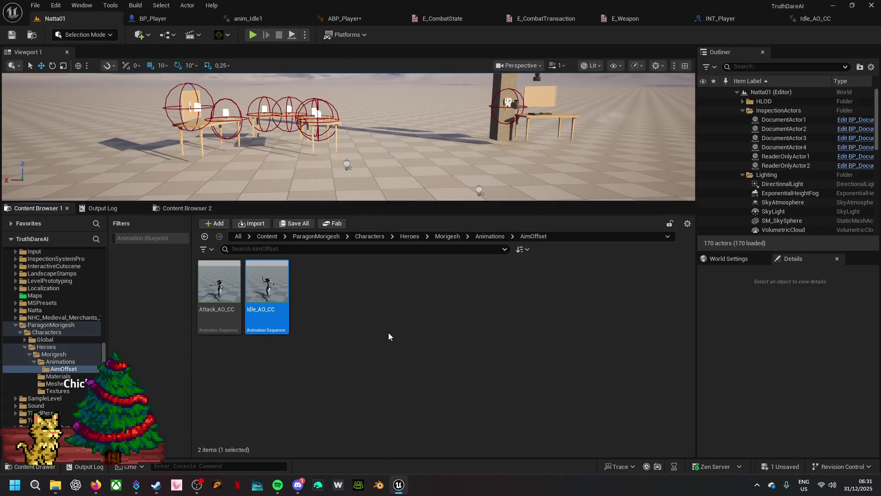
pyautogui.click(493, 236)
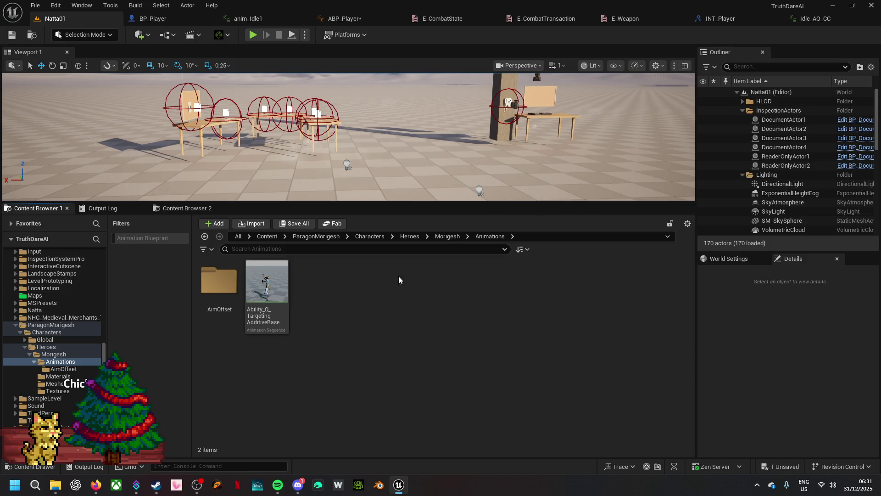
pyautogui.click(443, 236)
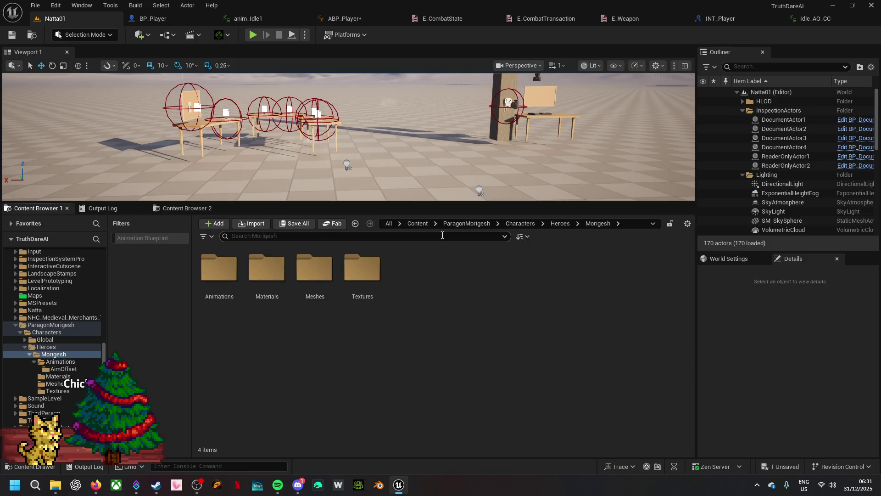
pyautogui.click(334, 237)
pyautogui.write('idl')
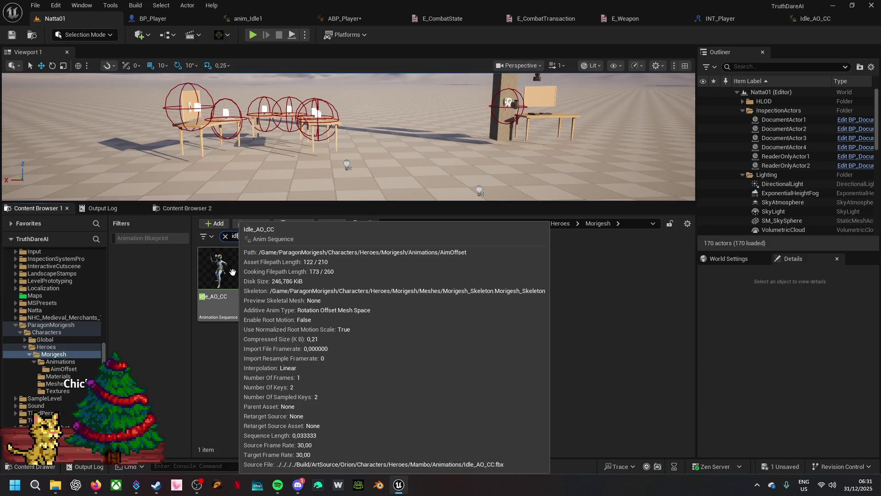
pyautogui.doubleClick(232, 272)
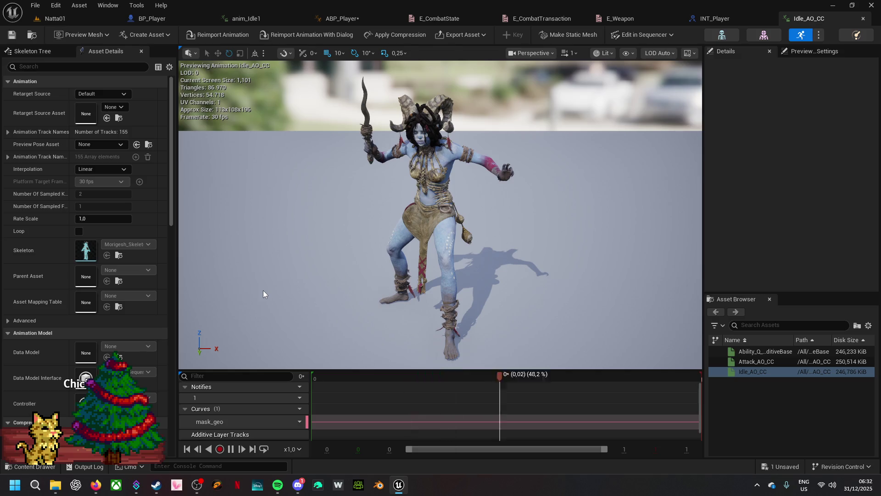
pyautogui.click(30, 34)
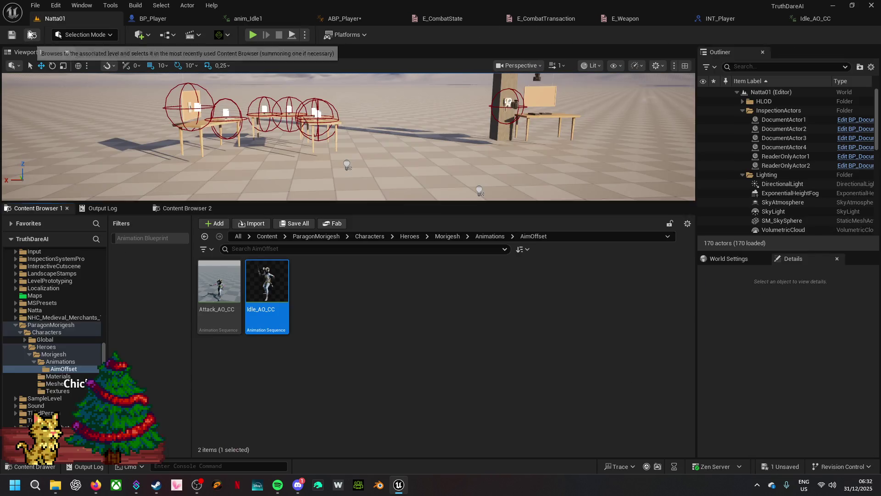
# - Preview Attack_AO_CC, then browse up to Characters and into the Global and Heroes folders
pyautogui.doubleClick(211, 289)
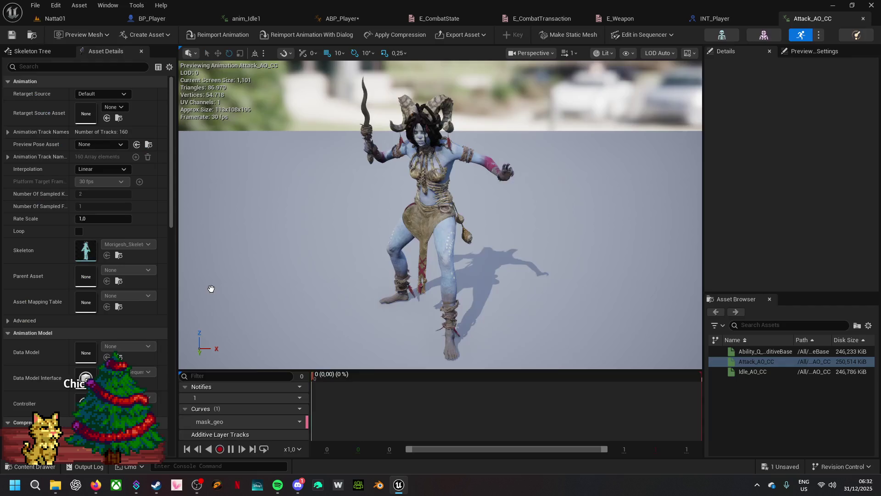
pyautogui.click(30, 36)
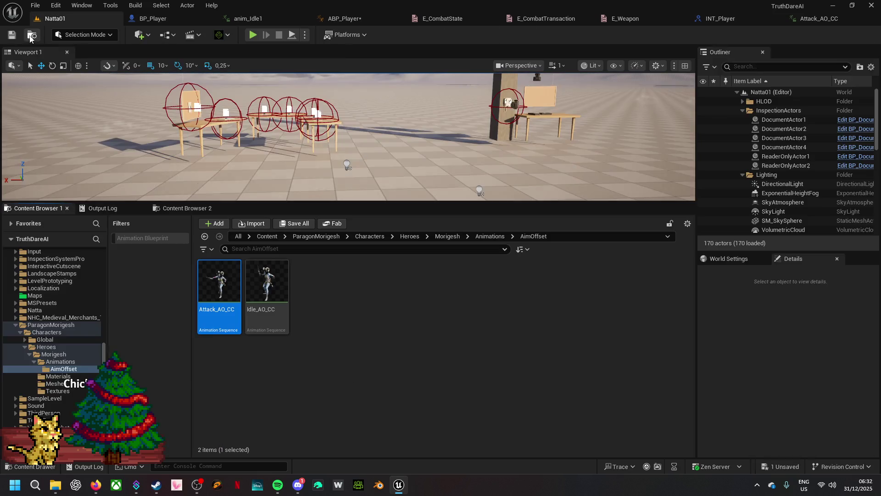
pyautogui.click(489, 237)
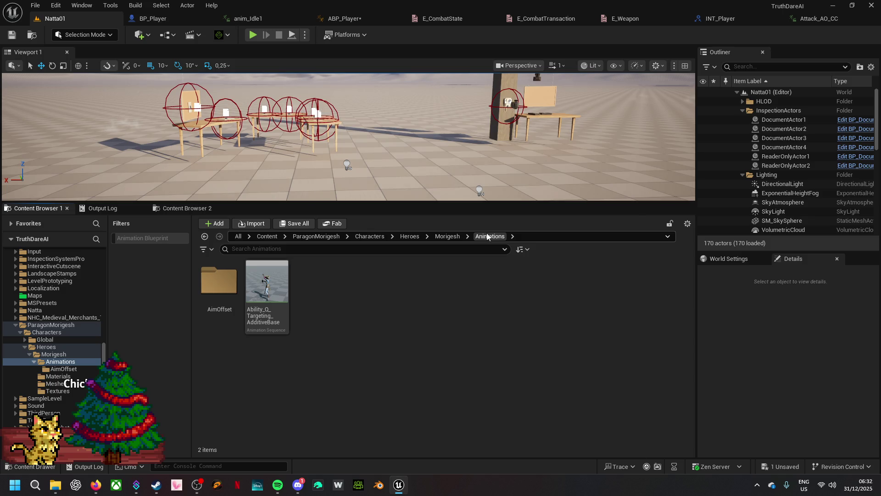
pyautogui.click(449, 237)
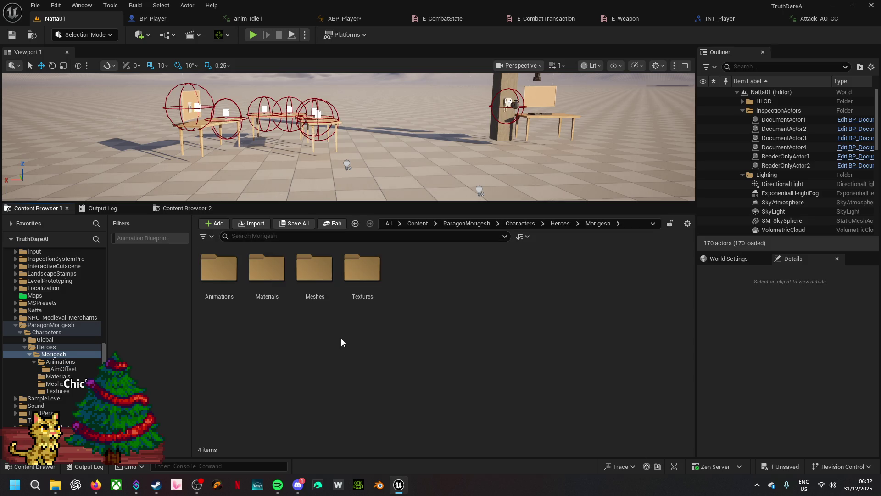
pyautogui.click(560, 224)
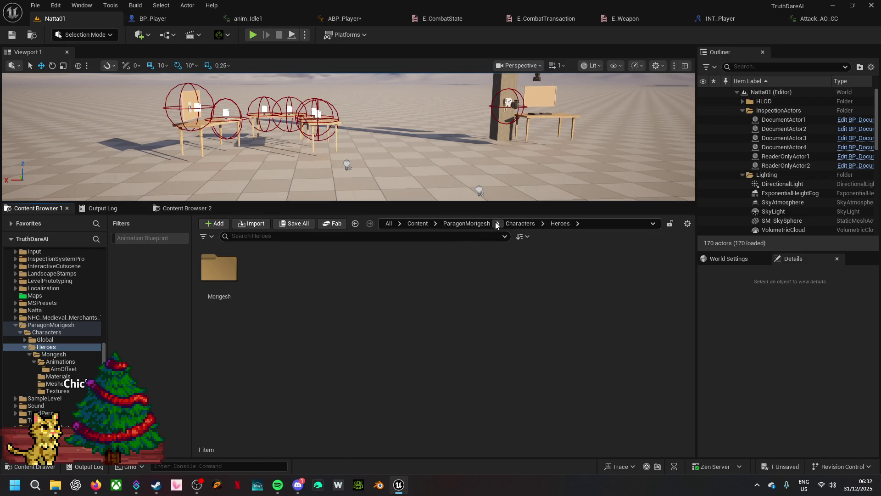
pyautogui.click(518, 223)
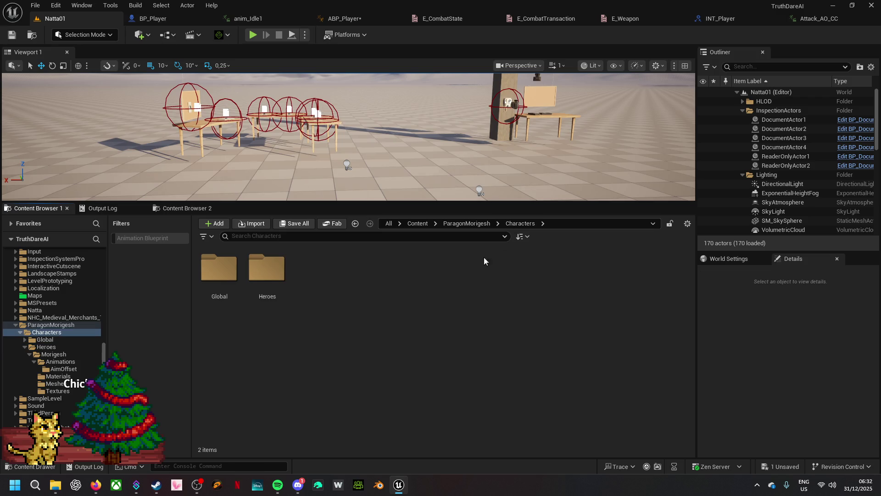
pyautogui.doubleClick(229, 276)
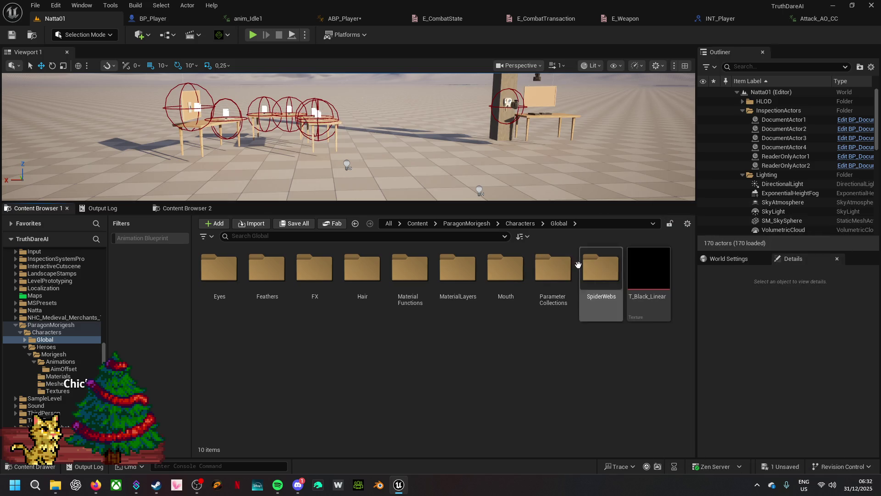
pyautogui.click(519, 224)
pyautogui.click(269, 289)
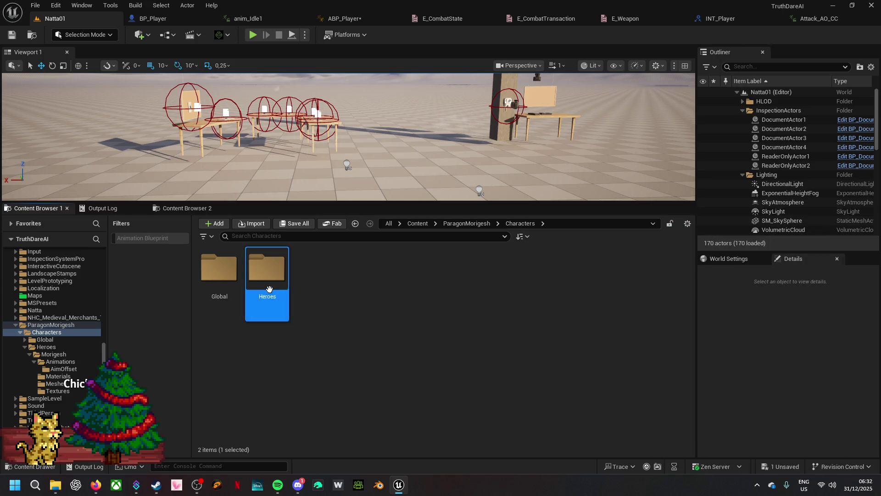
pyautogui.doubleClick(269, 288)
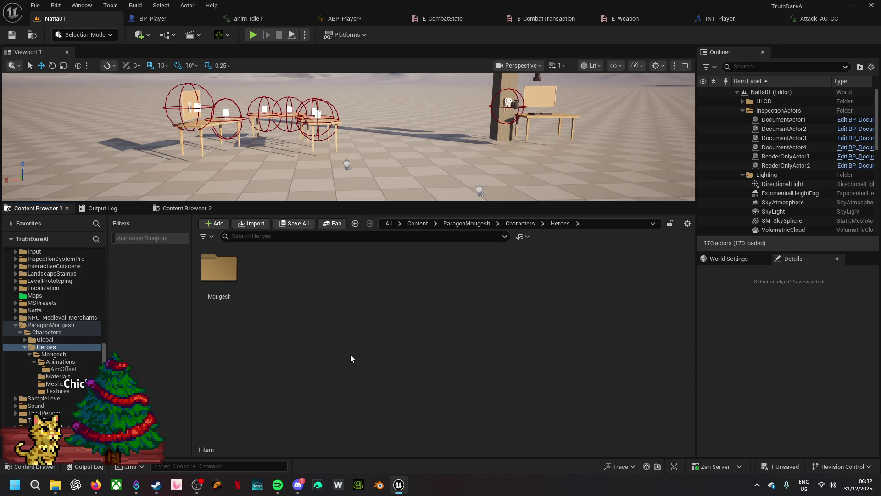
# - Open Morigesh_Skeleton from Attack_AO_CC, then close both editors
pyautogui.click(816, 18)
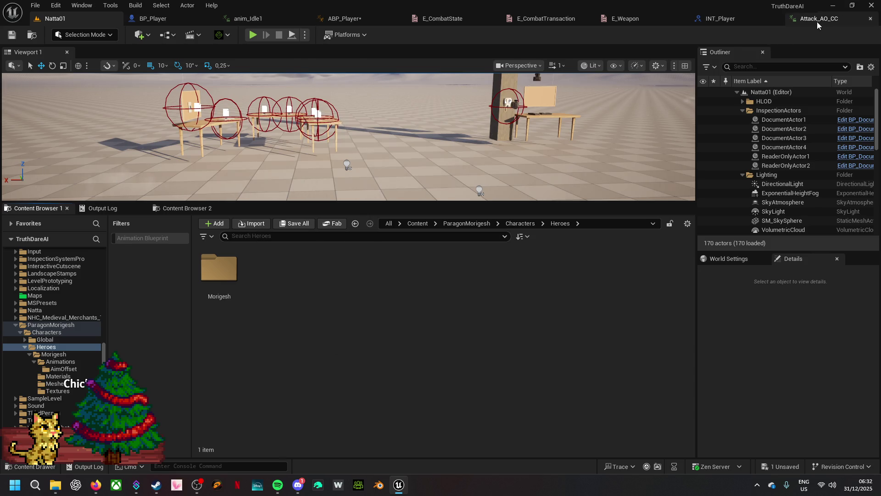
pyautogui.click(720, 35)
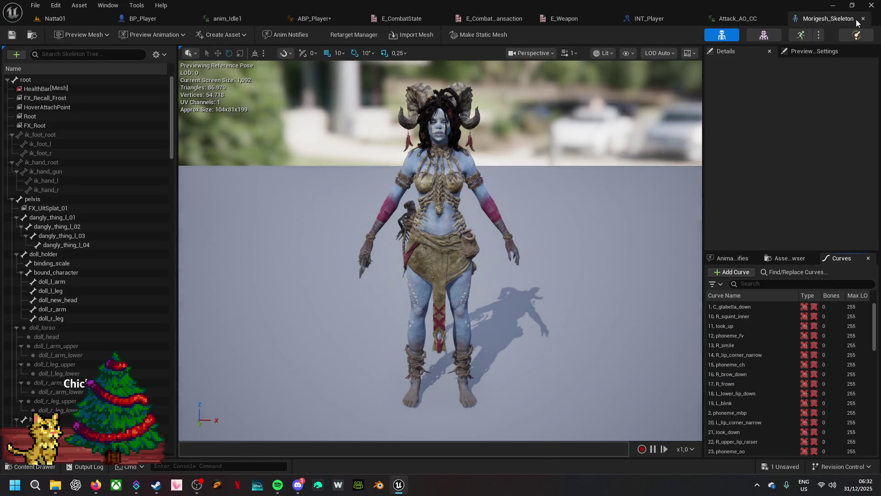
pyautogui.click(864, 18)
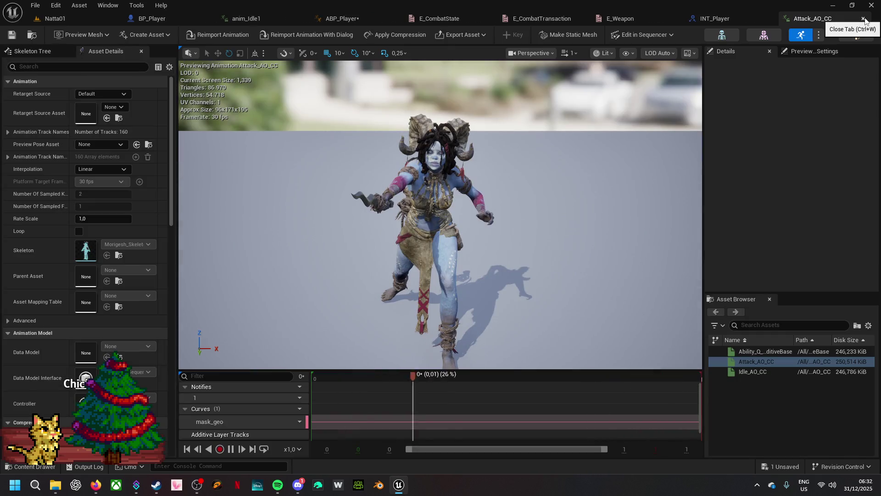
pyautogui.click(863, 19)
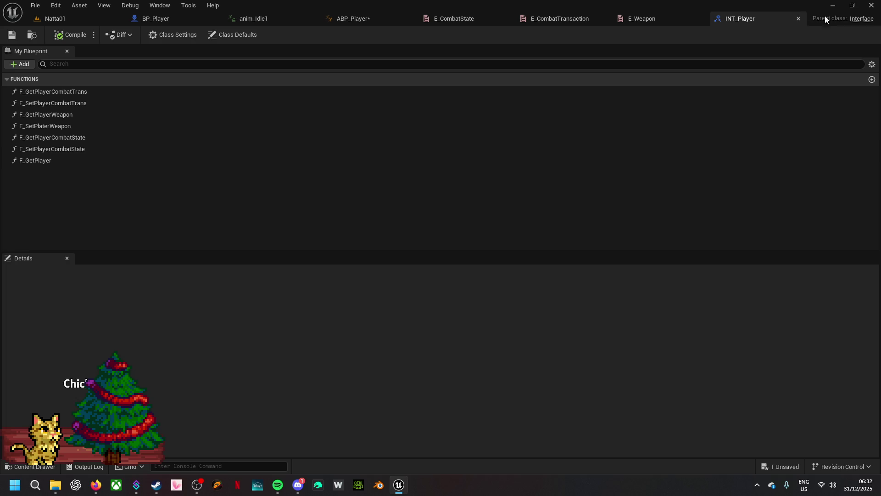
pyautogui.click(759, 485)
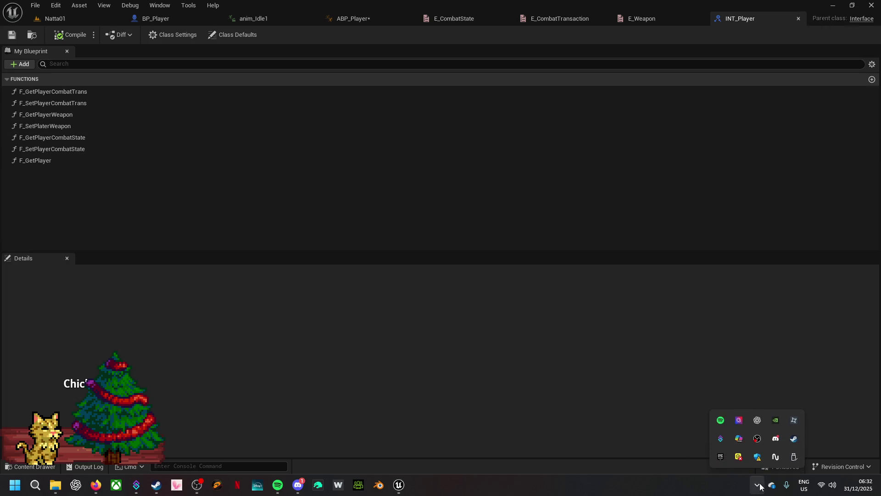
# - From the Epic Games Launcher library, add Paragon: Morigesh to the TruthDareAI project in the Natta folder
pyautogui.click(721, 457)
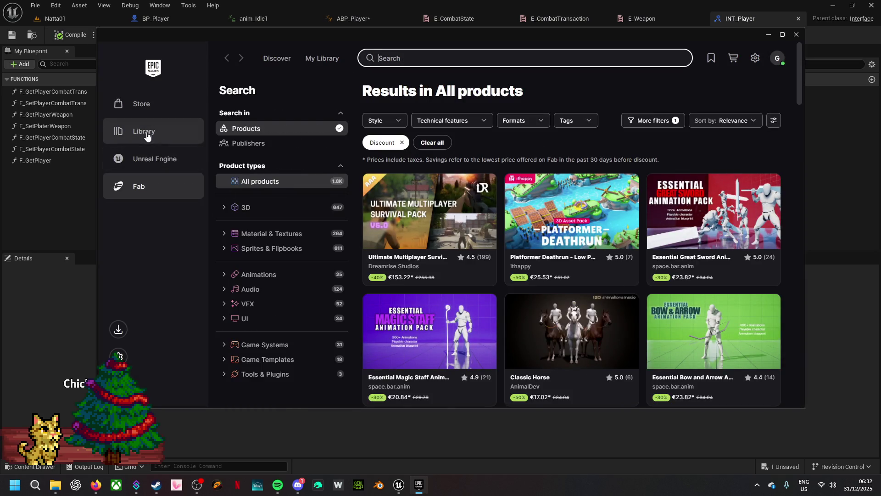
pyautogui.click(150, 160)
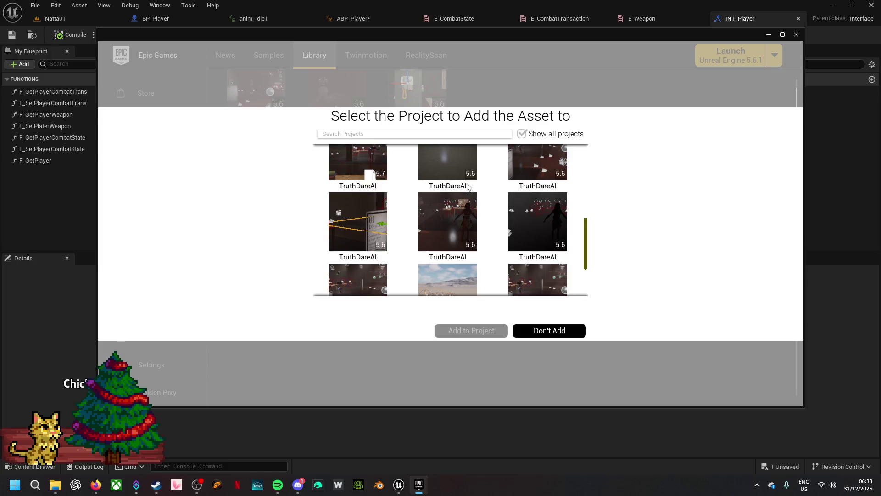
pyautogui.moveTo(456, 156)
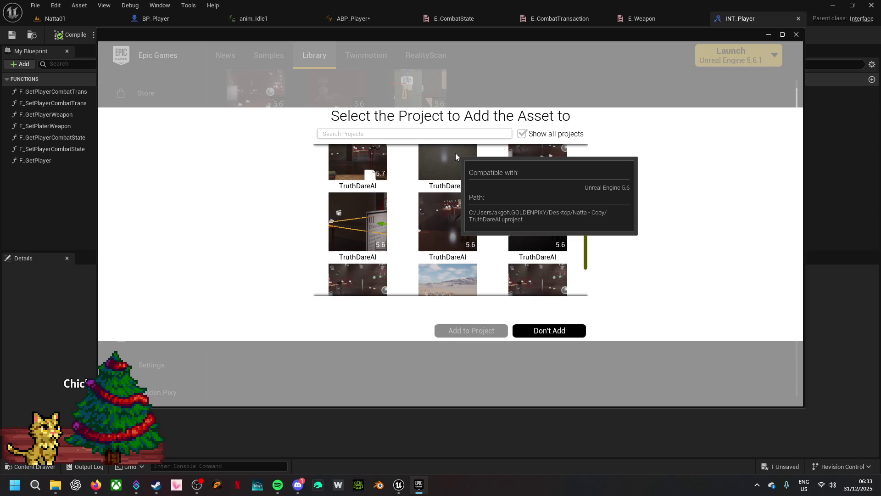
pyautogui.moveTo(358, 160)
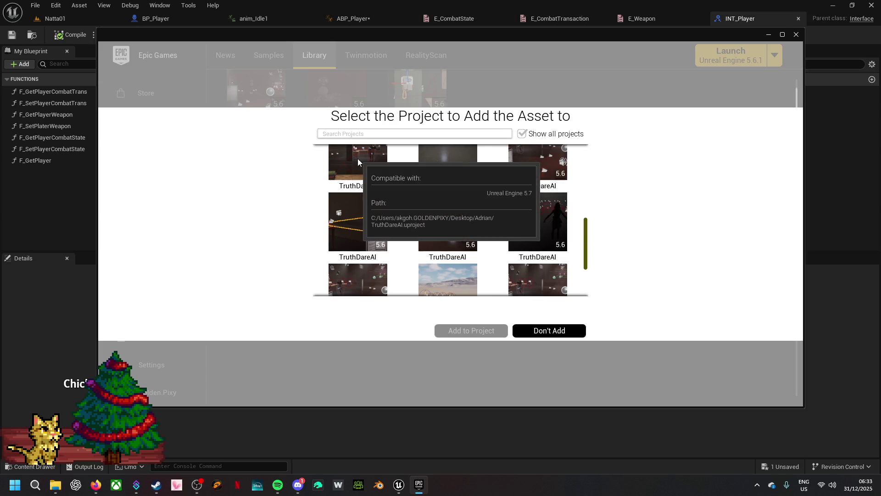
pyautogui.moveTo(528, 164)
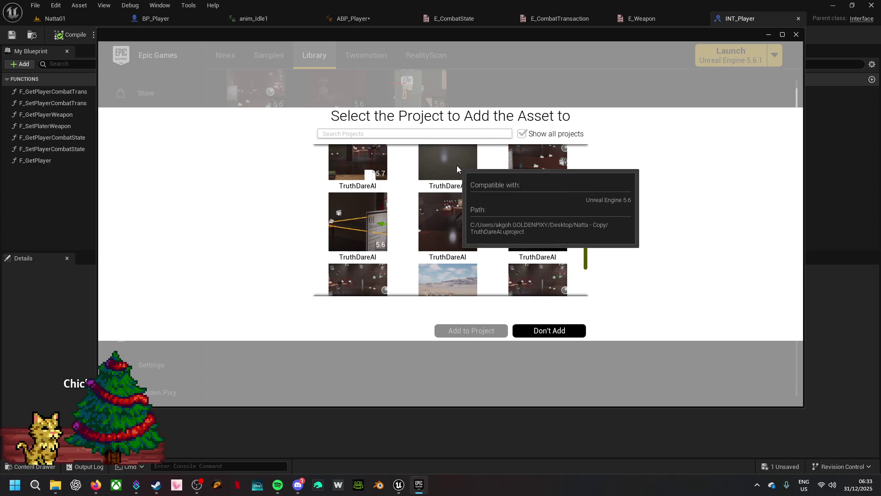
pyautogui.scroll(2, 459, 170)
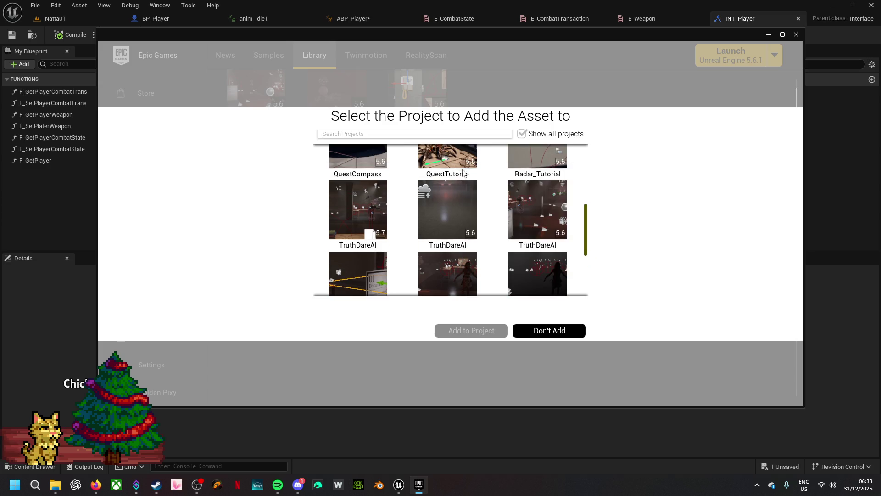
pyautogui.scroll(-2, 456, 206)
pyautogui.moveTo(354, 235)
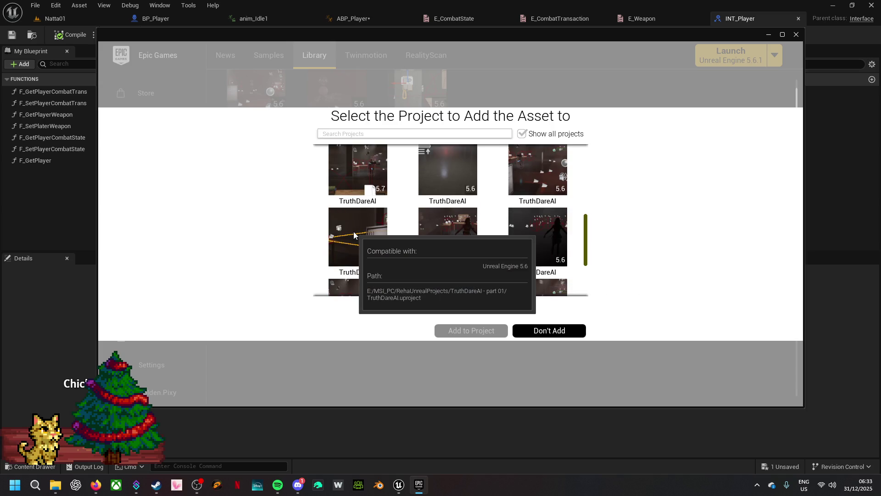
pyautogui.moveTo(444, 229)
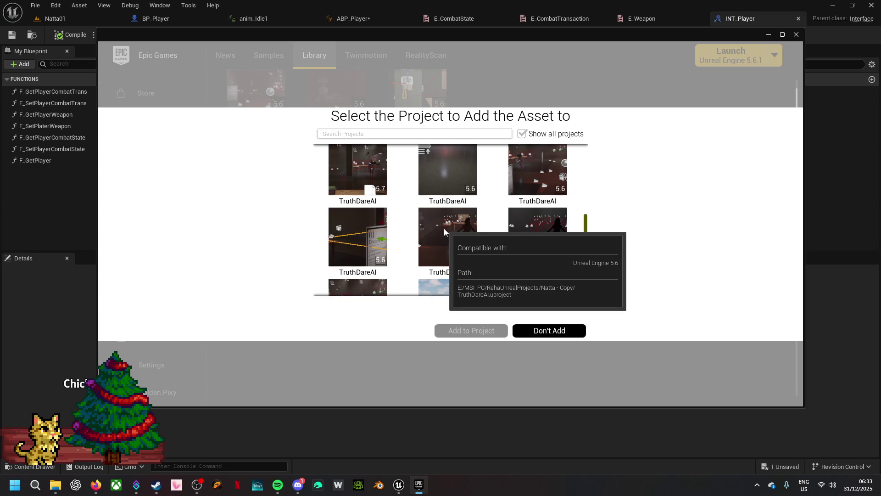
pyautogui.moveTo(537, 228)
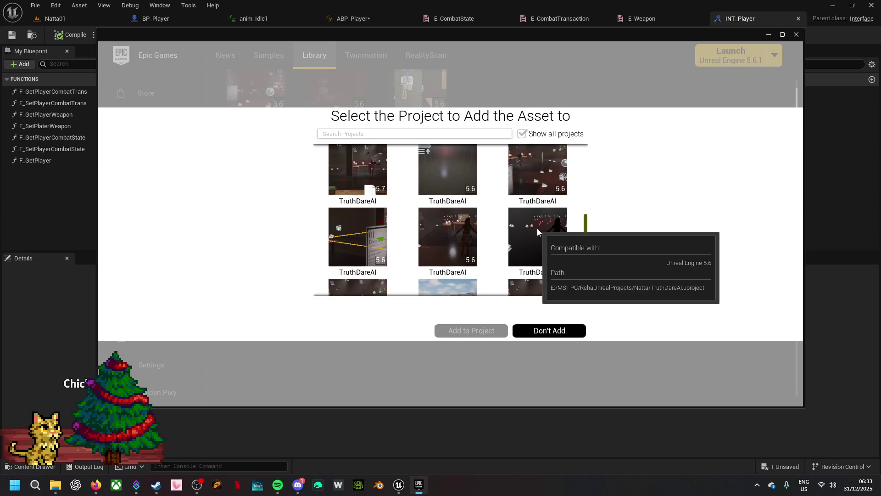
pyautogui.scroll(-1, 537, 227)
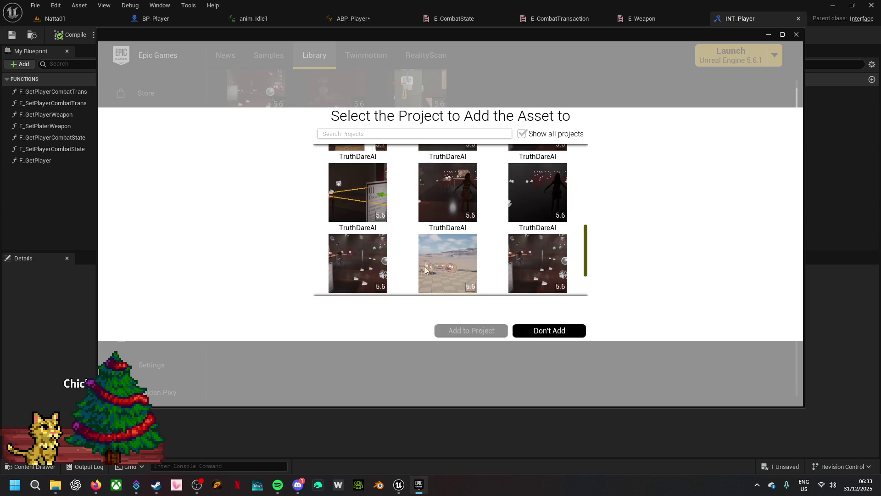
pyautogui.click(453, 254)
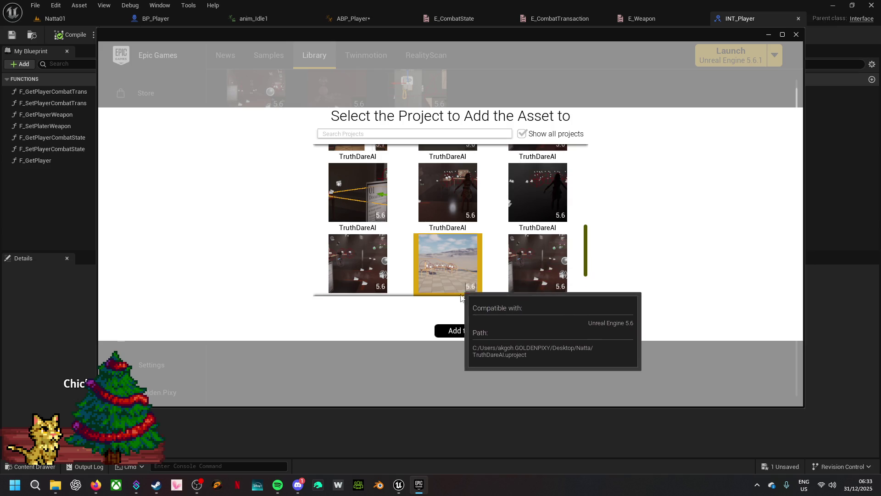
pyautogui.click(466, 330)
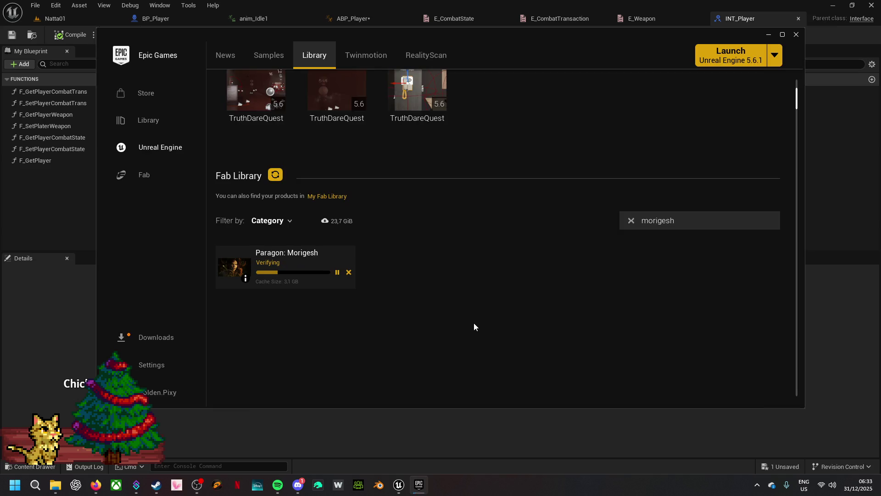
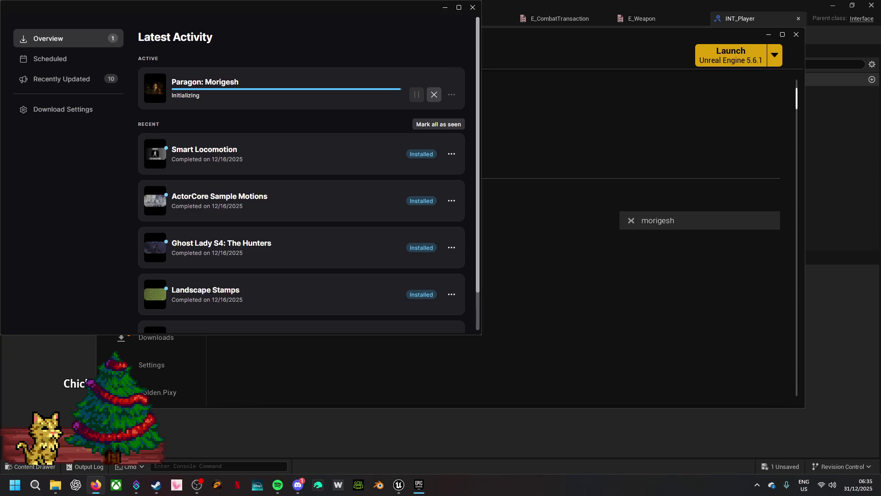
# - Mark all recent Epic launcher downloads as seen, then minimize the launcher back to Unreal
pyautogui.click(197, 485)
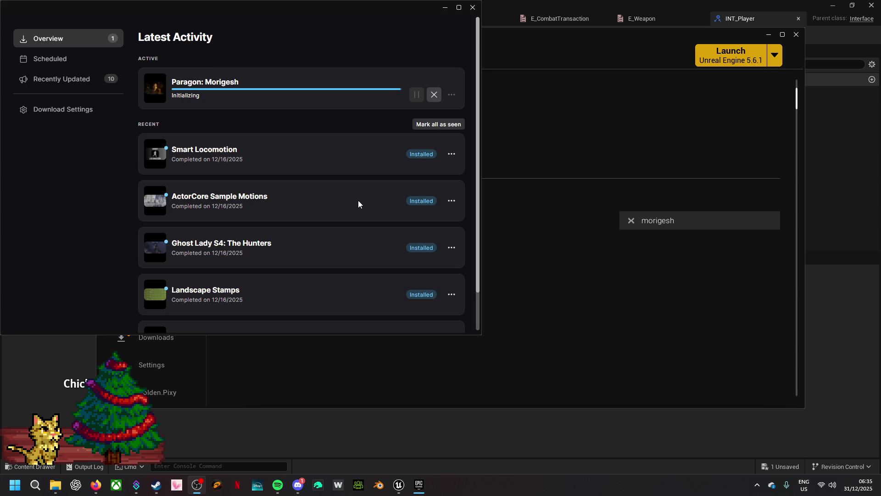
pyautogui.click(367, 21)
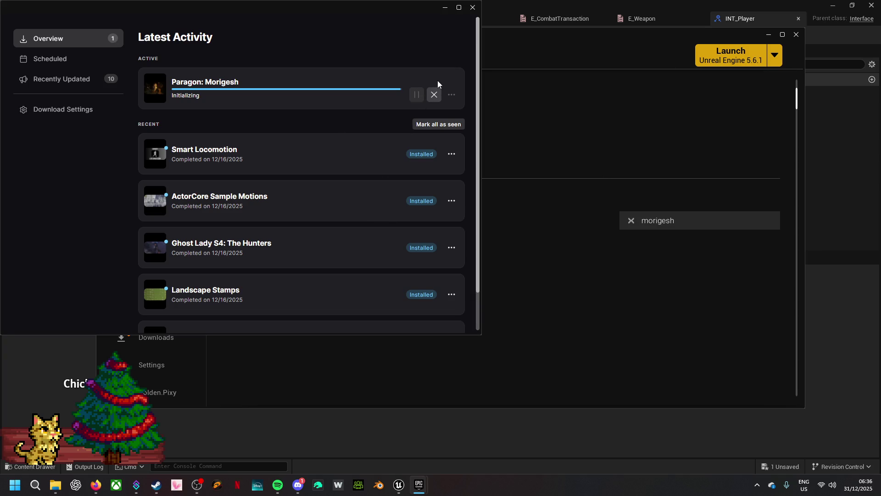
pyautogui.moveTo(423, 6)
pyautogui.mouseDown()
pyautogui.moveTo(425, 14)
pyautogui.moveTo(602, 85)
pyautogui.moveTo(706, 87)
pyautogui.moveTo(691, 70)
pyautogui.mouseUp()
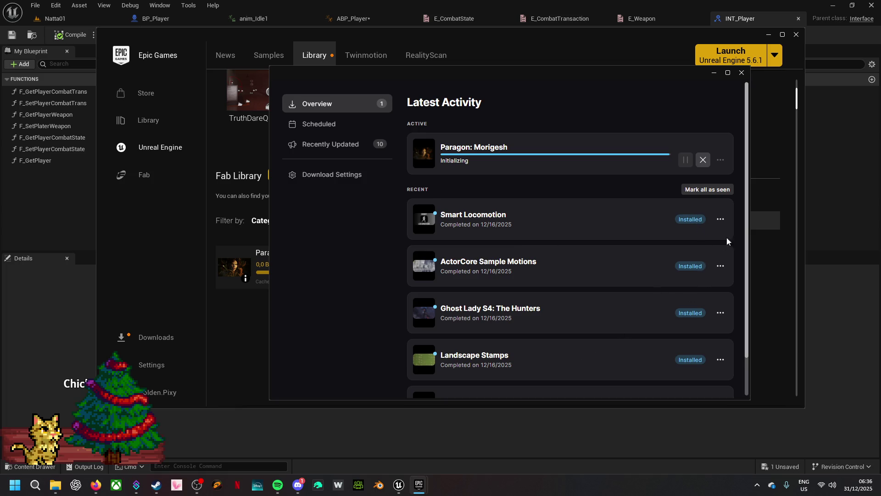
pyautogui.click(726, 196)
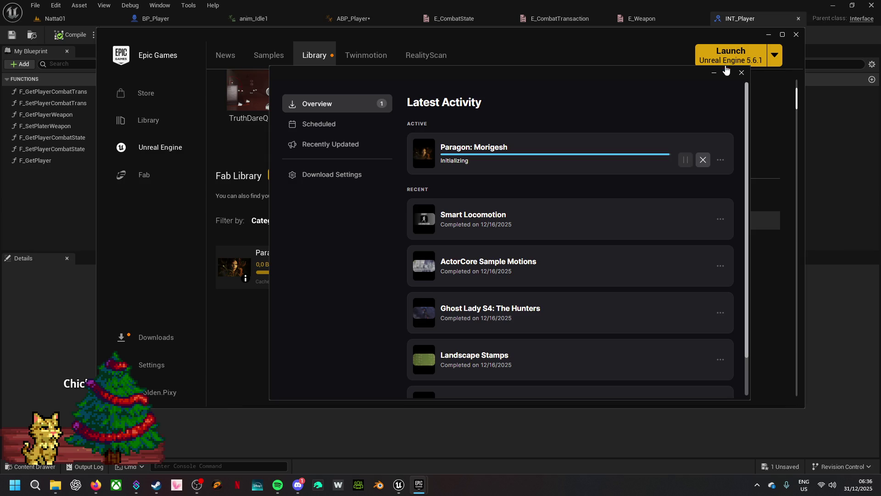
pyautogui.click(713, 74)
pyautogui.click(768, 34)
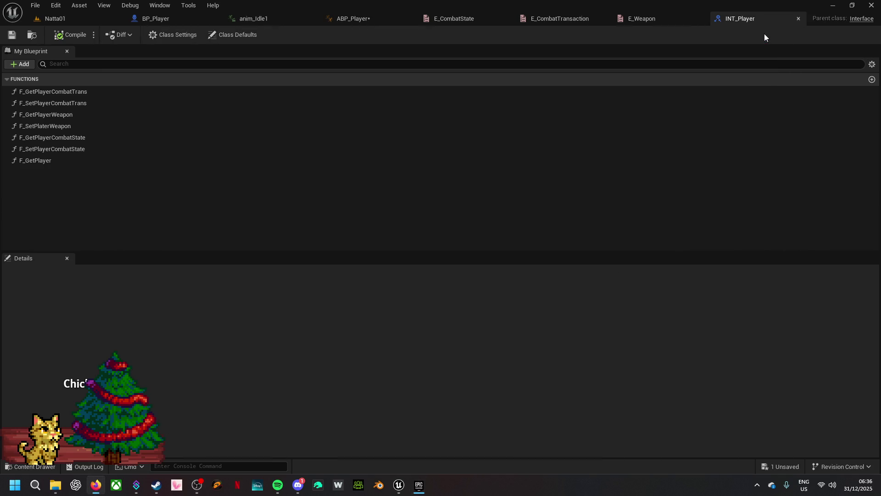
# - In Natta01, browse Morigesh > Animations > AimOffset, then back up to Morigesh
pyautogui.click(55, 18)
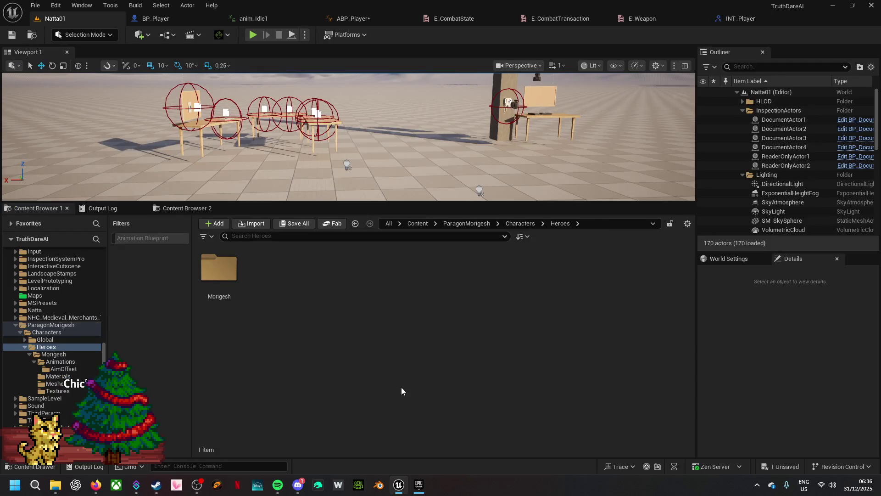
pyautogui.doubleClick(219, 269)
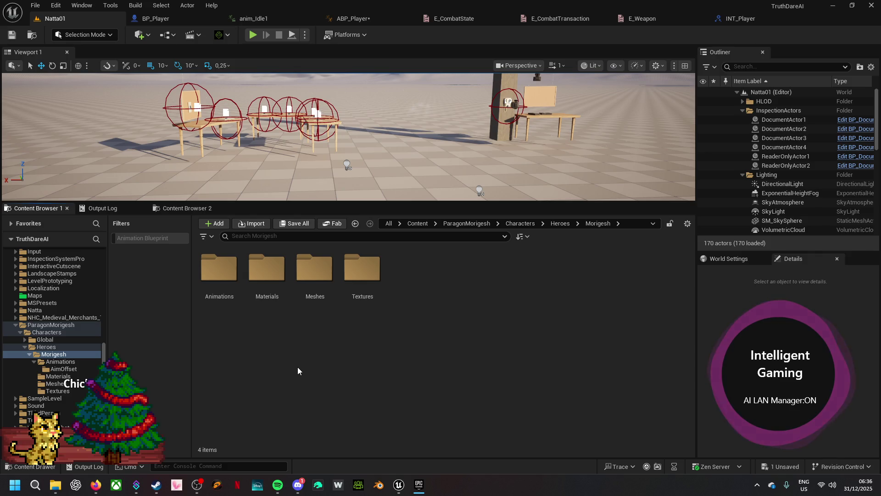
pyautogui.doubleClick(219, 282)
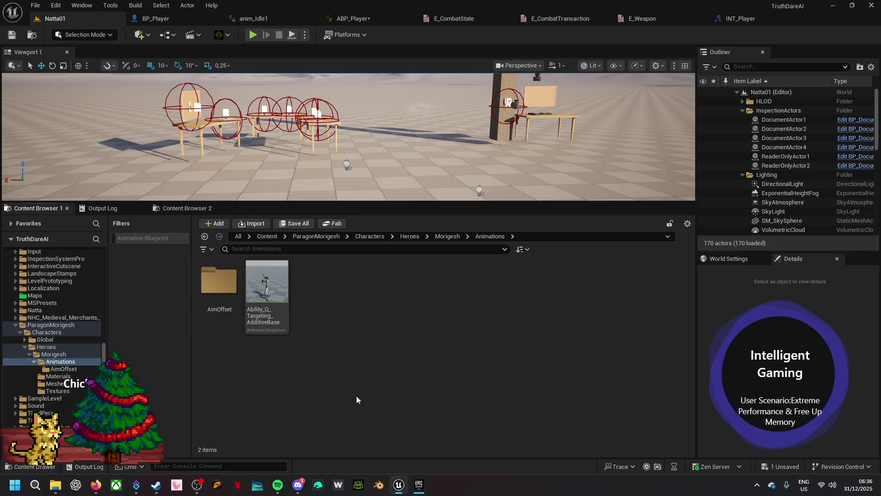
pyautogui.doubleClick(241, 312)
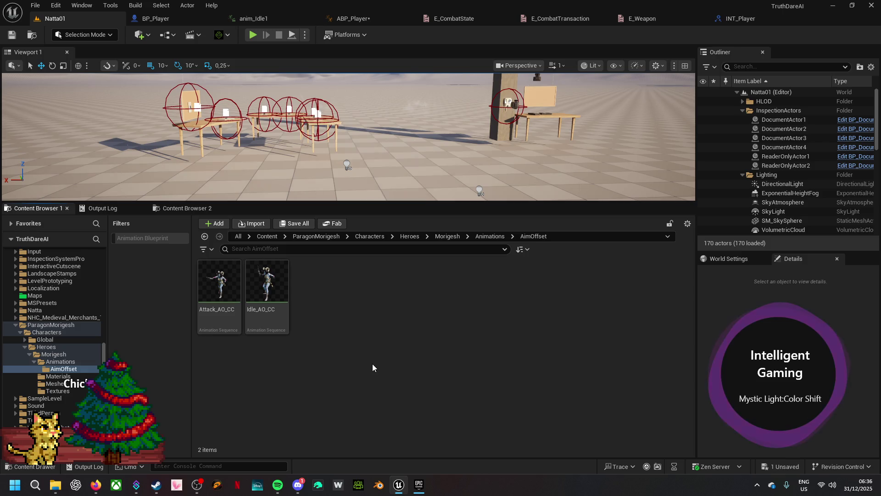
pyautogui.click(489, 236)
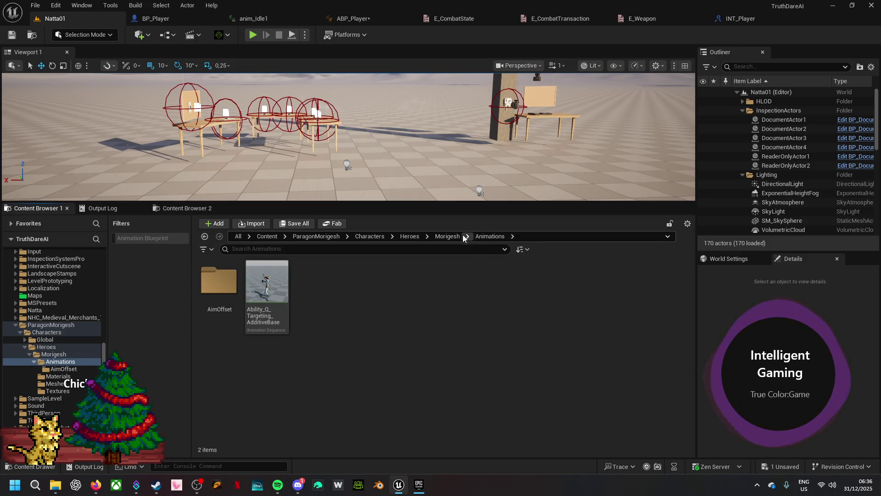
pyautogui.click(448, 237)
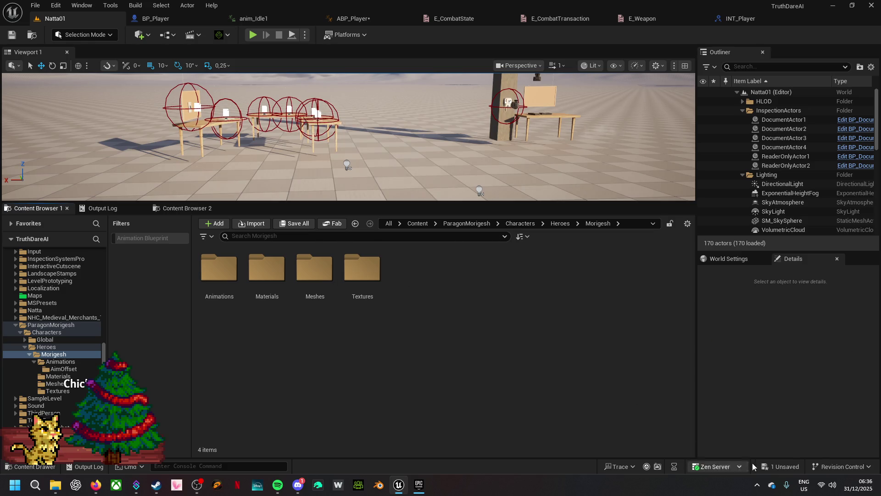
# - Save the unsaved ABP_Player asset and return to the top-level Content folder
pyautogui.click(785, 466)
pyautogui.click(531, 347)
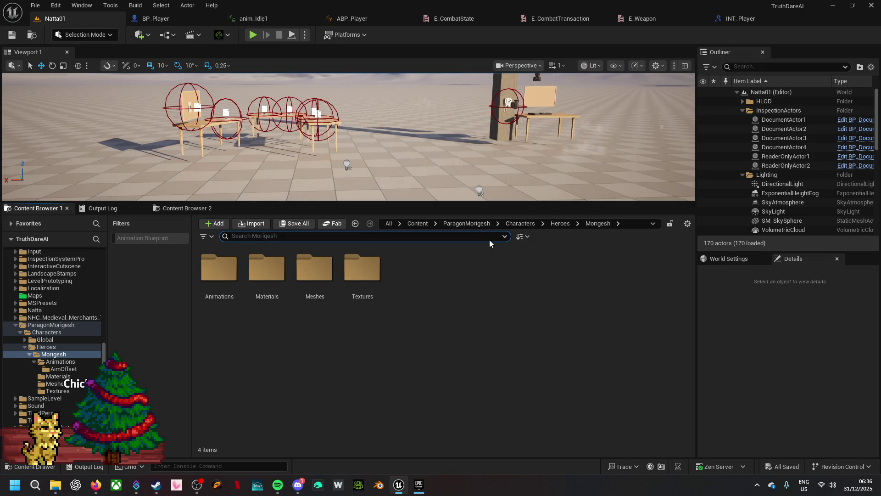
pyautogui.click(422, 224)
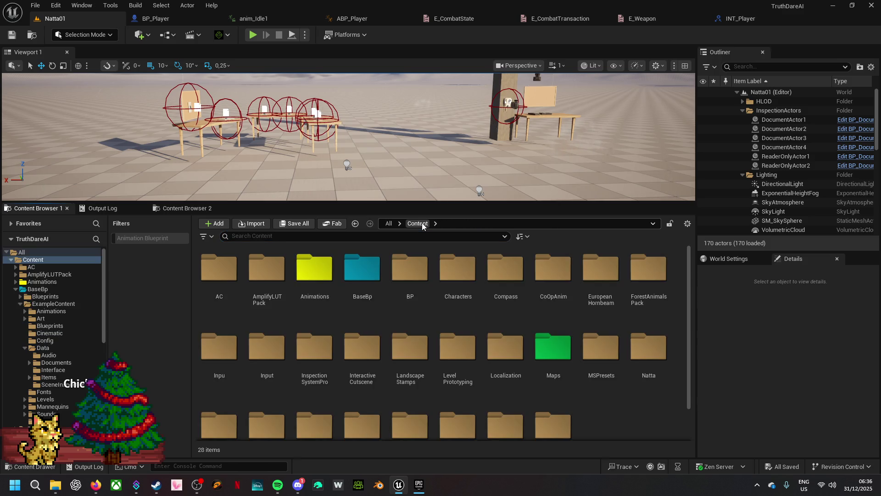
pyautogui.click(418, 237)
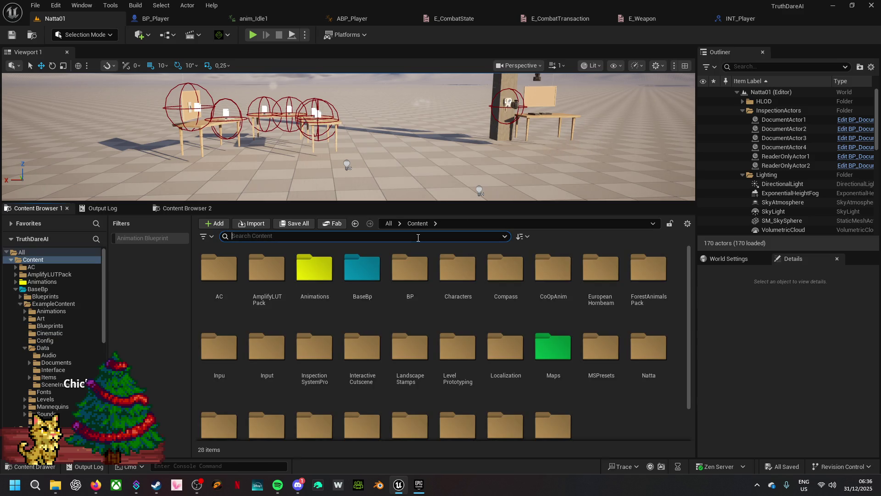
pyautogui.write('idle')
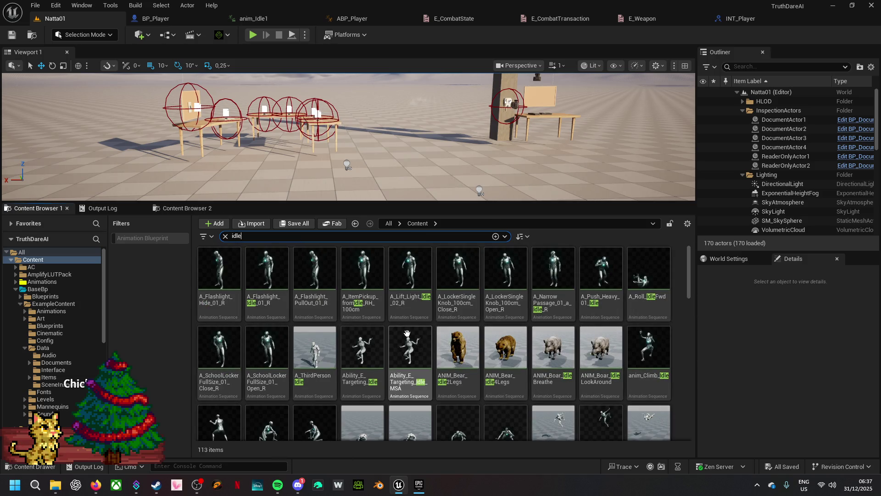
pyautogui.moveTo(571, 362)
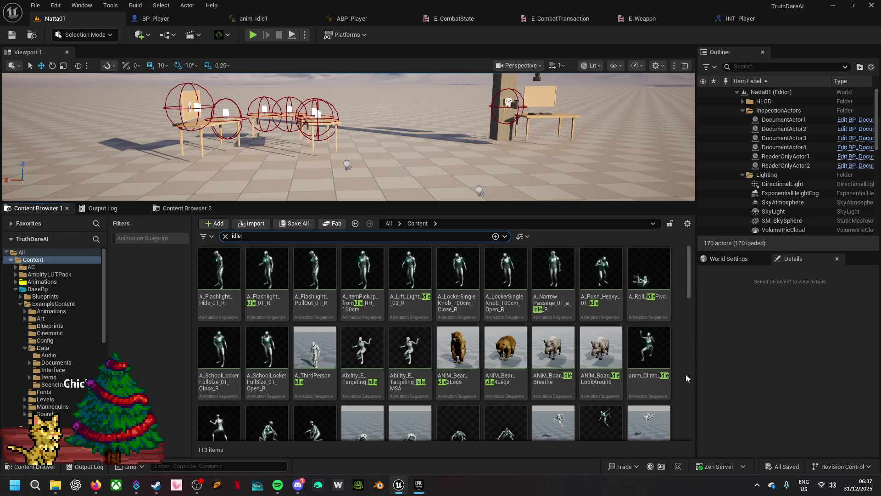
pyautogui.scroll(-1, 686, 375)
pyautogui.scroll(-1, 686, 374)
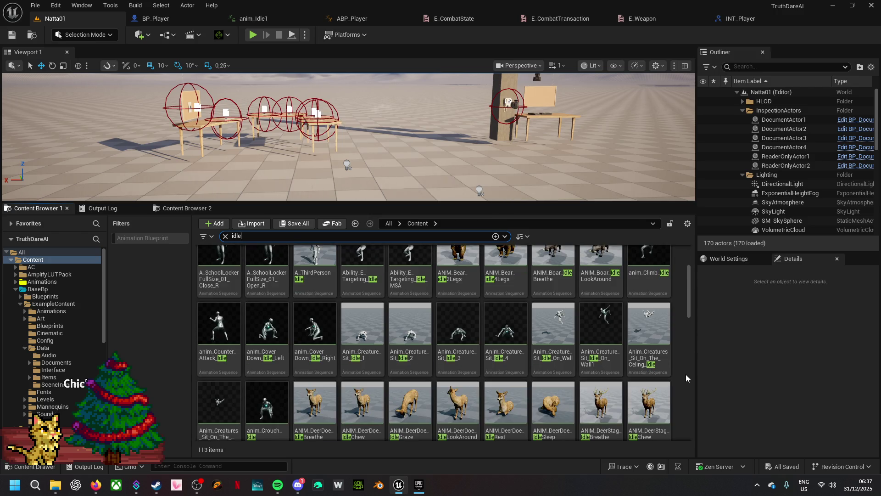
pyautogui.scroll(-3, 686, 373)
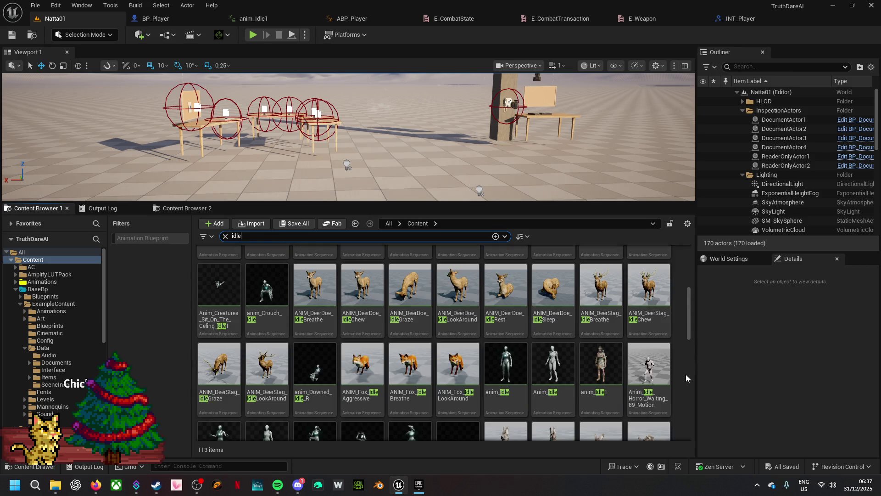
pyautogui.scroll(-1, 685, 373)
pyautogui.scroll(-1, 686, 374)
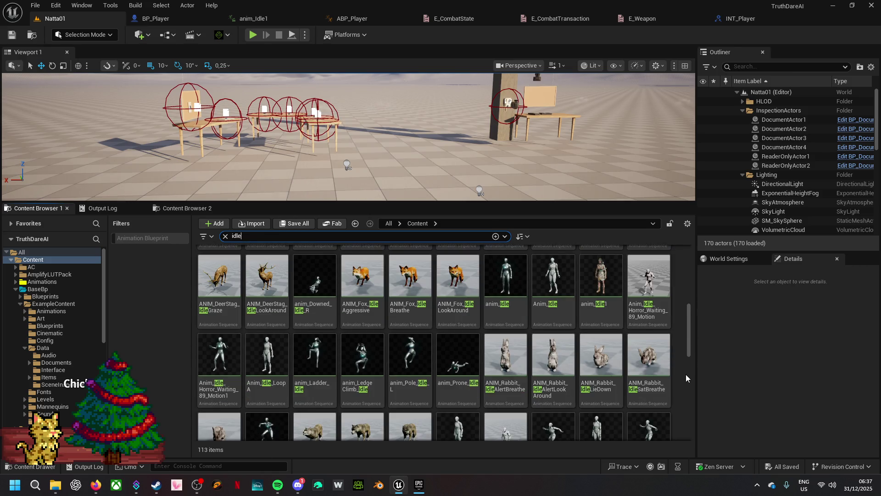
pyautogui.scroll(-2, 686, 374)
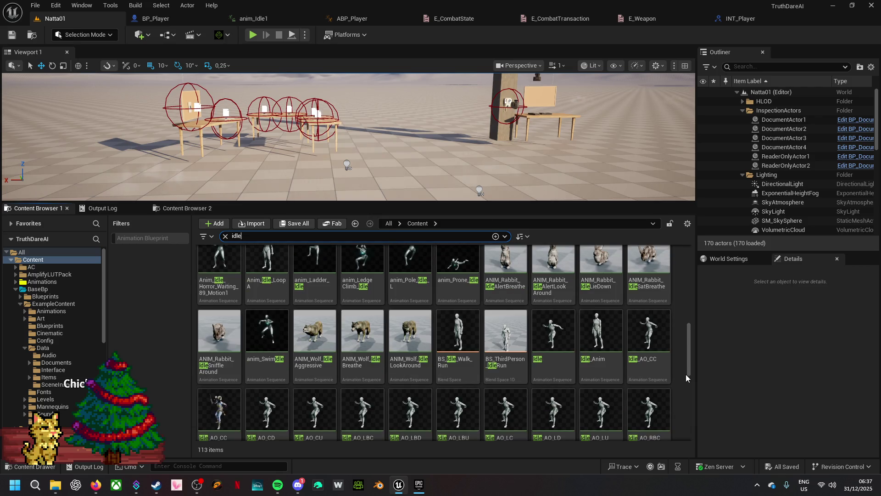
pyautogui.scroll(-3, 686, 377)
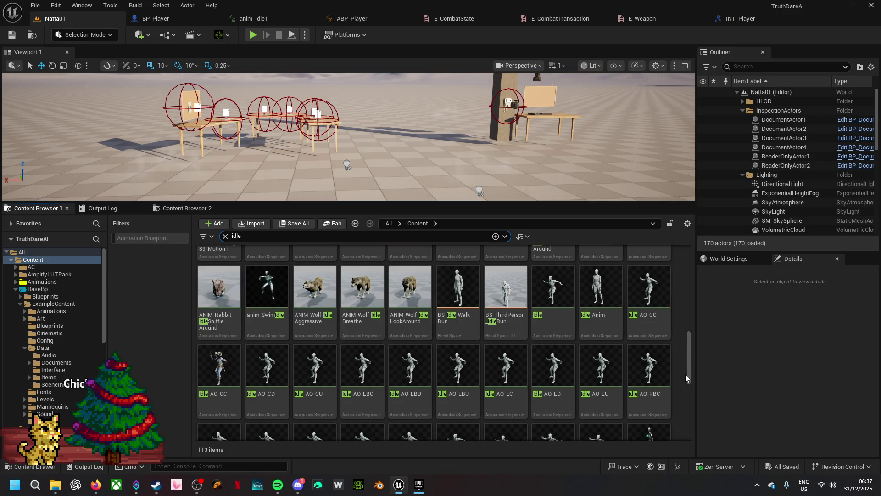
pyautogui.scroll(-5, 685, 375)
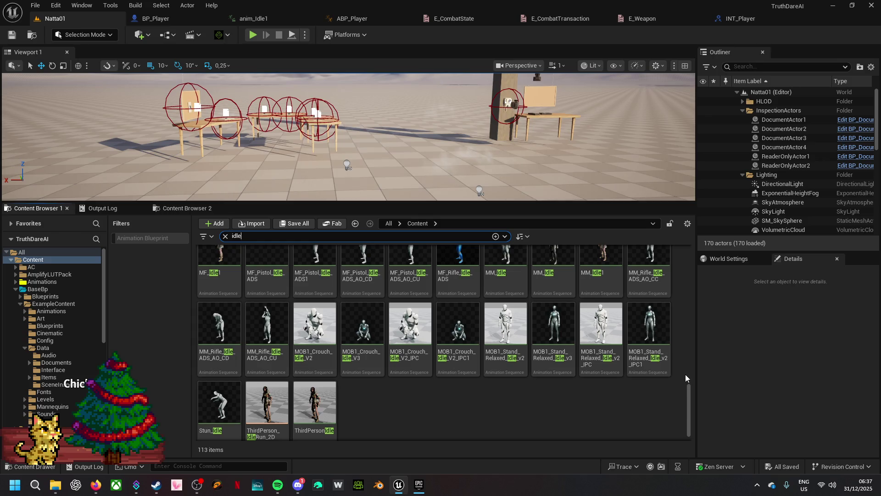
pyautogui.scroll(-1, 460, 408)
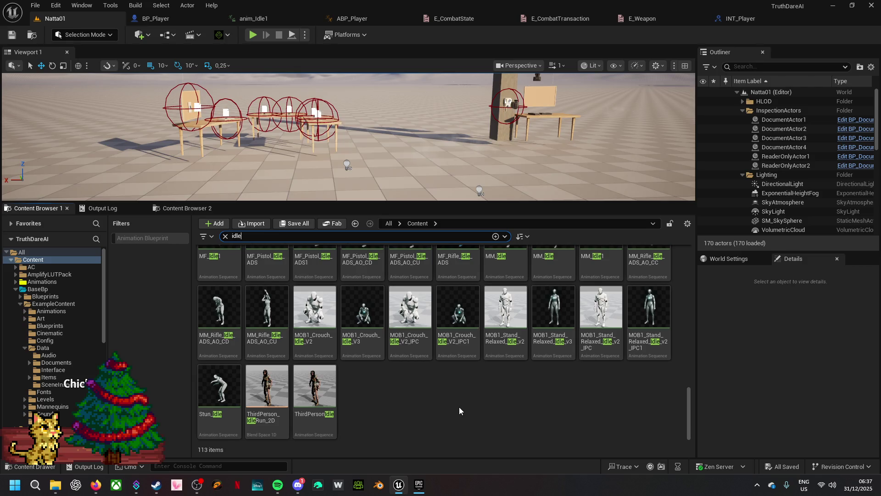
pyautogui.scroll(3, 459, 407)
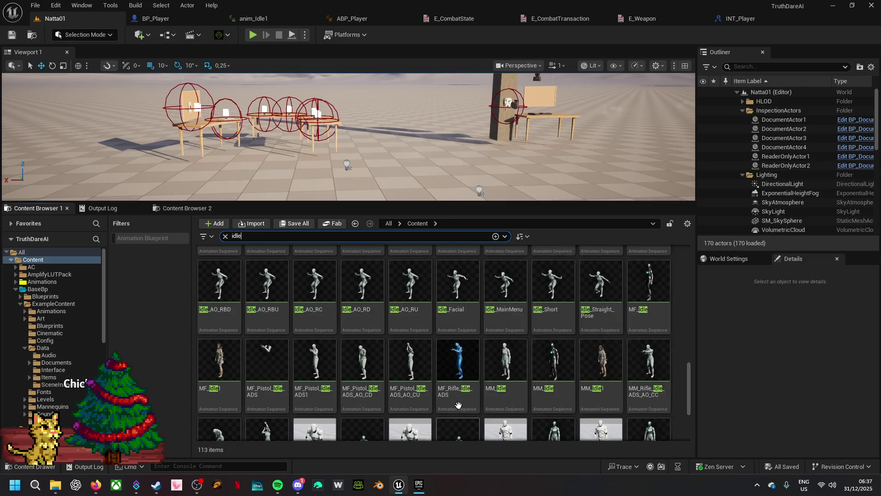
pyautogui.scroll(4, 593, 313)
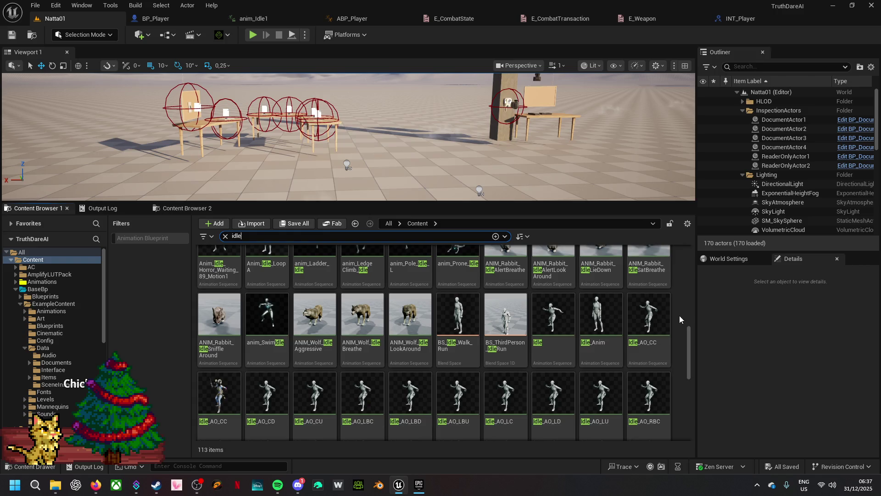
pyautogui.scroll(10, 685, 309)
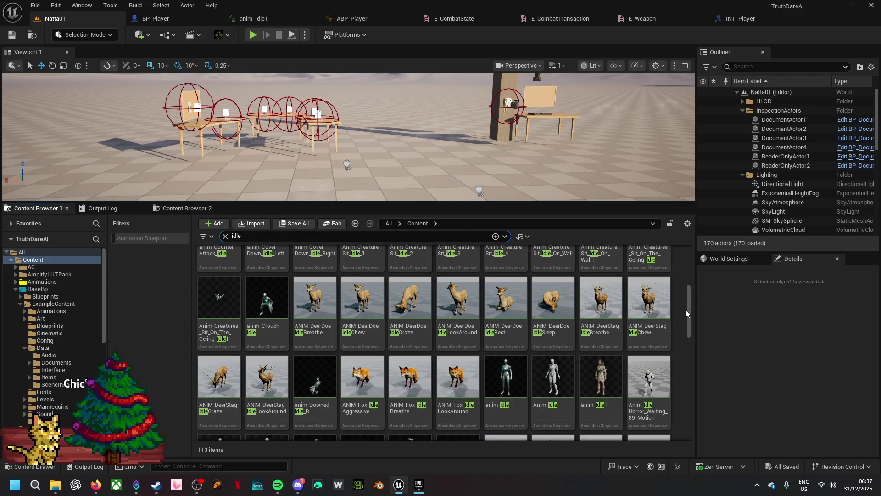
pyautogui.scroll(4, 686, 309)
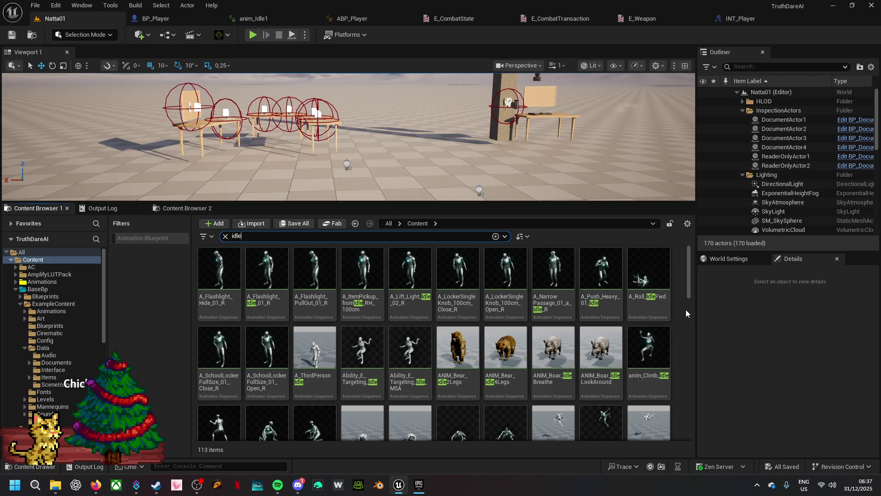
pyautogui.click(235, 237)
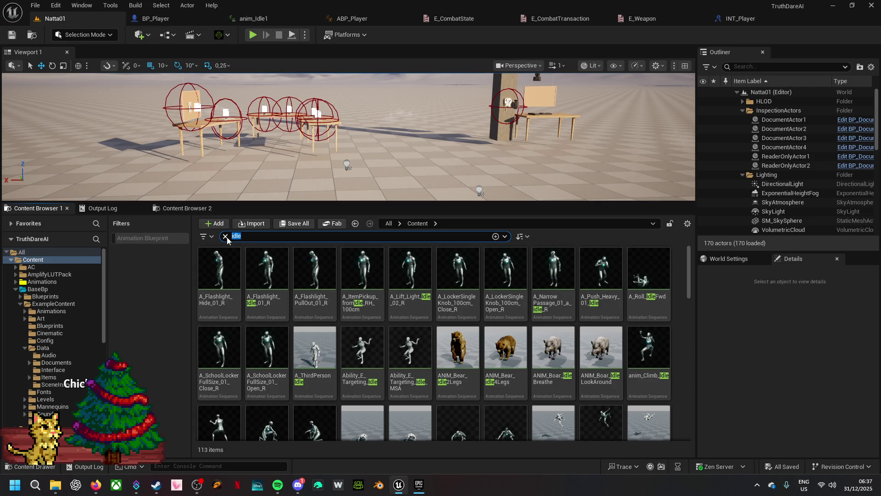
pyautogui.click(225, 236)
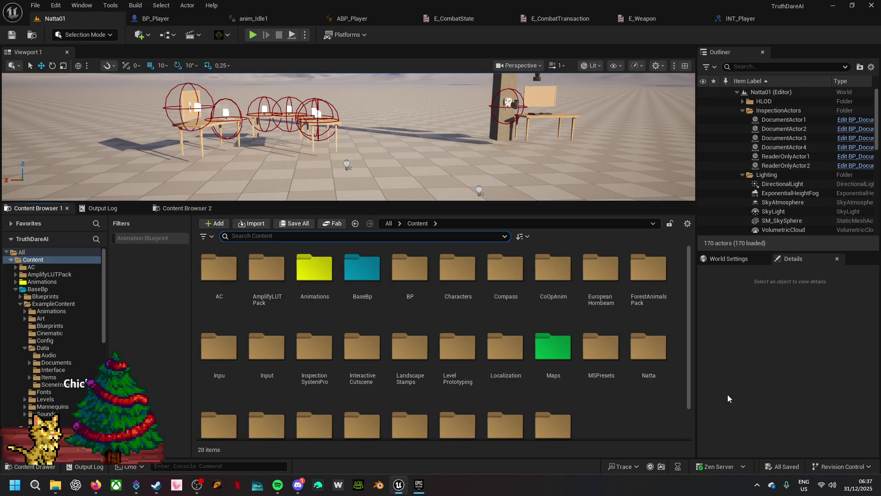
# - Open the Animations folder and scroll down to the Anim_Walking_Looking_150 sequences
pyautogui.doubleClick(312, 269)
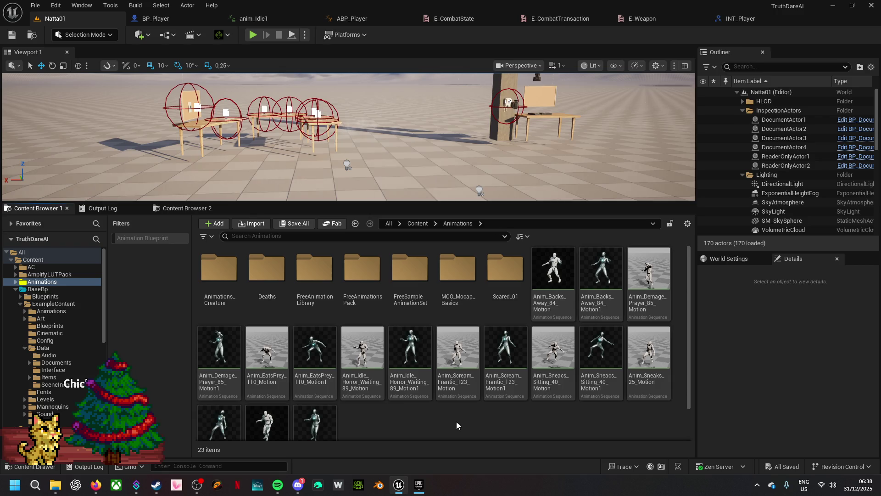
pyautogui.scroll(-2, 456, 421)
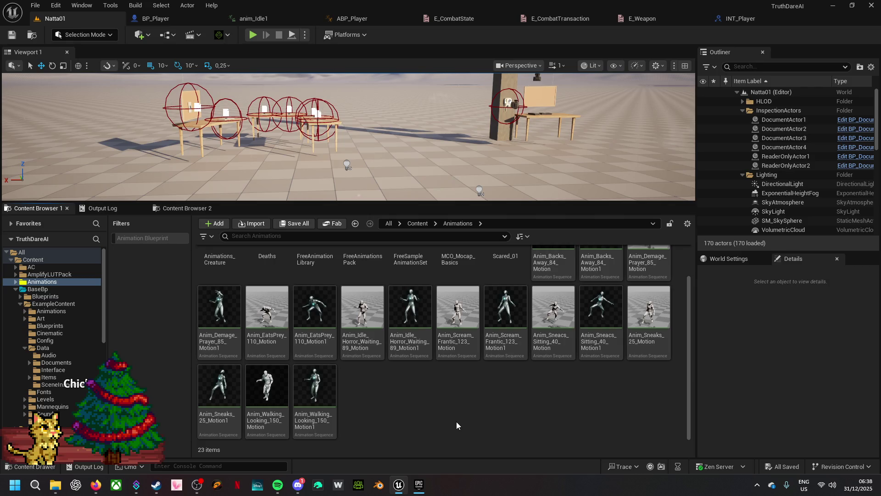
# - Cancel the Paragon: Morigesh installation in the Download Manager, then return to the launcher
pyautogui.moveTo(415, 490)
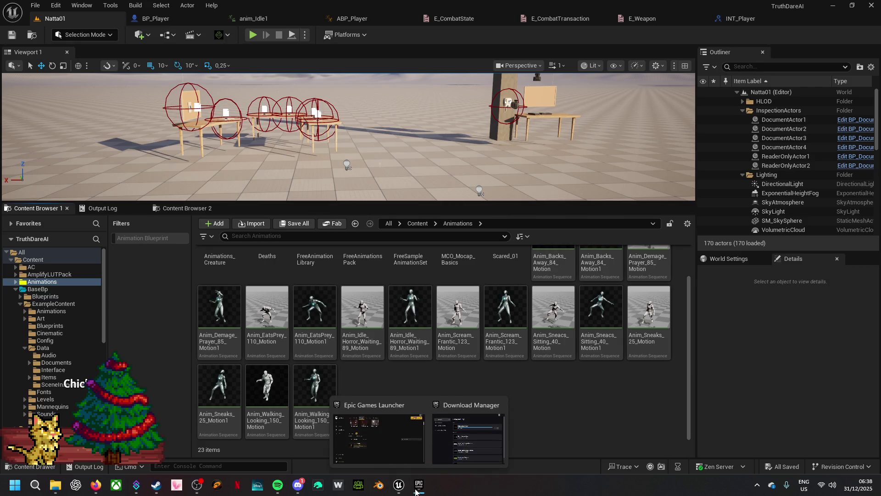
pyautogui.click(475, 452)
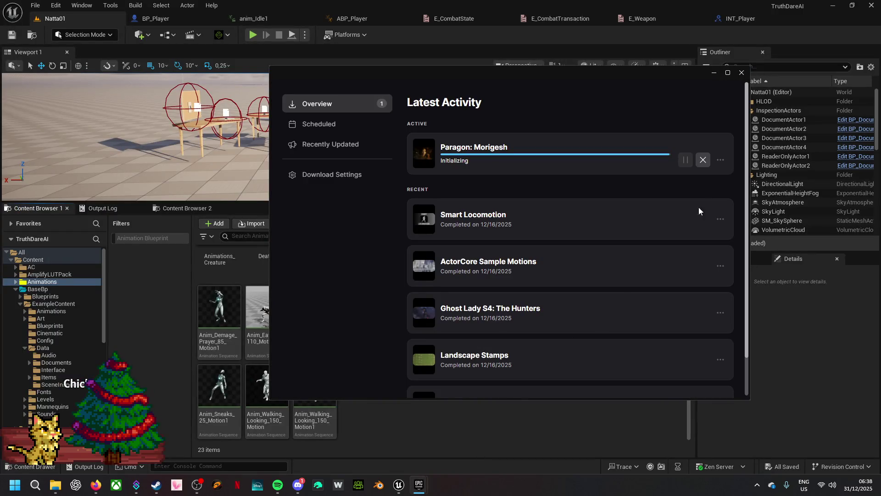
pyautogui.click(703, 160)
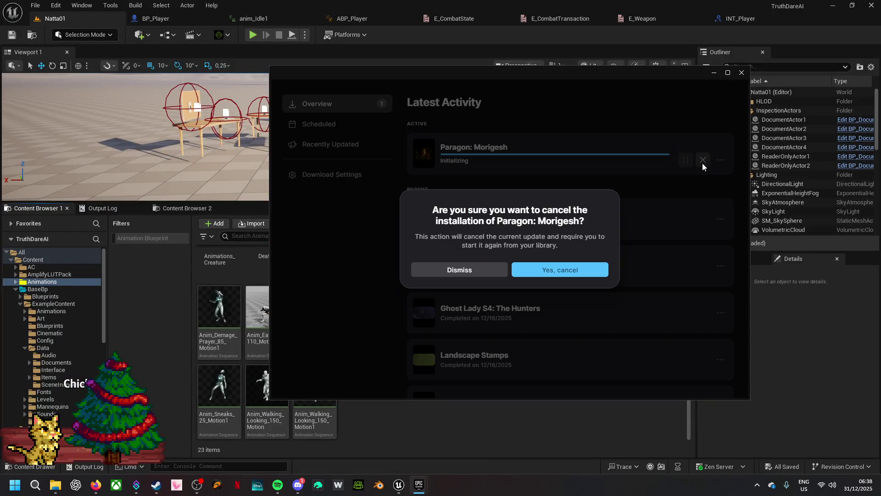
pyautogui.click(550, 272)
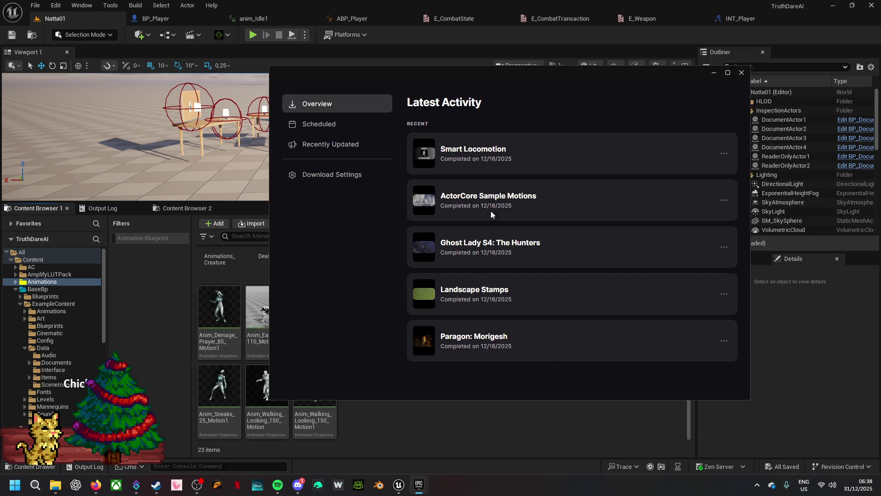
pyautogui.click(742, 73)
pyautogui.click(419, 485)
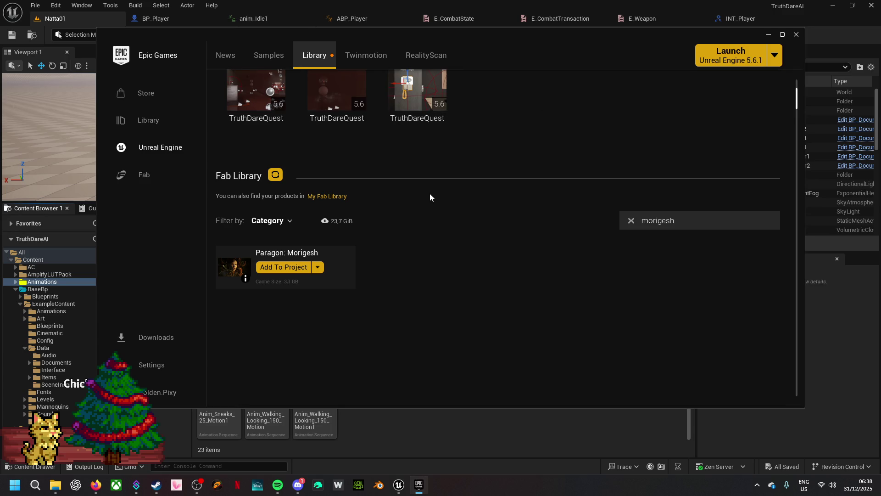
# - Clear the morigesh search and filter the Fab Library to both Animations categories
pyautogui.click(633, 222)
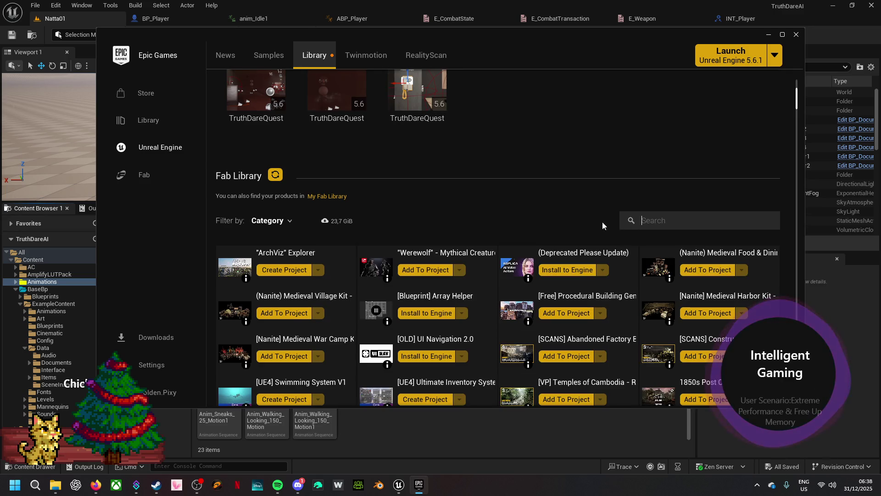
pyautogui.click(290, 220)
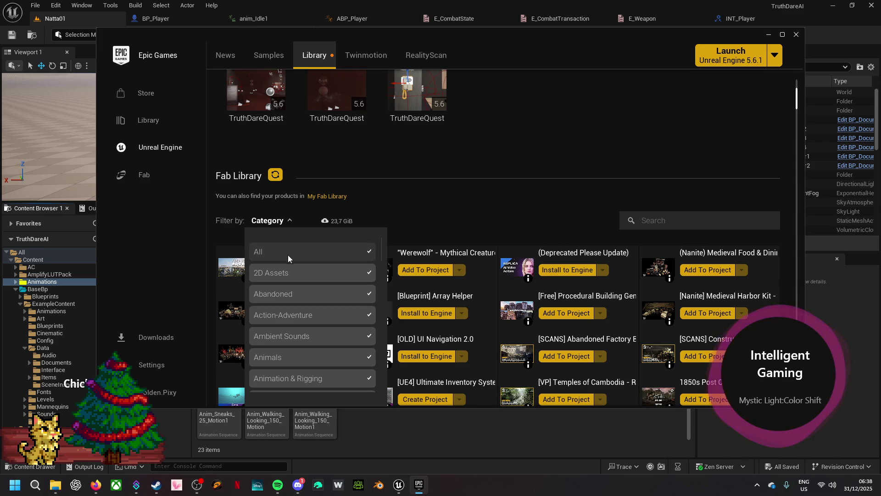
pyautogui.click(288, 256)
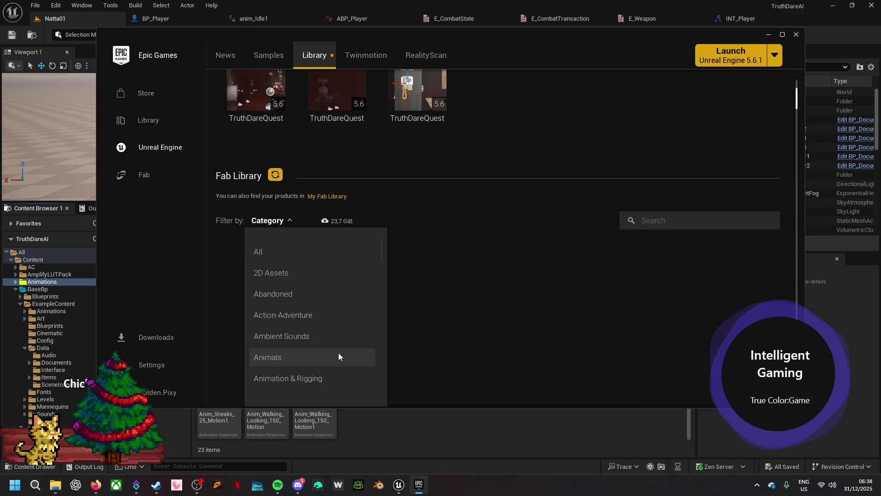
pyautogui.click(332, 375)
pyautogui.scroll(-1, 332, 362)
pyautogui.click(338, 319)
pyautogui.click(321, 339)
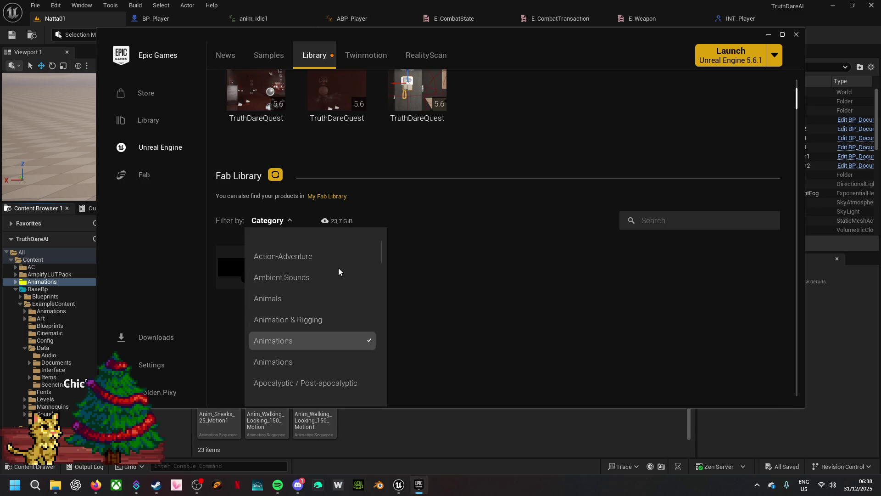
pyautogui.click(309, 364)
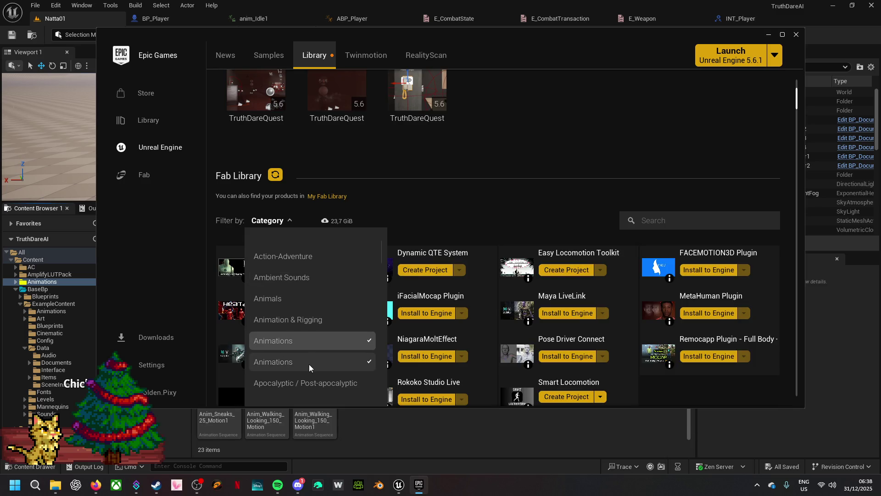
pyautogui.scroll(-1, 325, 346)
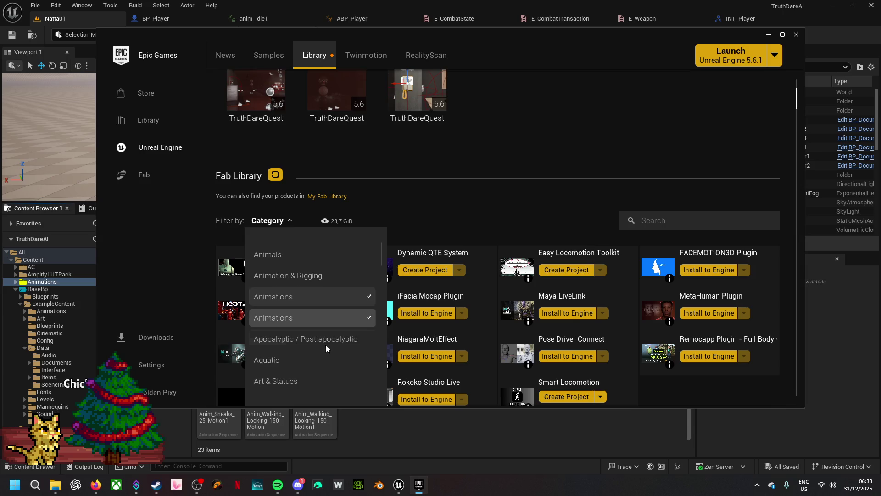
pyautogui.click(442, 200)
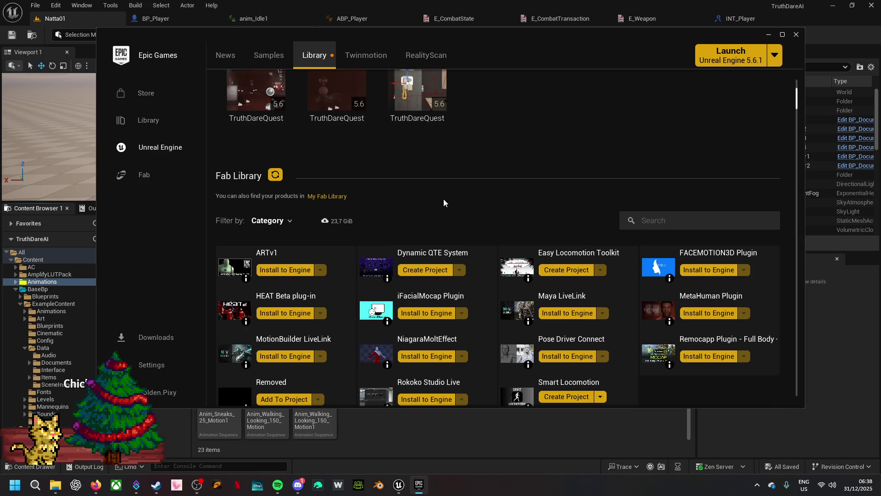
pyautogui.scroll(-1, 444, 199)
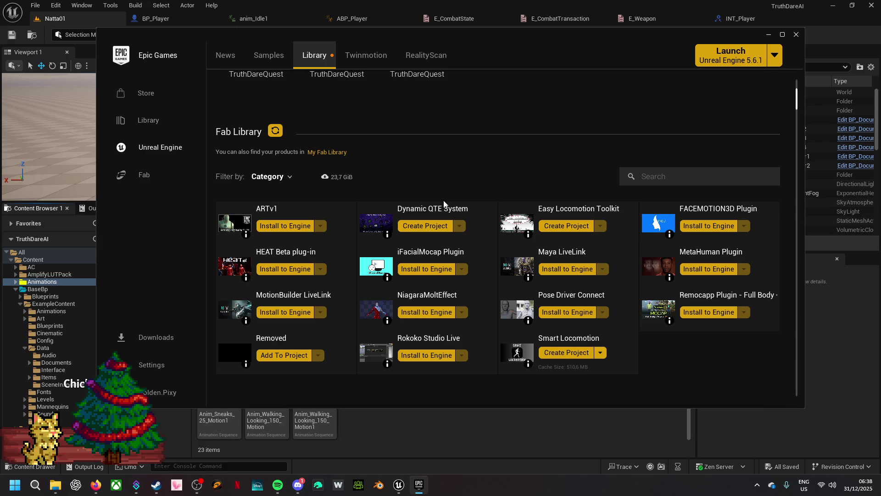
# - Add Characters & Creatures, characters-creatures and Combat to the category filter
pyautogui.click(282, 179)
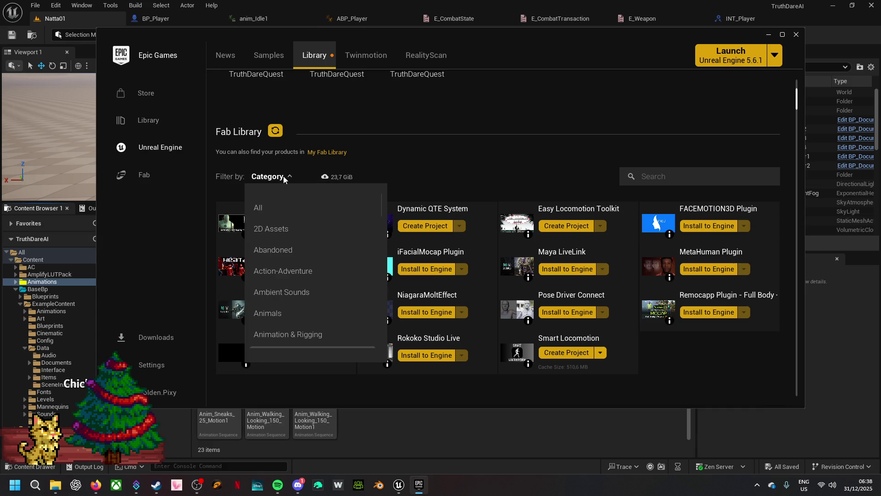
pyautogui.scroll(-2, 335, 253)
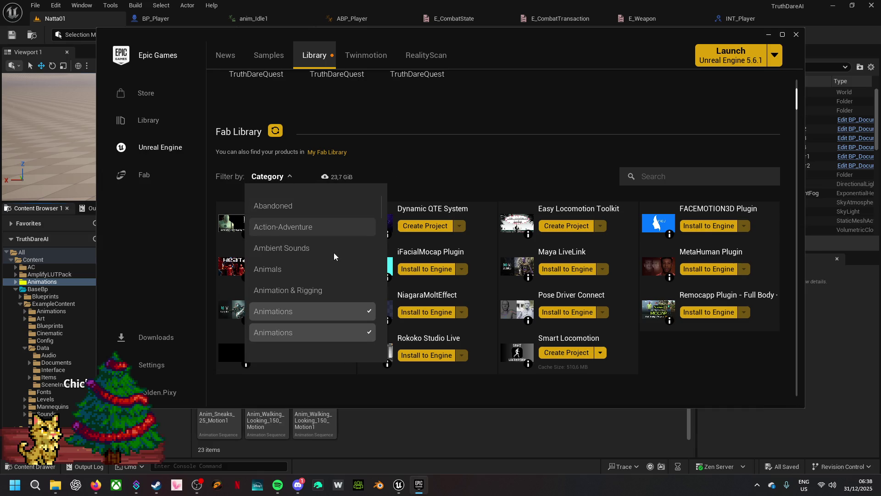
pyautogui.scroll(-4, 334, 253)
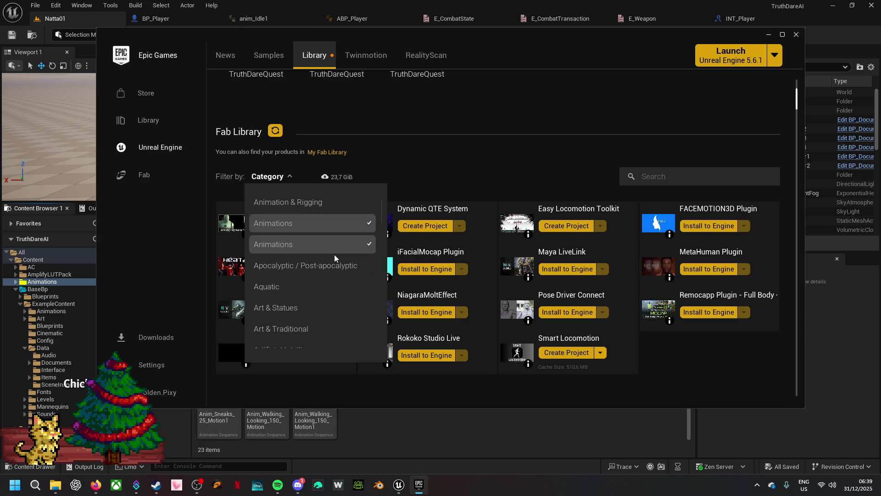
pyautogui.scroll(-2, 334, 254)
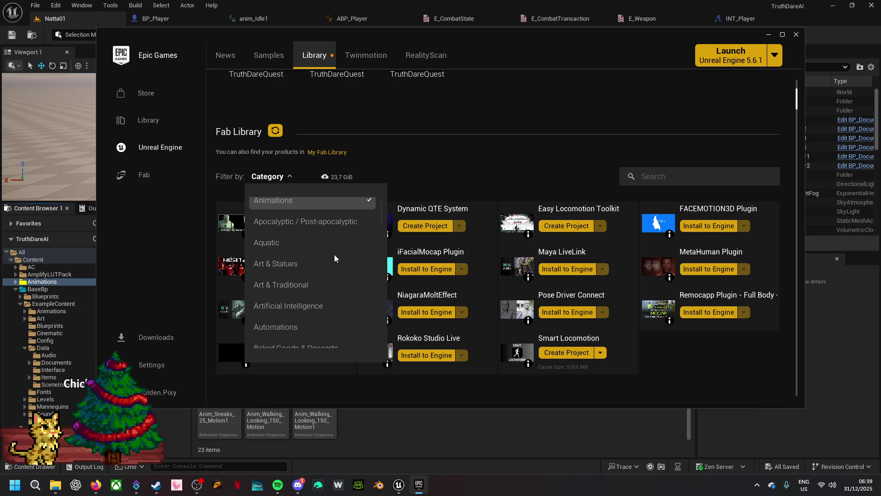
pyautogui.scroll(-6, 334, 255)
pyautogui.scroll(-4, 334, 255)
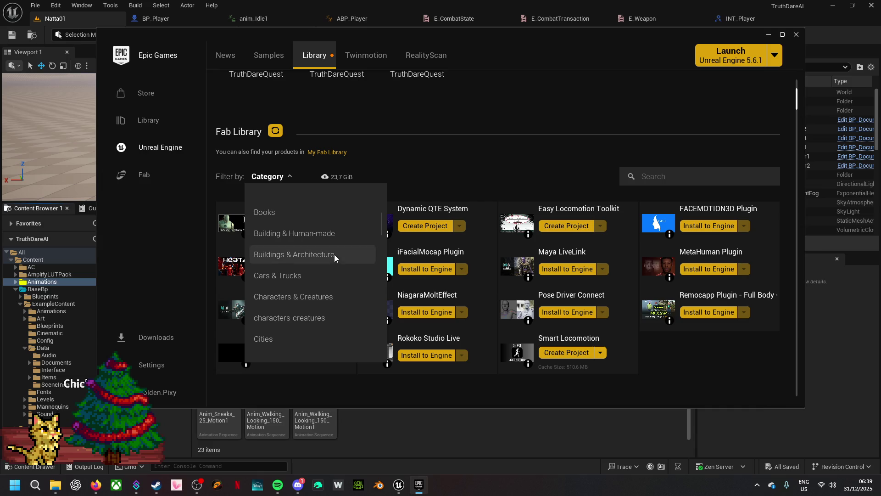
pyautogui.click(340, 300)
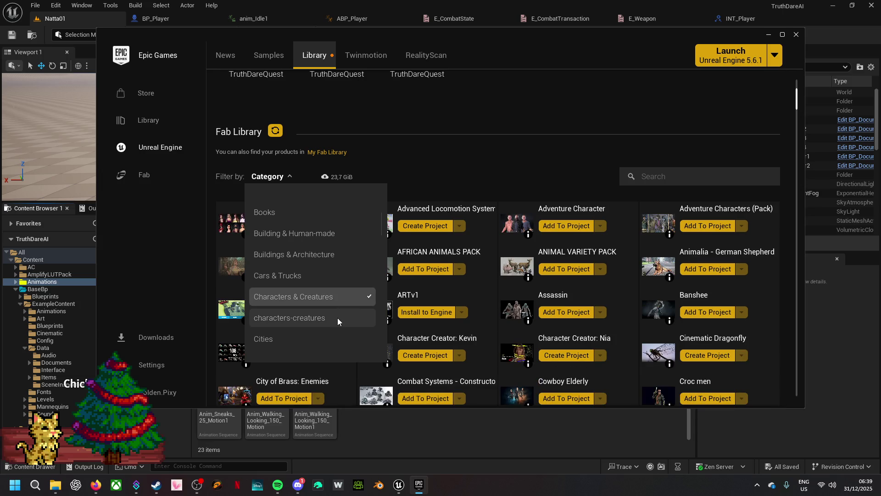
pyautogui.click(337, 318)
pyautogui.scroll(-1, 337, 318)
pyautogui.scroll(-5, 337, 318)
pyautogui.scroll(-1, 337, 318)
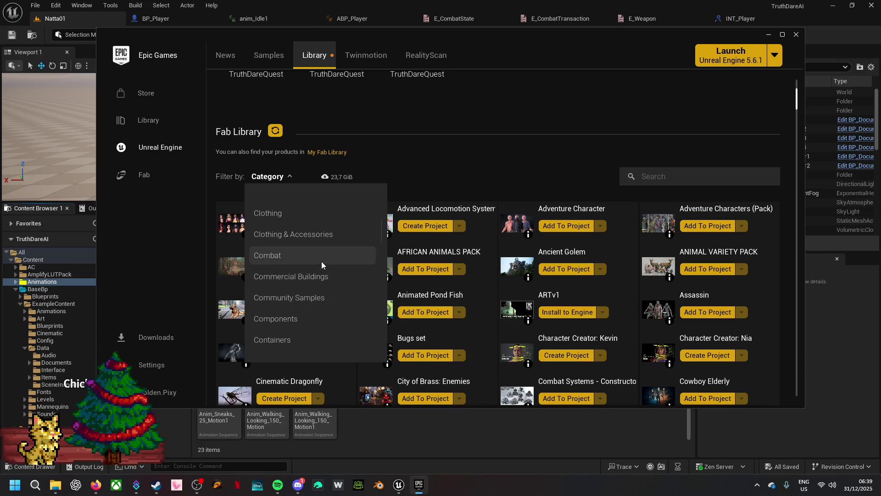
pyautogui.click(321, 261)
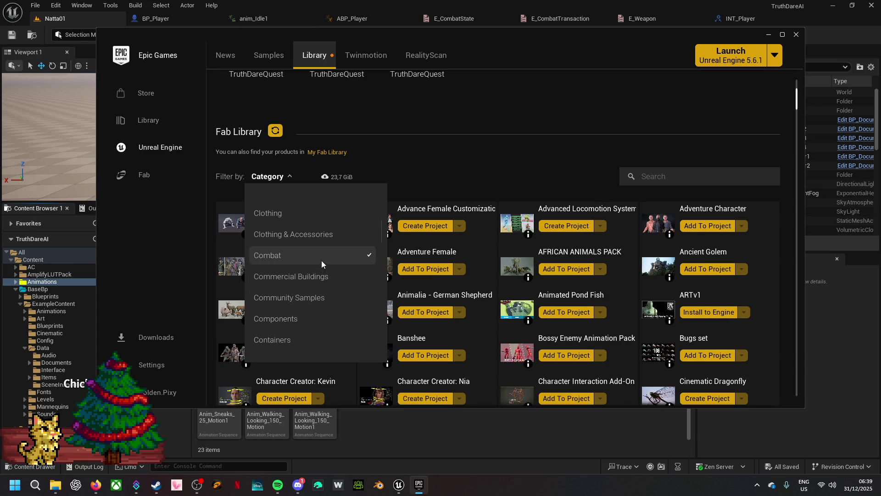
pyautogui.click(467, 139)
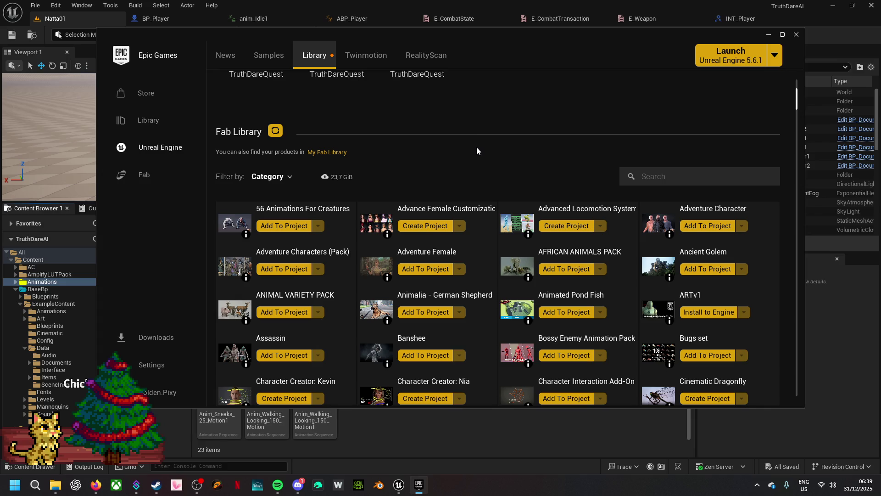
pyautogui.scroll(-1, 477, 147)
pyautogui.scroll(-1, 477, 147)
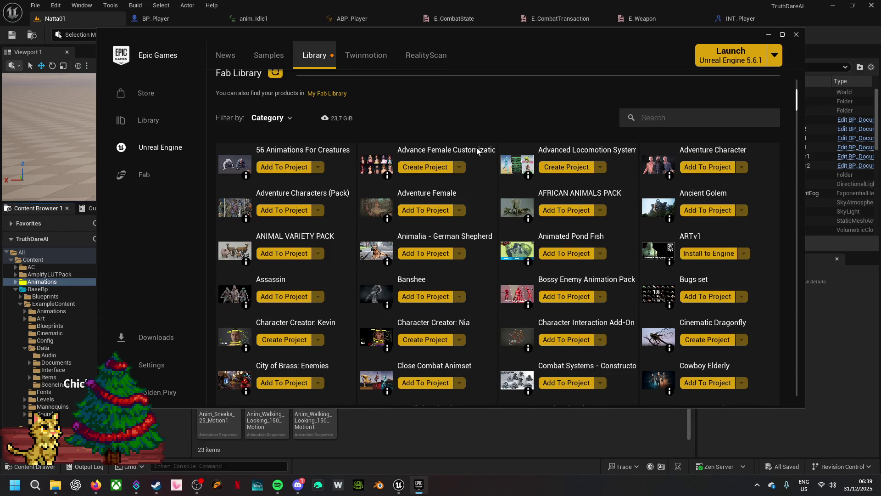
pyautogui.scroll(-1, 476, 147)
pyautogui.scroll(-1, 477, 152)
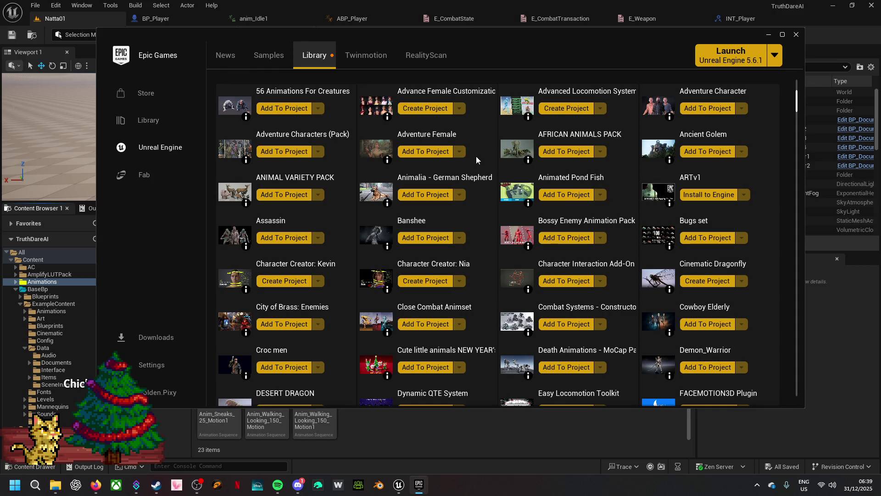
pyautogui.scroll(-2, 477, 157)
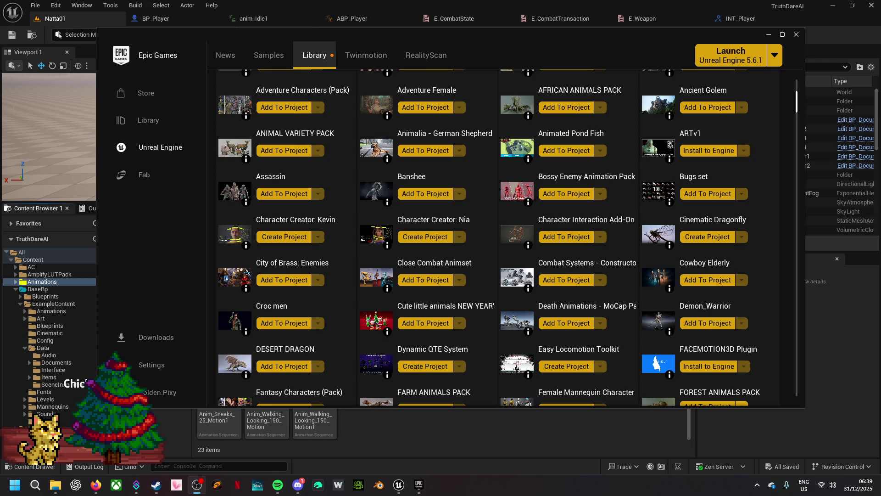
pyautogui.scroll(-1, 411, 226)
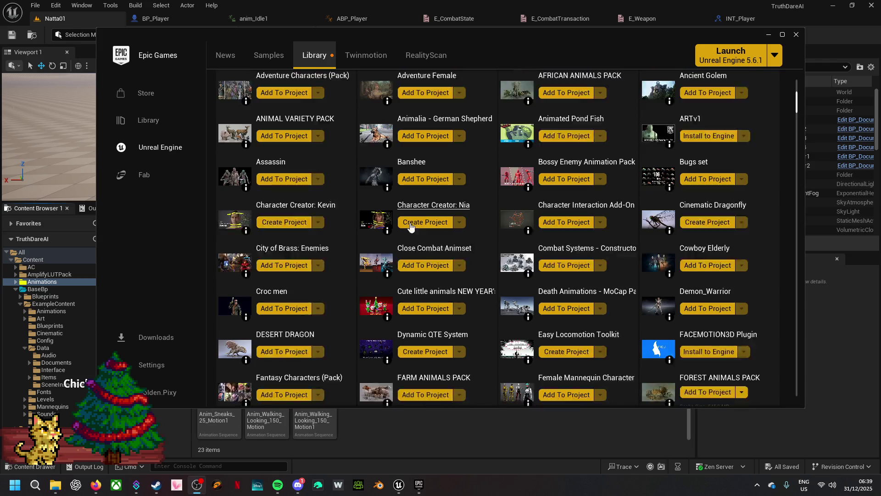
pyautogui.scroll(-2, 411, 226)
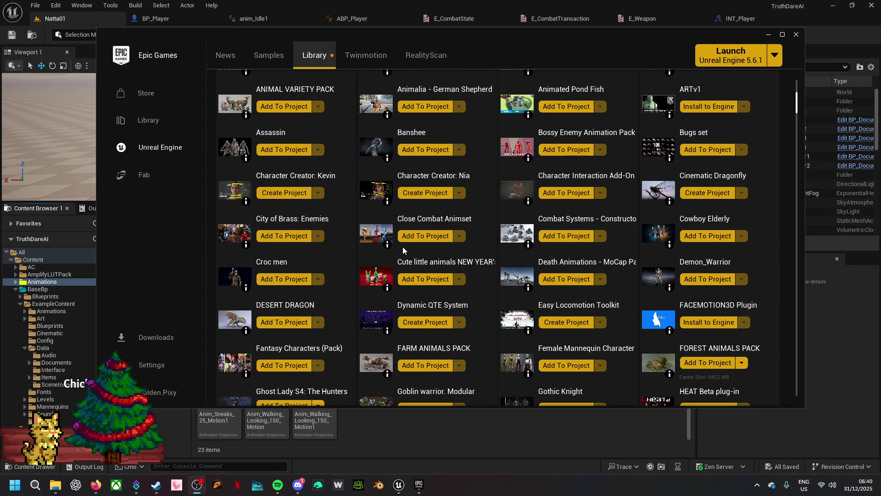
pyautogui.scroll(-2, 440, 276)
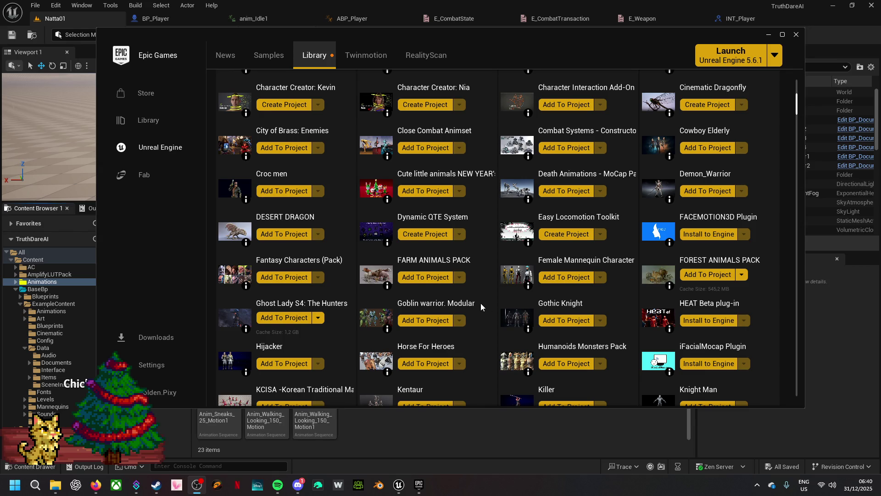
pyautogui.scroll(-1, 480, 303)
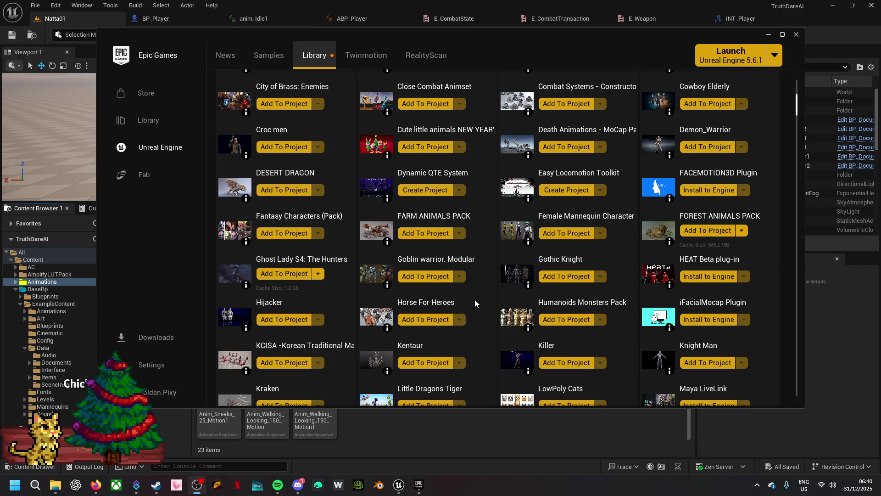
pyautogui.scroll(-1, 475, 303)
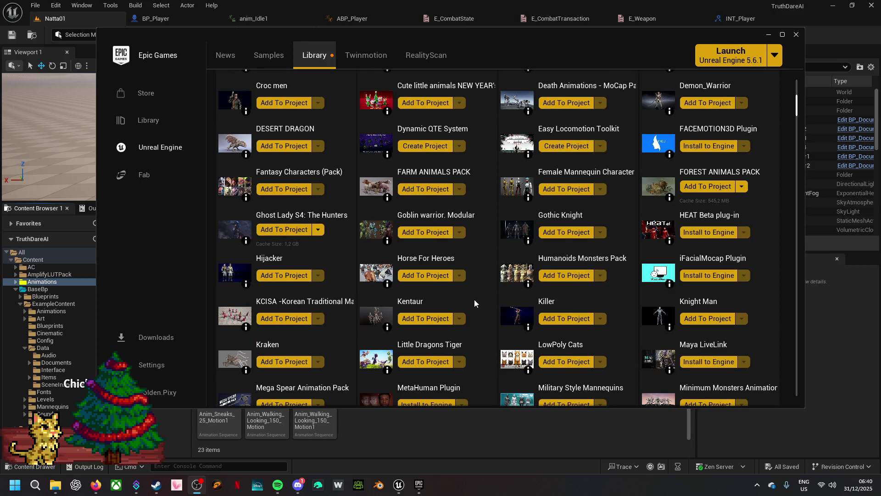
pyautogui.scroll(-1, 474, 303)
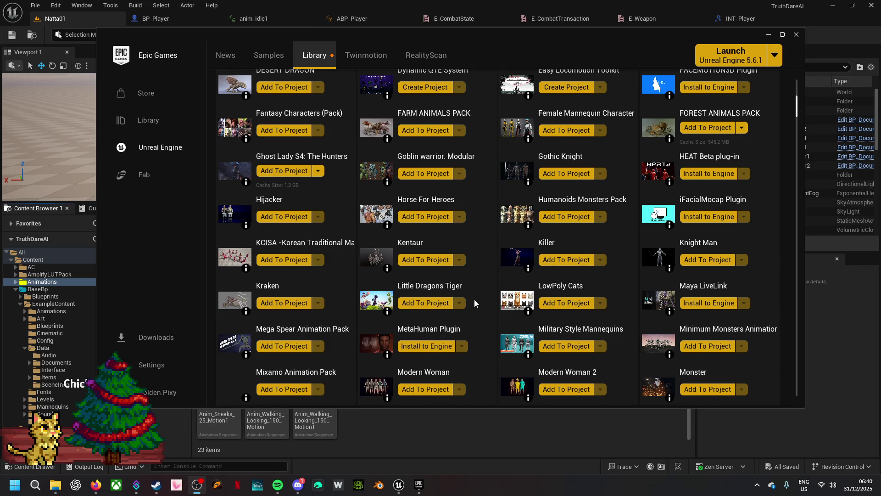
pyautogui.scroll(-3, 475, 300)
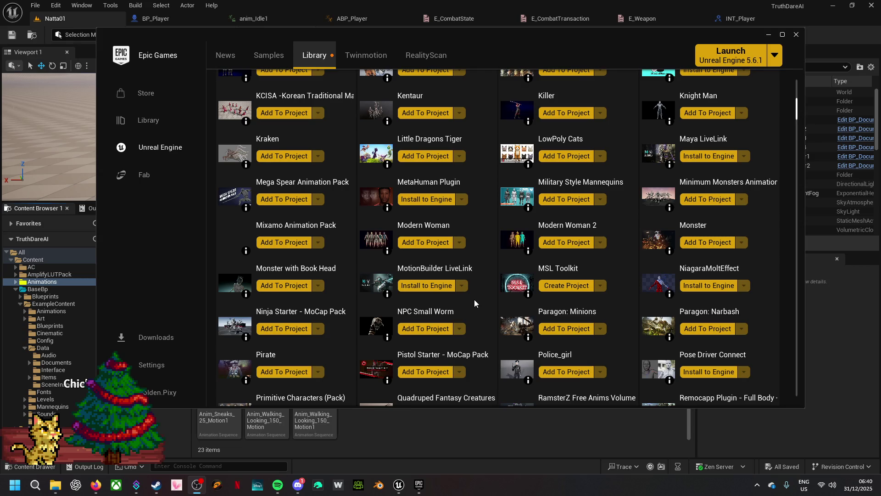
pyautogui.scroll(-2, 475, 299)
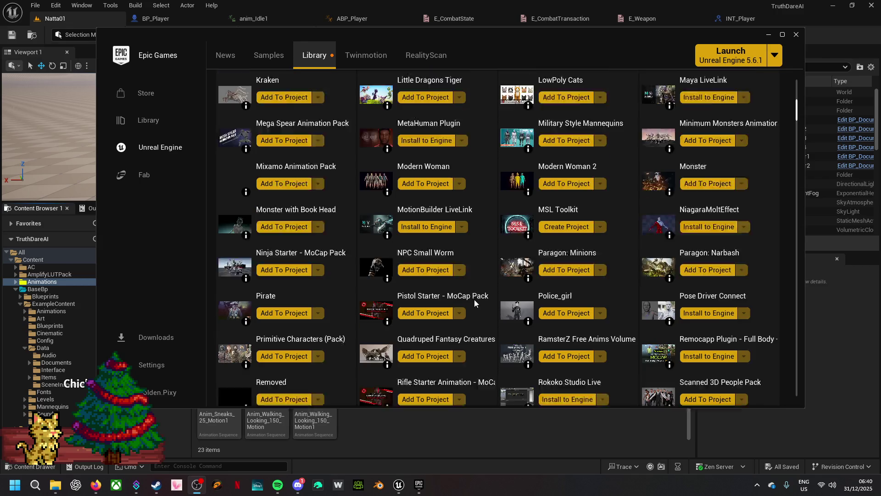
pyautogui.scroll(-1, 474, 299)
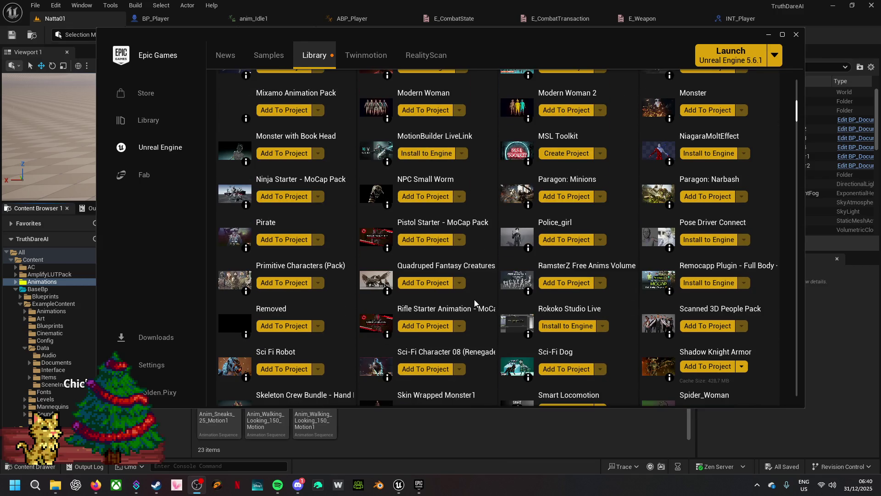
pyautogui.scroll(-2, 475, 300)
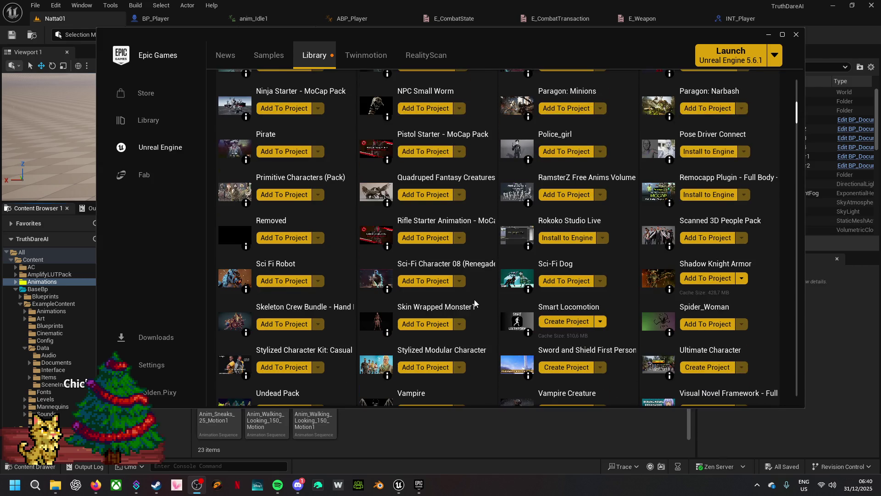
pyautogui.scroll(-1, 475, 300)
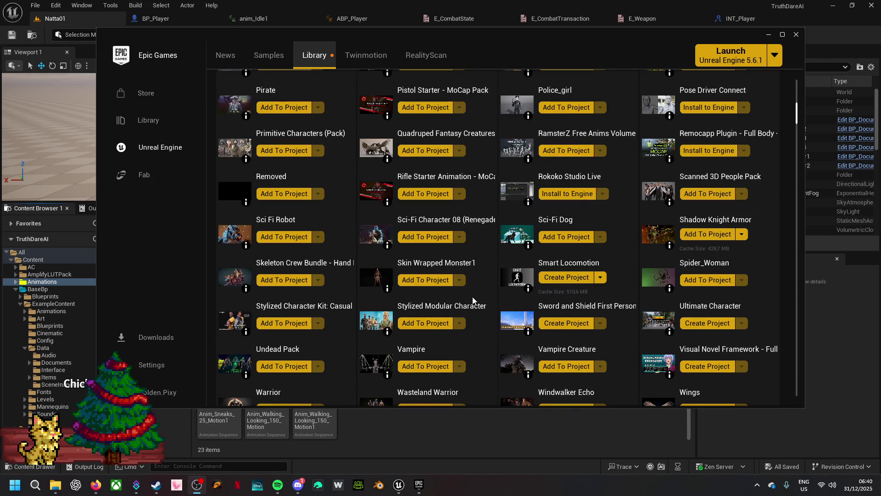
pyautogui.scroll(-1, 473, 299)
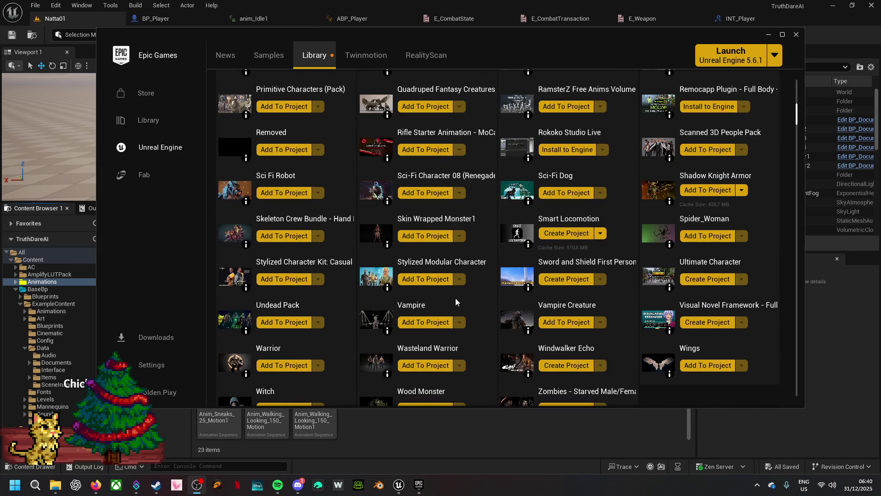
pyautogui.scroll(-1, 487, 352)
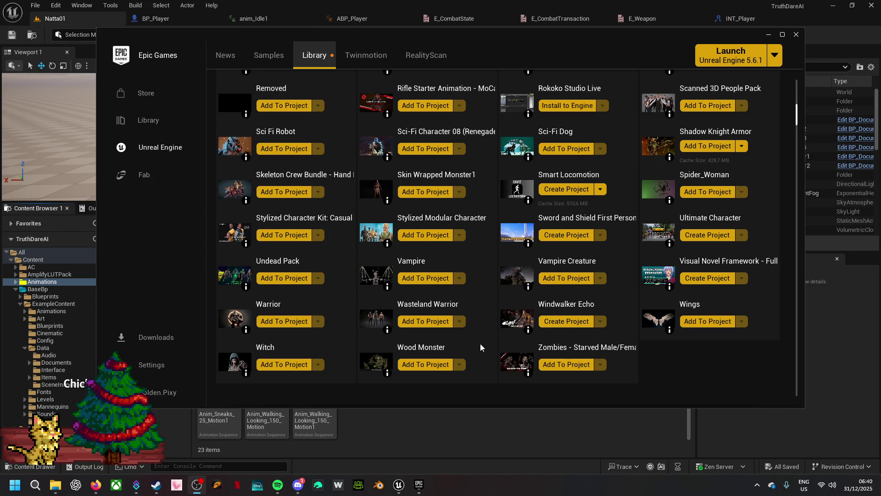
pyautogui.scroll(1, 480, 344)
pyautogui.scroll(1, 480, 343)
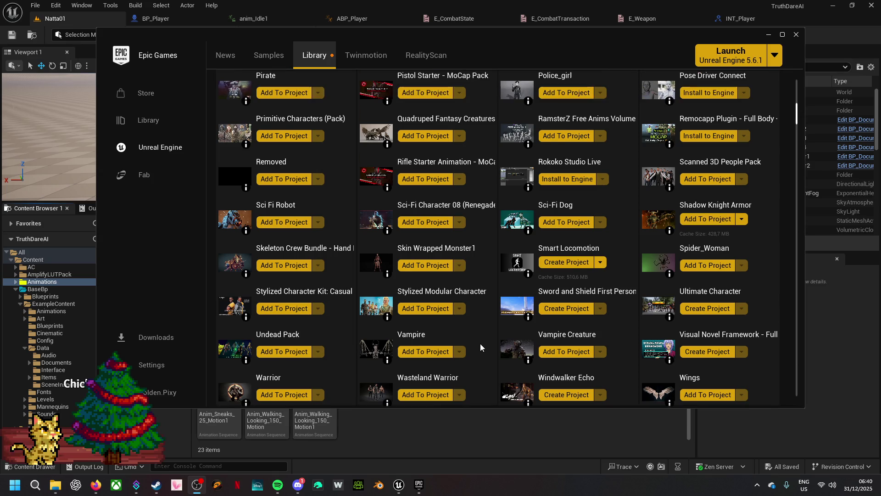
pyautogui.scroll(1, 481, 343)
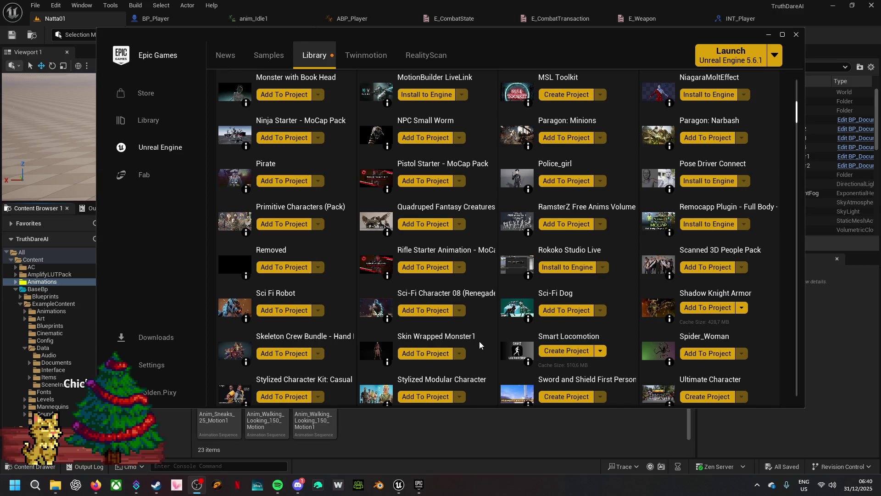
pyautogui.scroll(1, 479, 340)
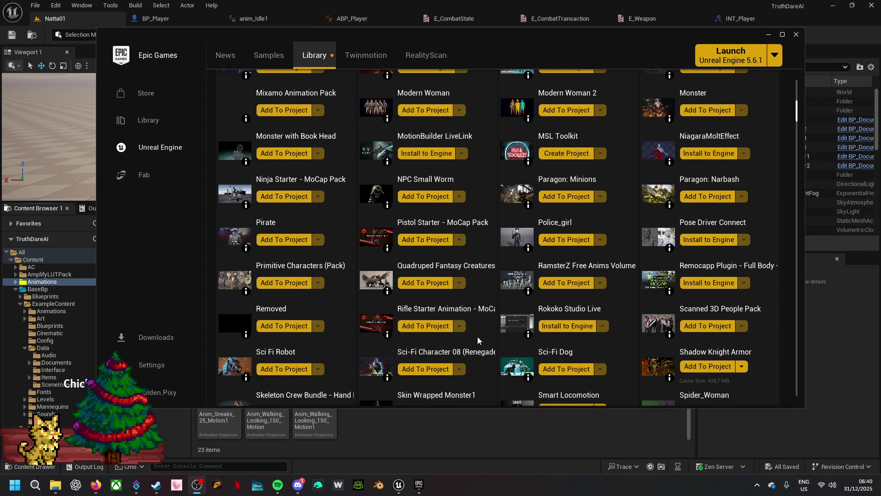
pyautogui.scroll(1, 478, 340)
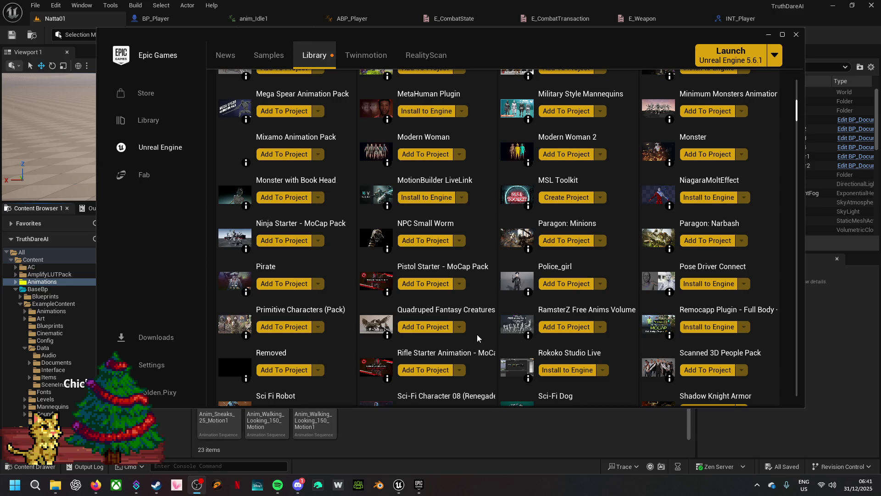
pyautogui.scroll(1, 477, 338)
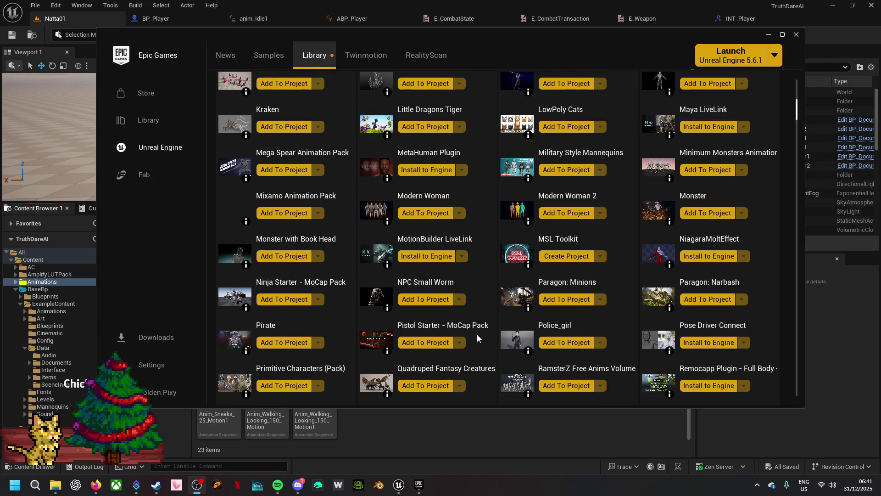
pyautogui.scroll(1, 478, 338)
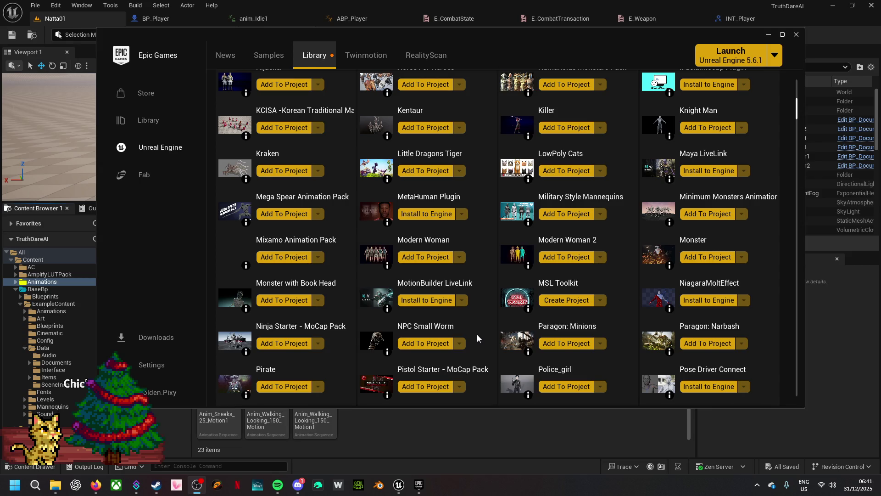
pyautogui.scroll(1, 478, 338)
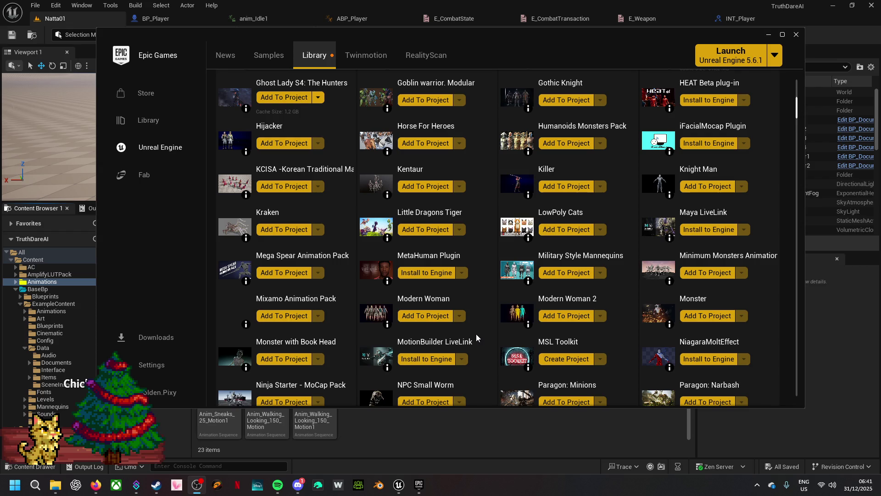
pyautogui.scroll(1, 476, 334)
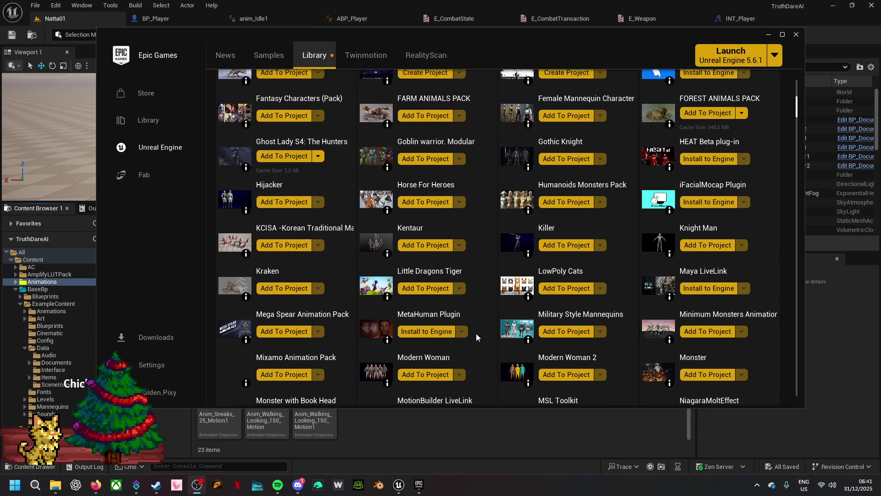
pyautogui.scroll(1, 476, 333)
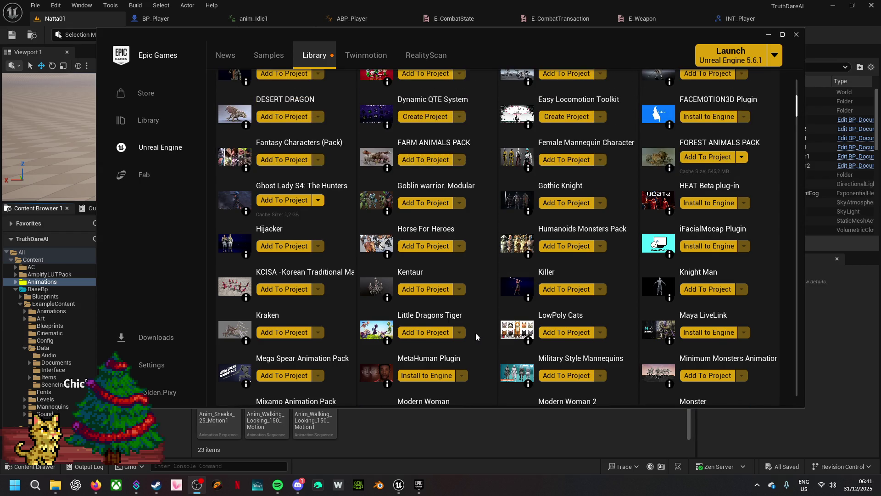
pyautogui.scroll(1, 475, 332)
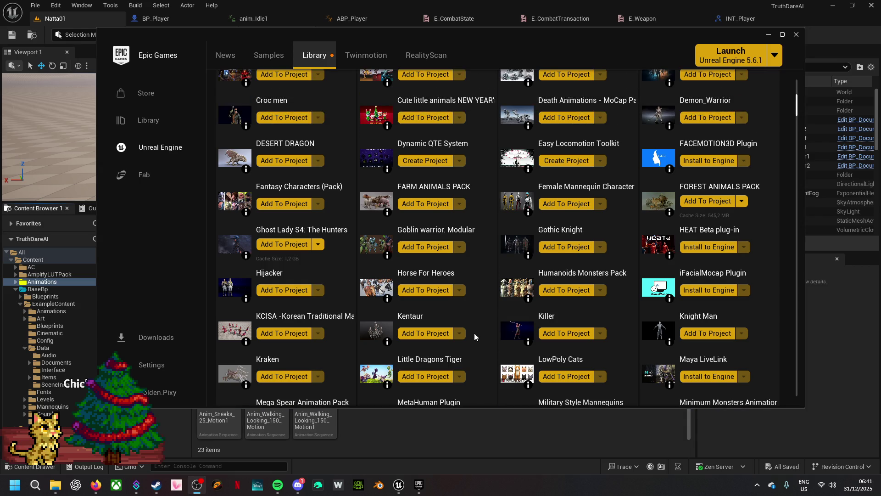
pyautogui.scroll(1, 474, 333)
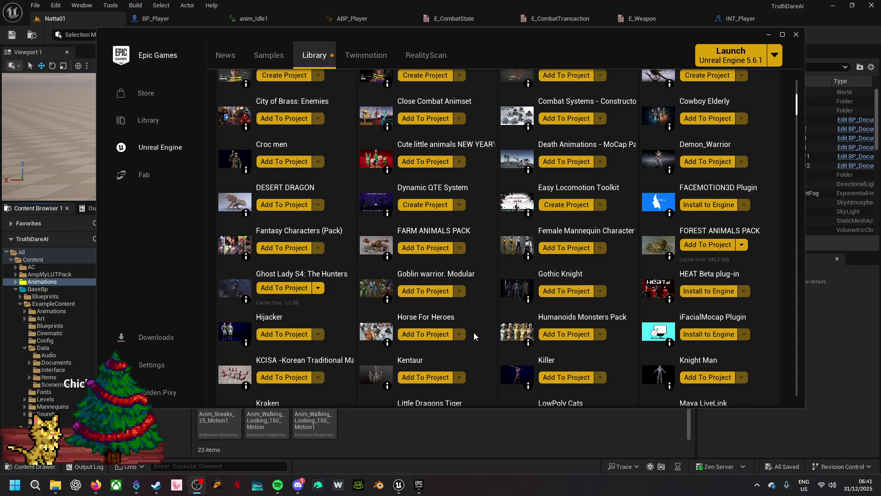
pyautogui.scroll(2, 473, 332)
pyautogui.scroll(1, 474, 333)
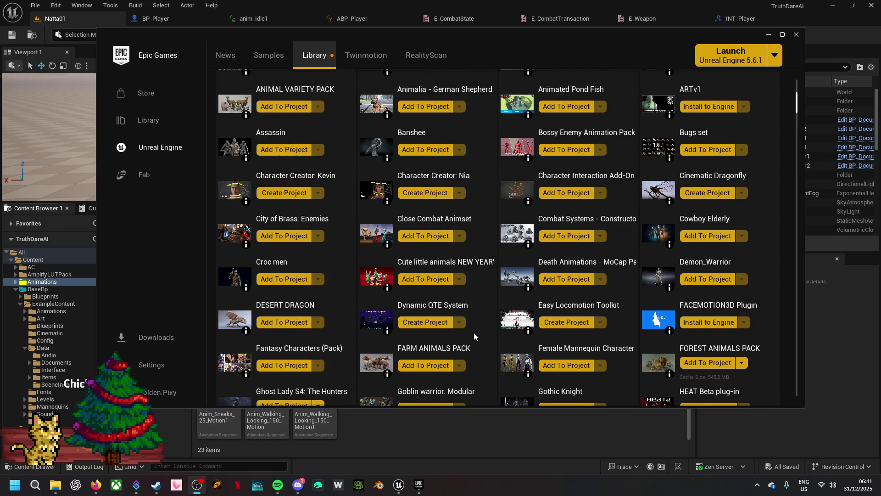
pyautogui.scroll(1, 473, 333)
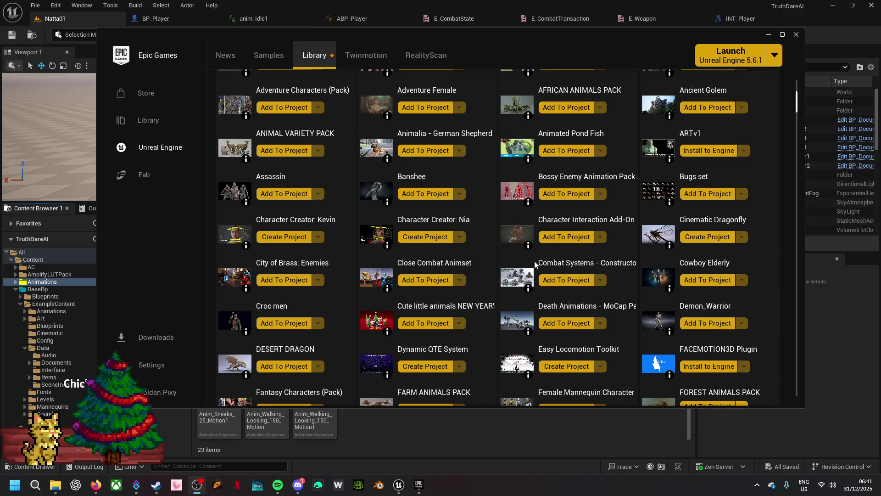
# - Review the Character Interaction Add-On product page with its full description expanded
pyautogui.click(551, 222)
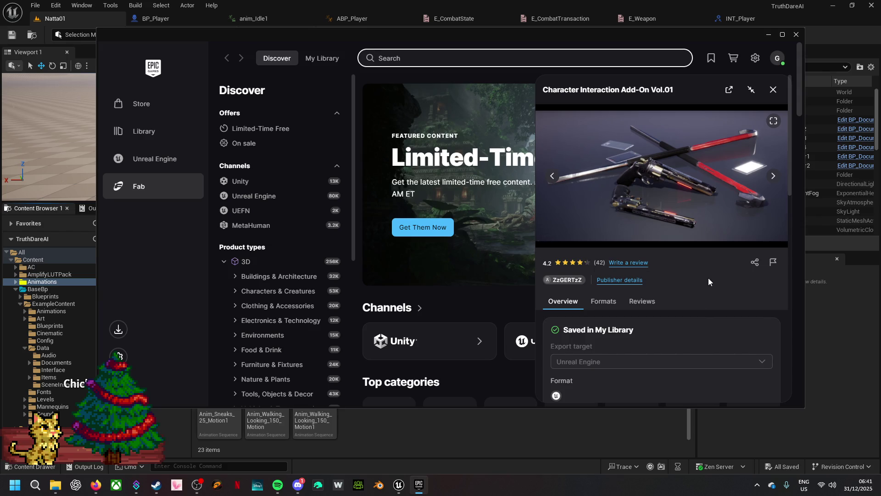
pyautogui.scroll(-3, 679, 279)
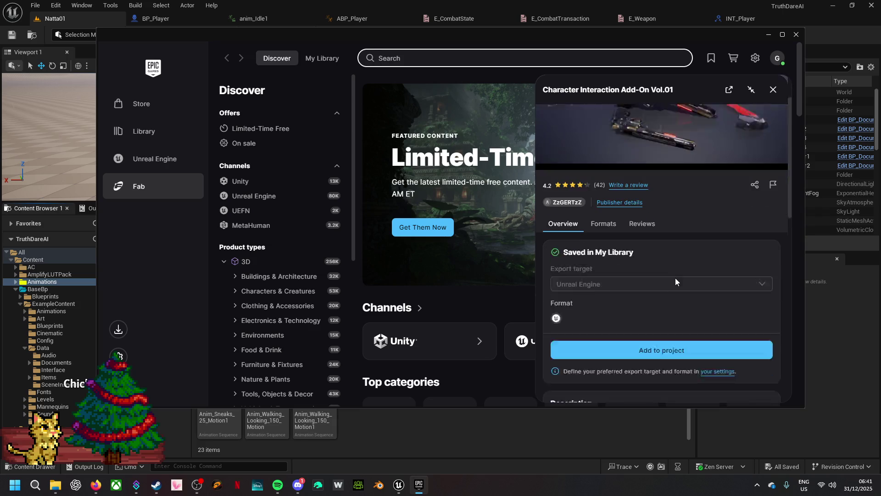
pyautogui.scroll(-6, 671, 276)
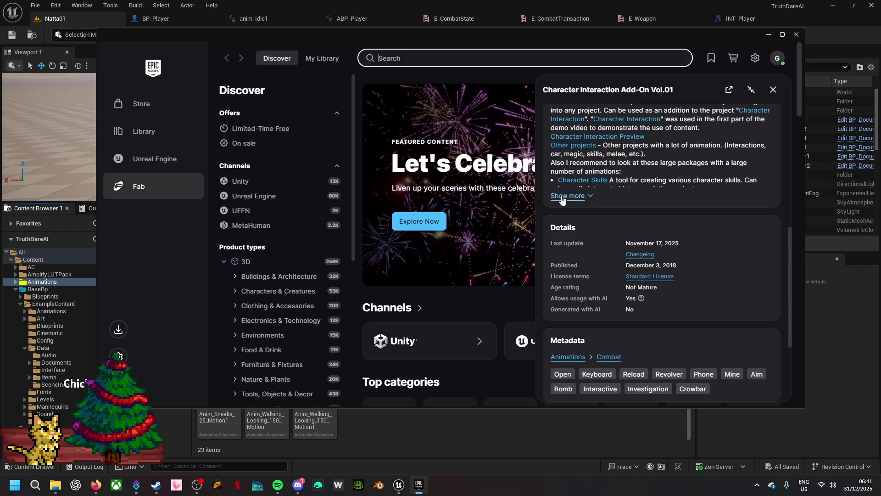
pyautogui.click(558, 197)
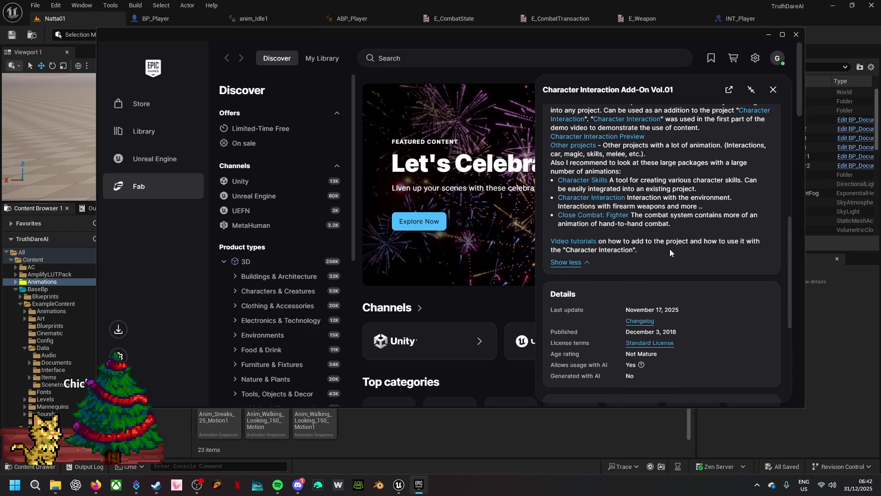
pyautogui.scroll(3, 671, 249)
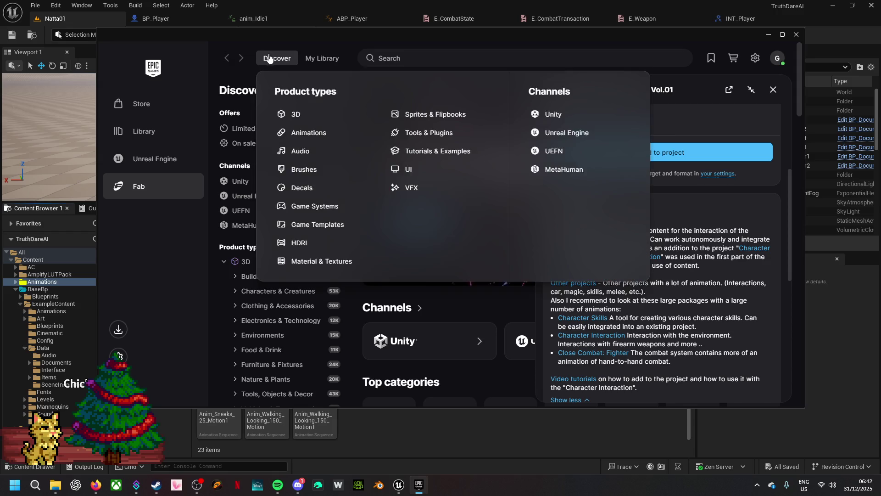
# - Check owned assets in Fab's My Library, then leave Fab for the launcher library
pyautogui.click(339, 58)
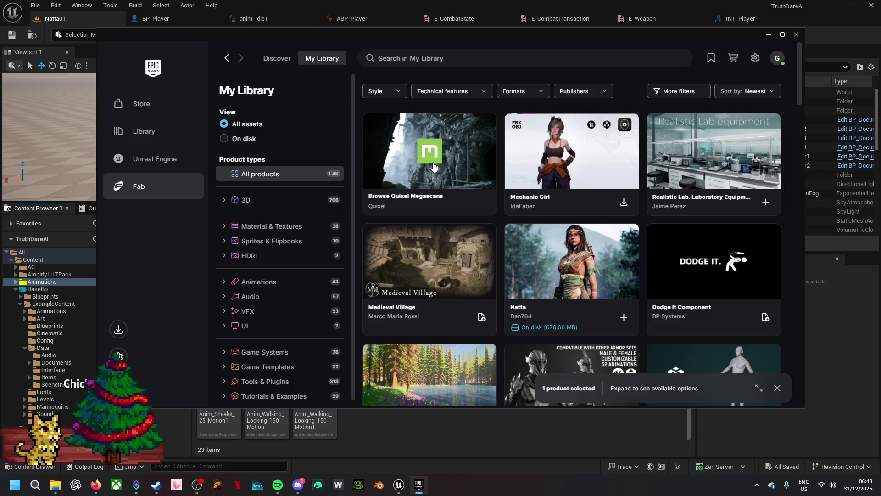
pyautogui.scroll(-8, 527, 146)
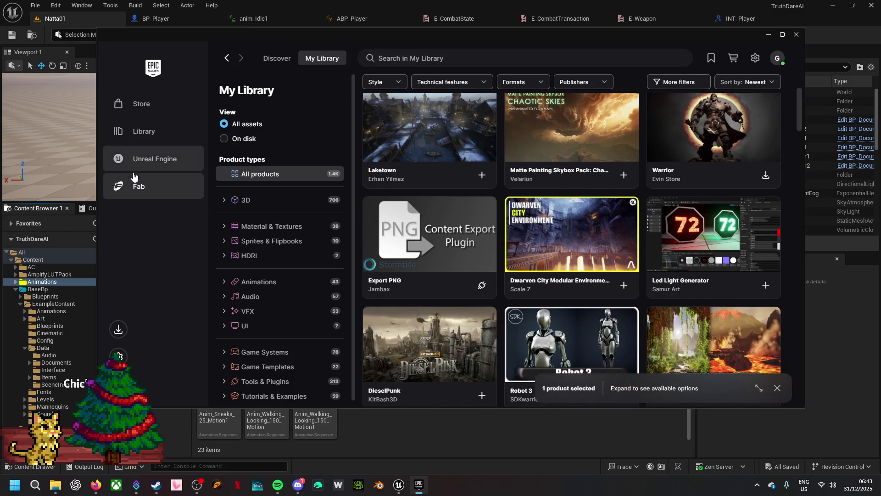
pyautogui.click(168, 136)
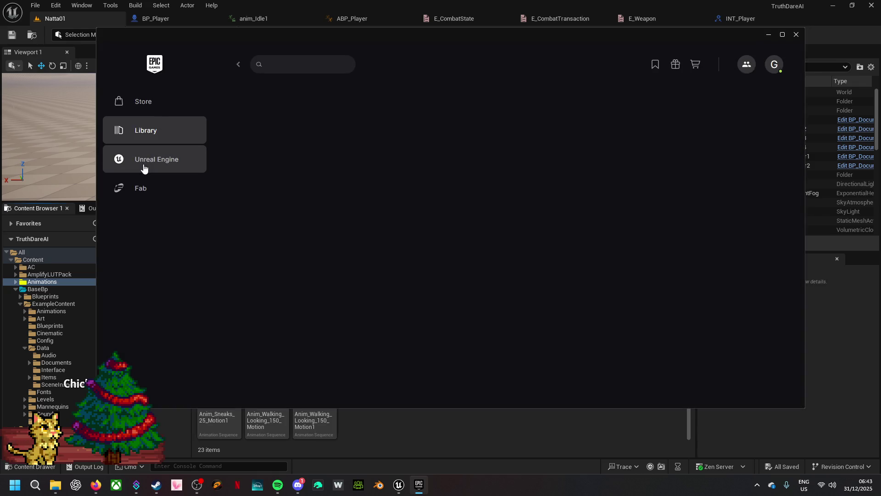
# - Find the Assassin pack in the Unreal Engine Fab Library list and open its product page
pyautogui.click(143, 169)
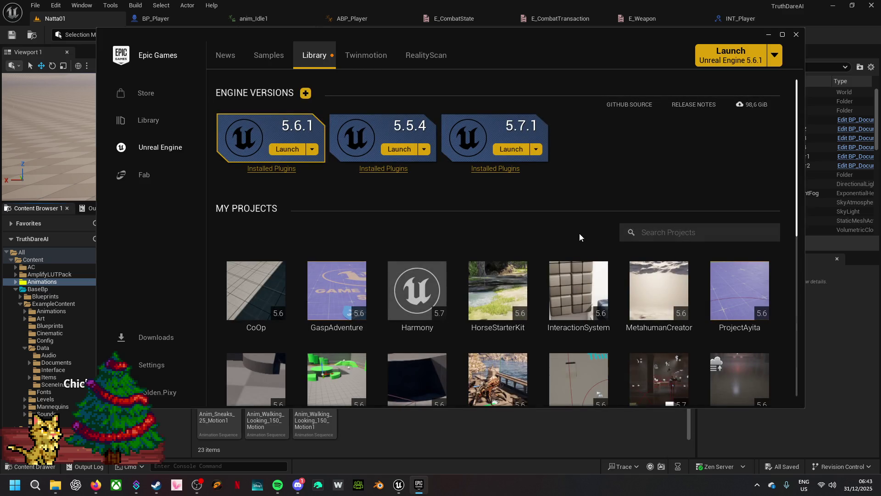
pyautogui.scroll(-6, 580, 231)
pyautogui.scroll(-7, 582, 229)
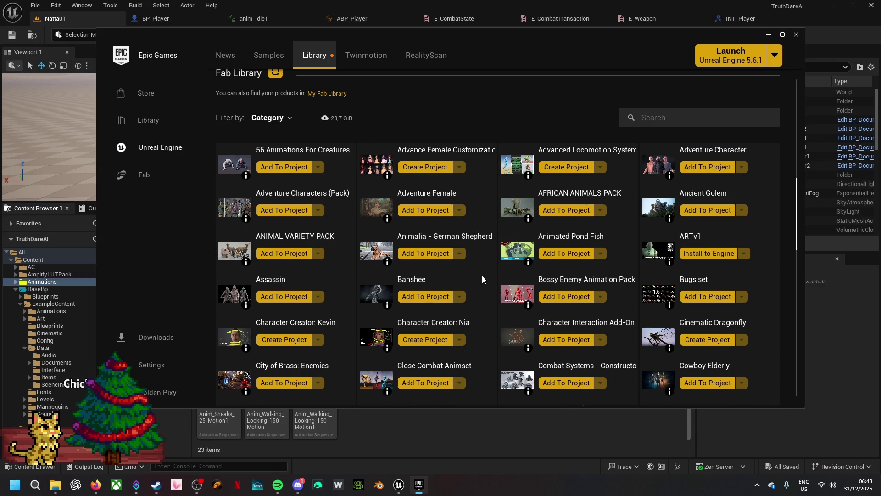
pyautogui.scroll(-1, 482, 279)
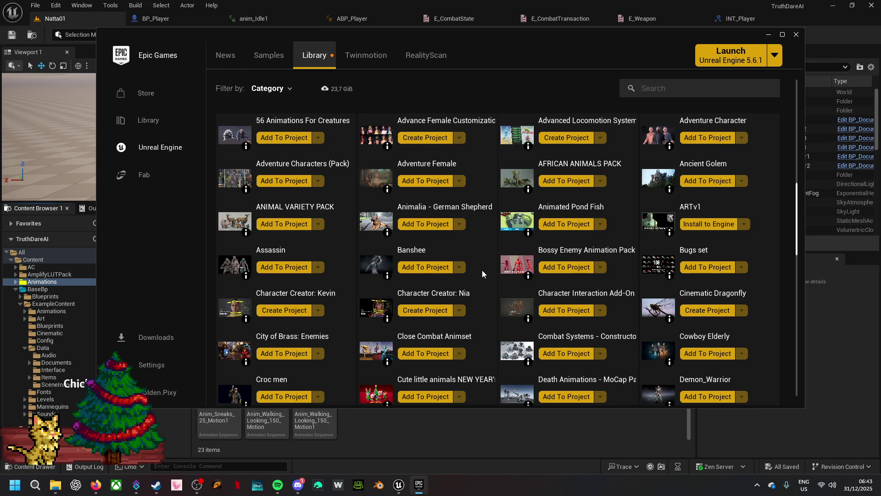
pyautogui.click(270, 250)
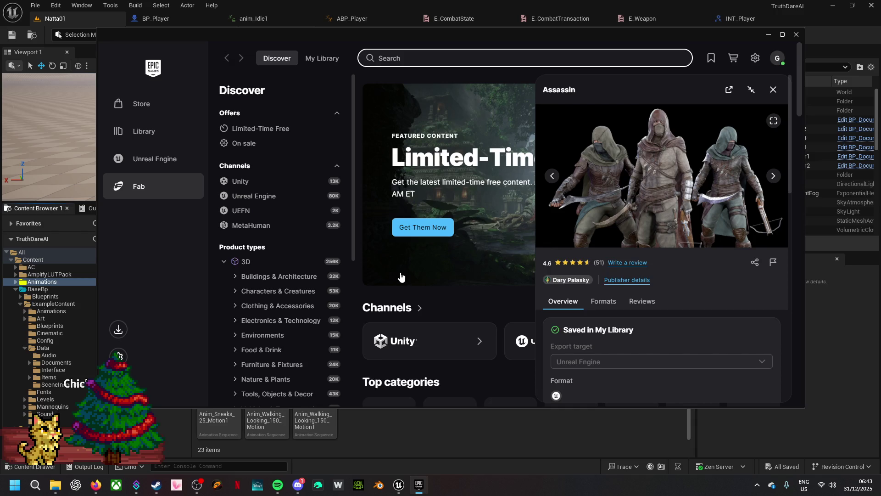
# - Expand the Assassin description to review its polycounts and 20 animations, including Walk and Run
pyautogui.scroll(-4, 706, 277)
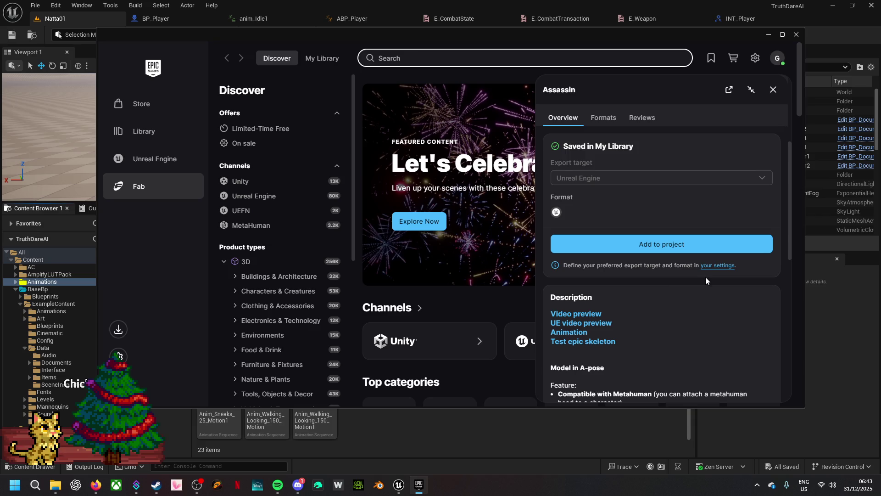
pyautogui.scroll(-4, 675, 282)
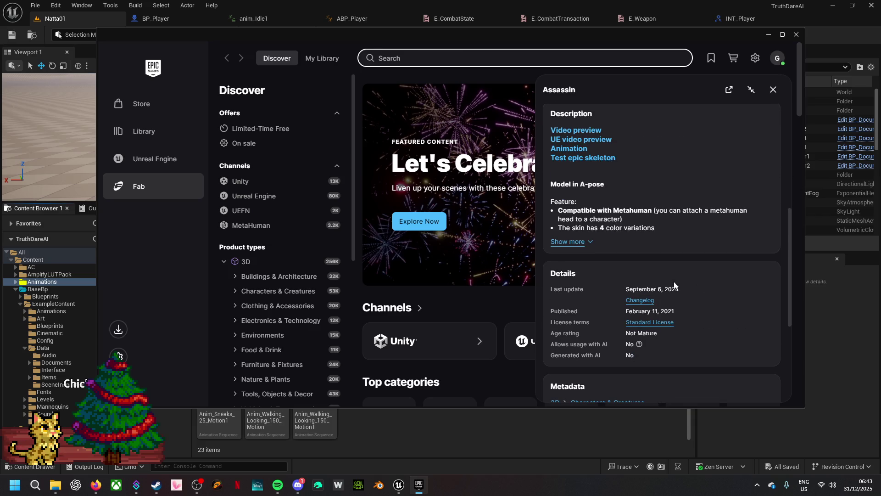
pyautogui.click(569, 242)
pyautogui.scroll(-3, 627, 236)
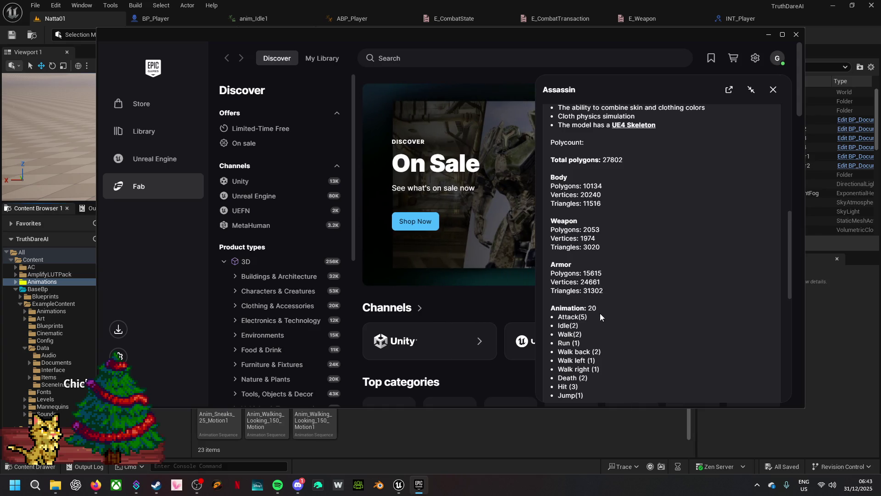
pyautogui.scroll(-2, 600, 316)
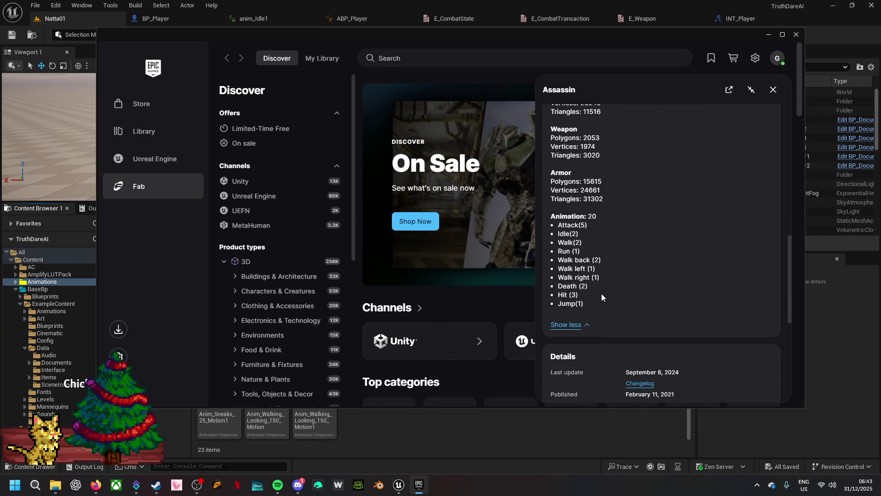
pyautogui.scroll(8, 601, 294)
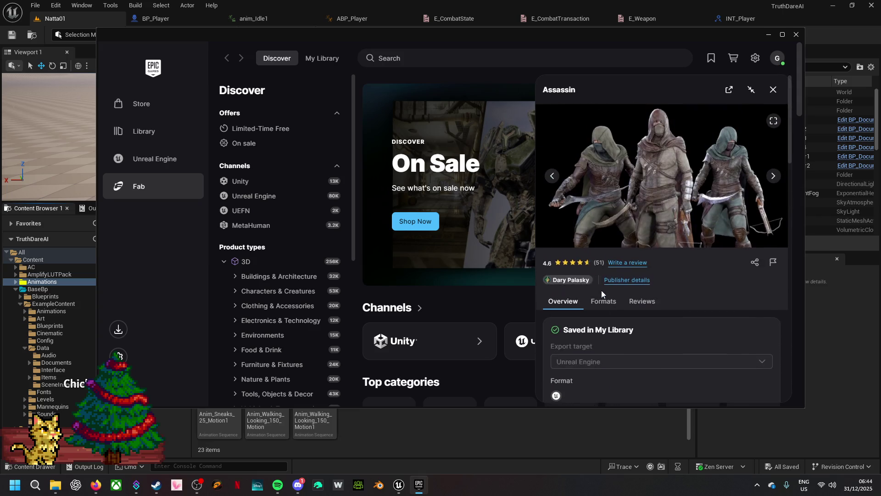
pyautogui.scroll(-8, 601, 286)
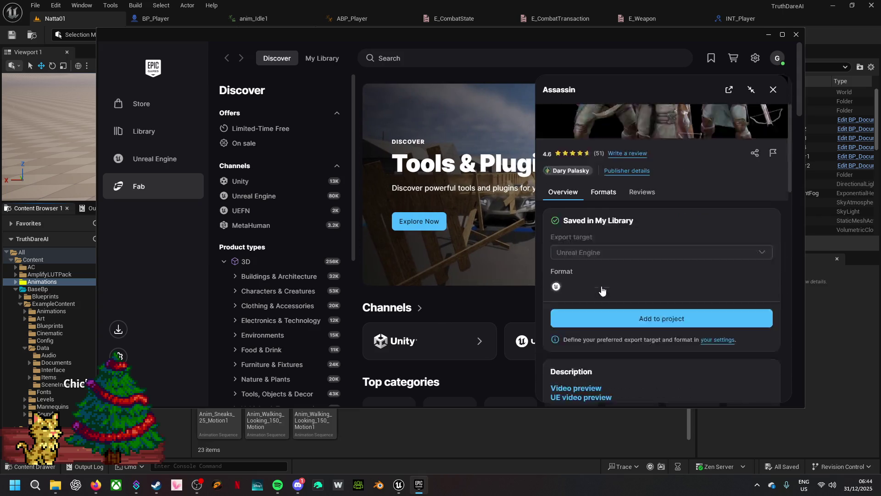
pyautogui.scroll(3, 601, 285)
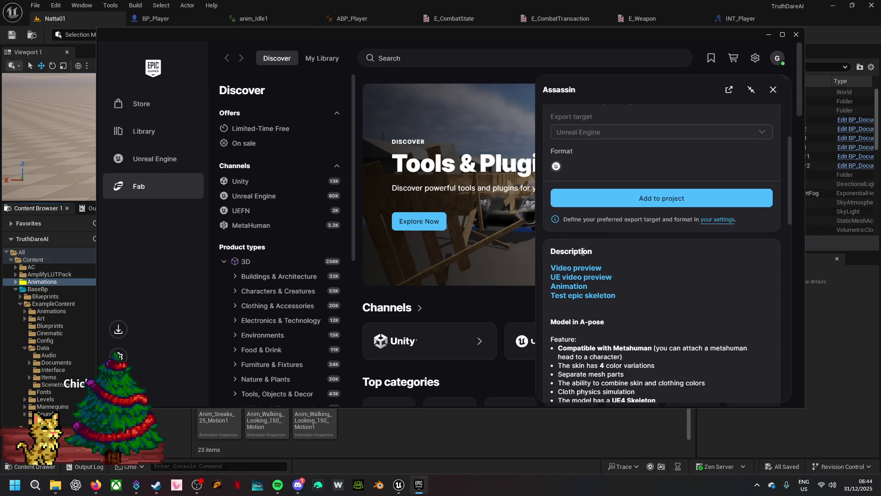
pyautogui.click(606, 204)
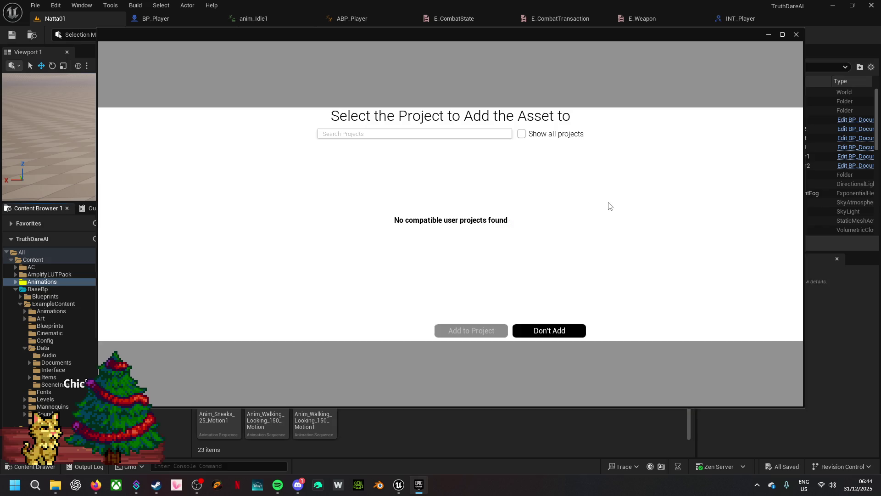
# - Add the Assassin pack to the TruthDareAI project as engine version 5.5 and check its download
pyautogui.click(521, 134)
pyautogui.moveTo(424, 204)
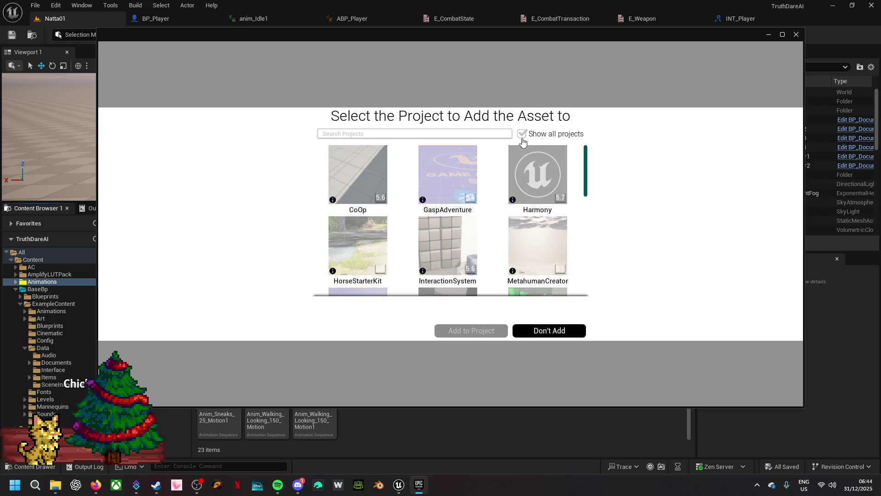
pyautogui.scroll(-10, 425, 204)
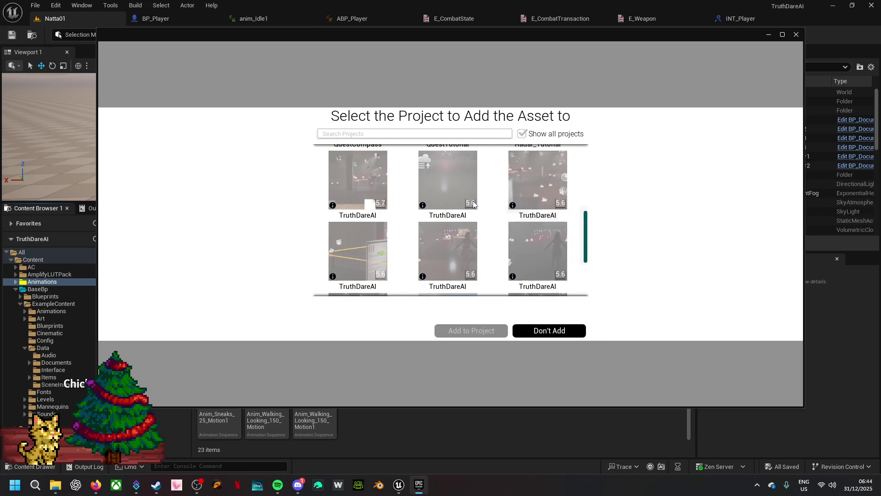
pyautogui.click(452, 225)
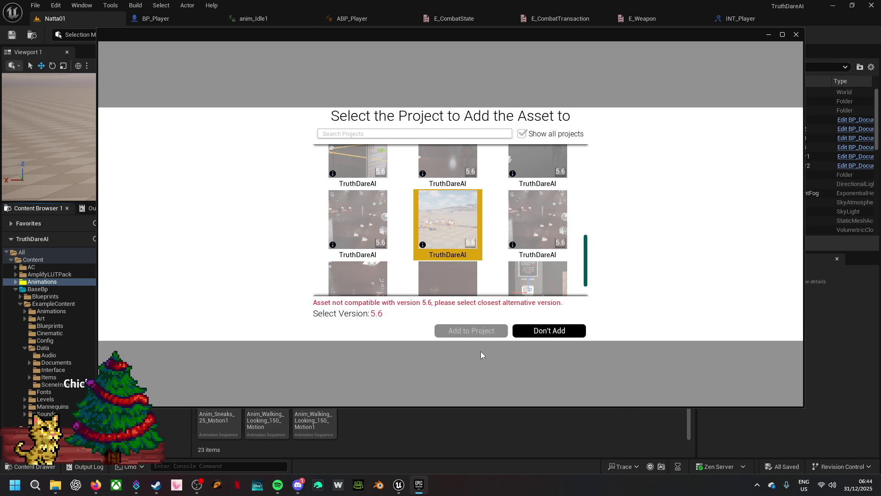
pyautogui.click(379, 316)
pyautogui.click(385, 301)
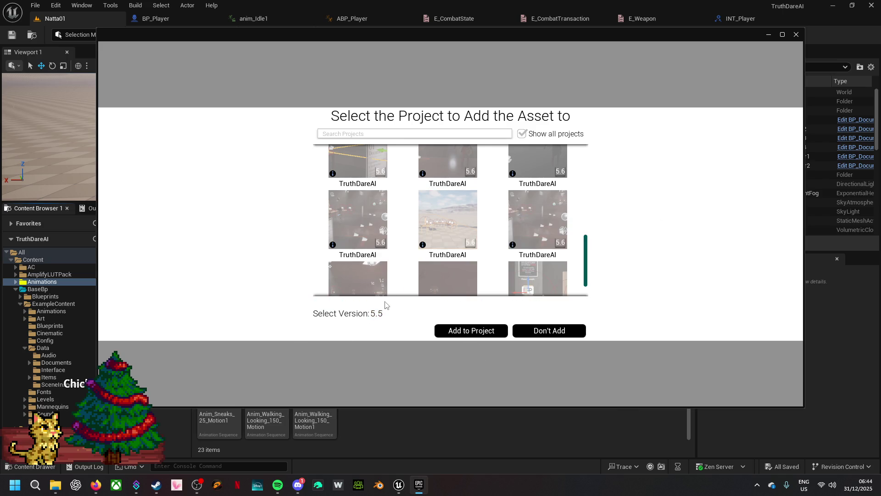
pyautogui.click(481, 334)
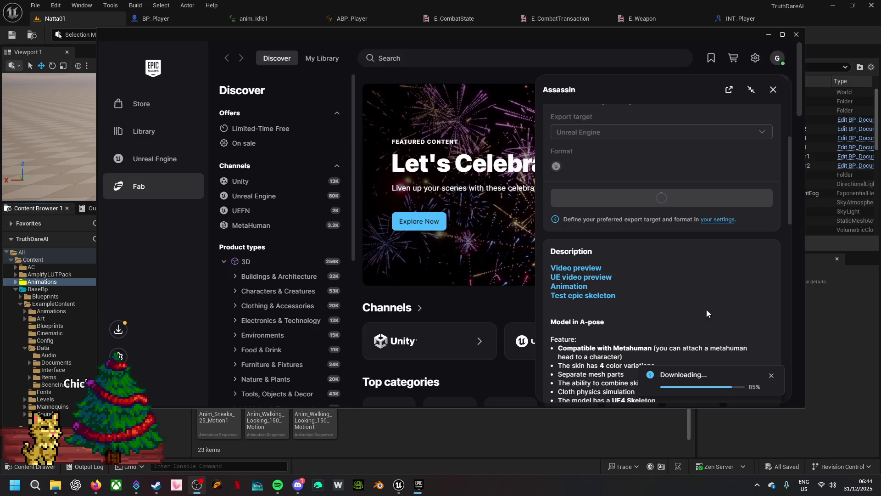
pyautogui.click(117, 330)
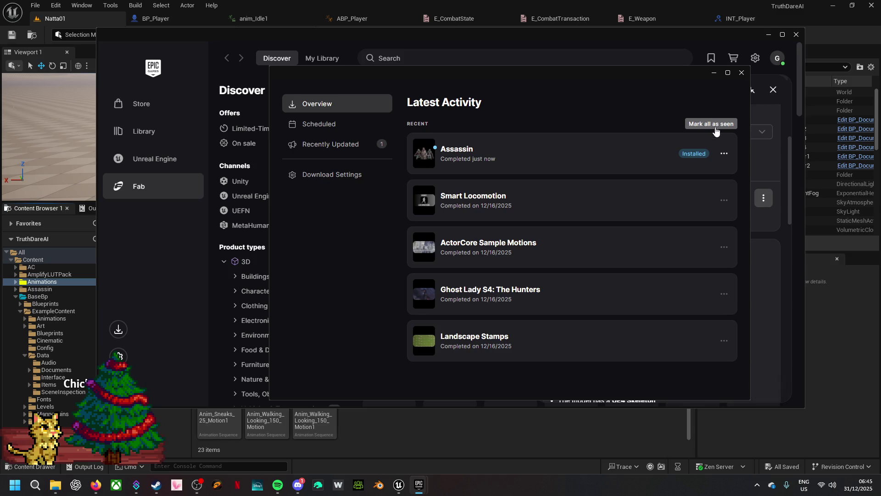
# - Remove the Assassin pack's local downloaded files, close its panel, and hide the launcher
pyautogui.click(724, 153)
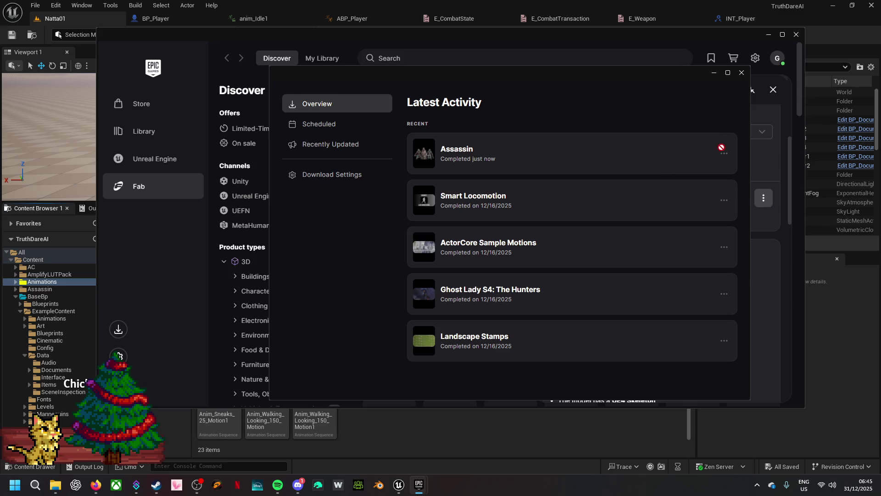
pyautogui.click(740, 73)
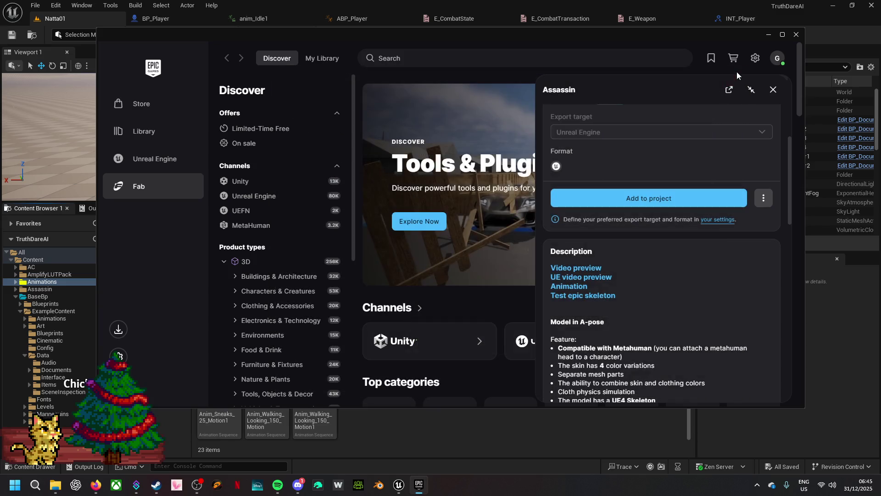
pyautogui.click(770, 204)
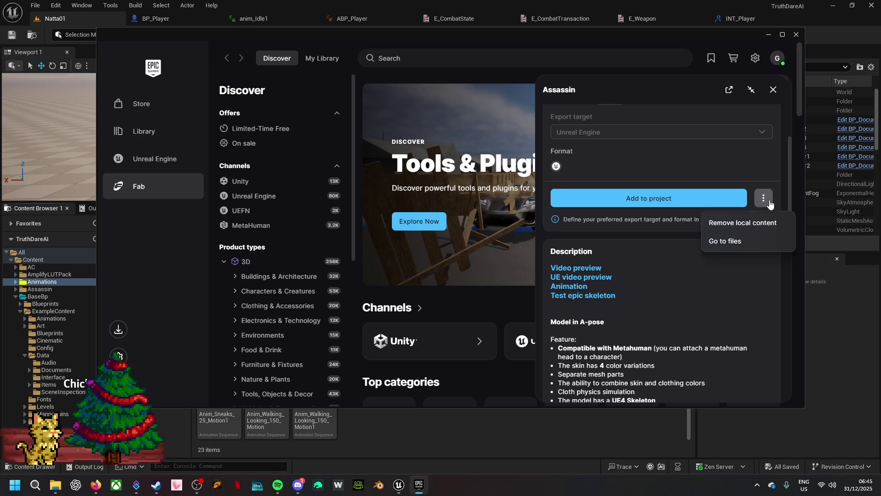
pyautogui.click(760, 224)
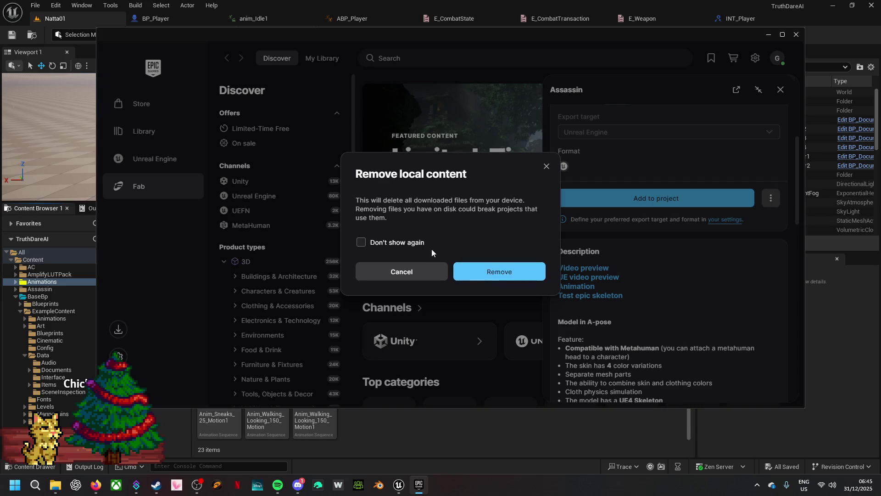
pyautogui.click(461, 268)
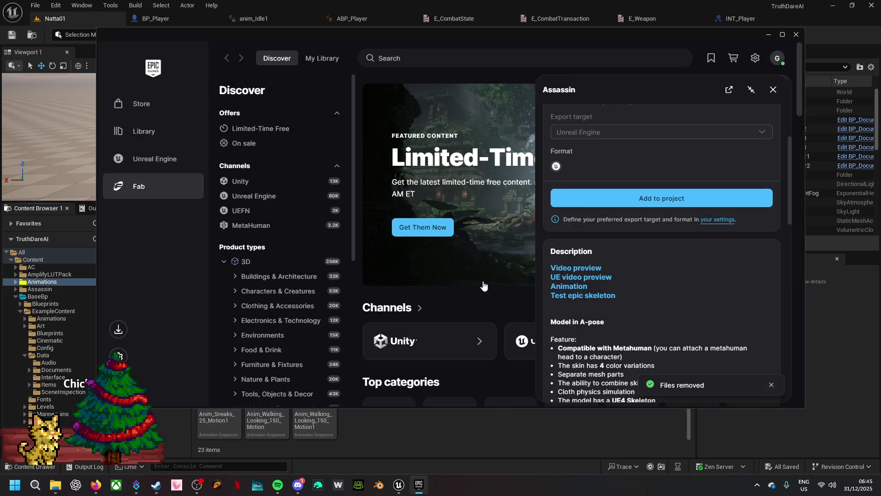
pyautogui.click(773, 90)
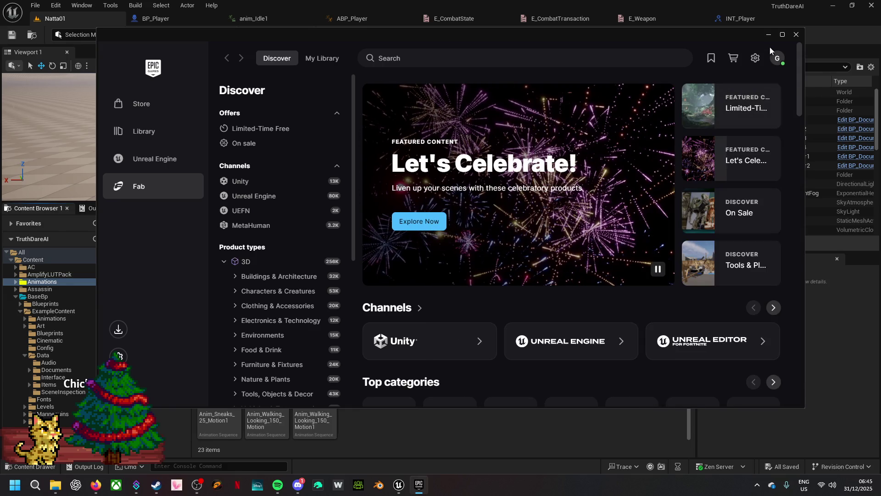
pyautogui.click(768, 35)
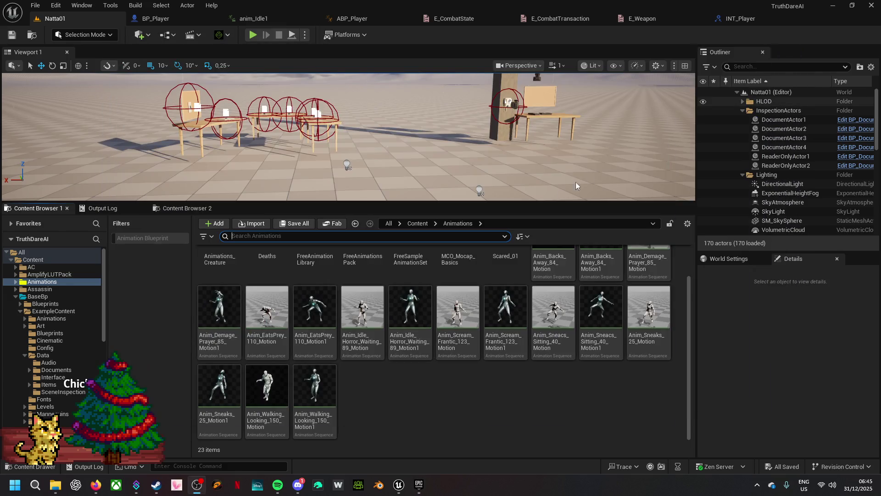
# - Browse to Content › Assassin › Animation and right-click the Assassin attack1 animation
pyautogui.click(412, 224)
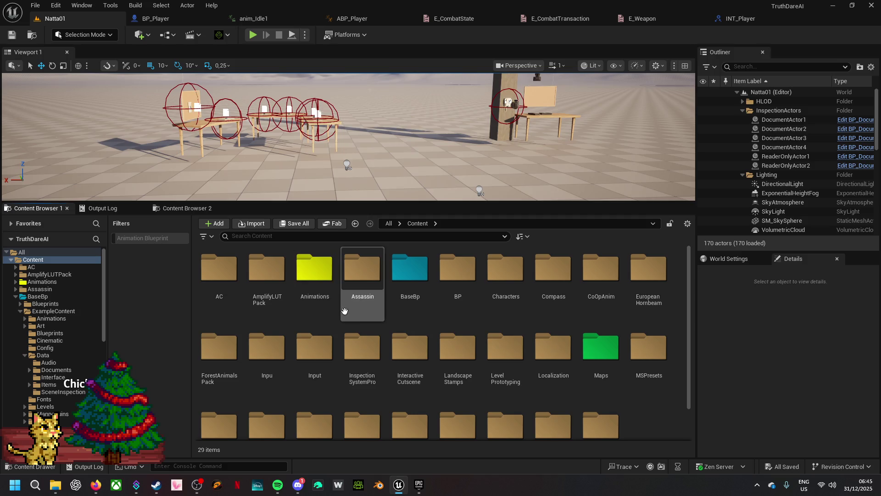
pyautogui.doubleClick(365, 286)
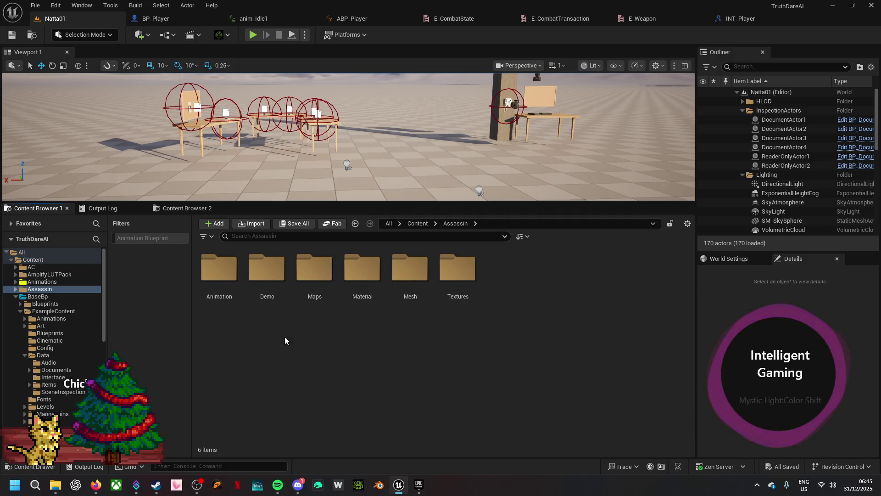
pyautogui.doubleClick(223, 275)
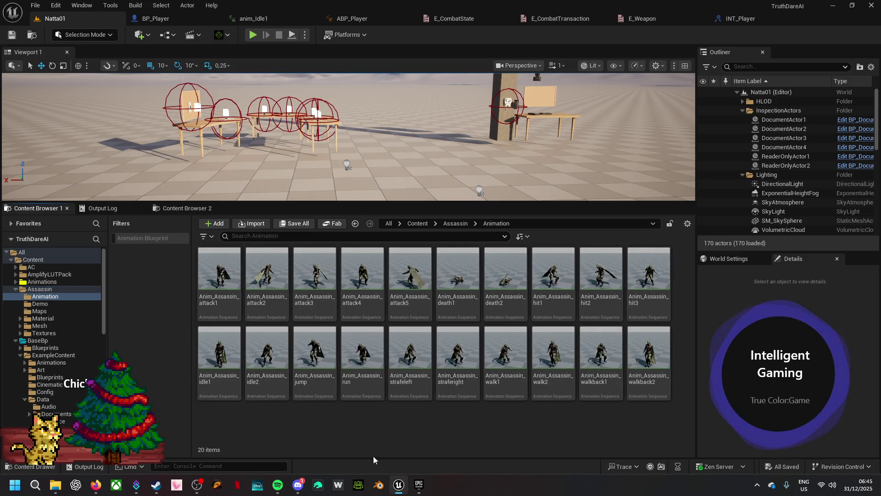
pyautogui.rightClick(222, 284)
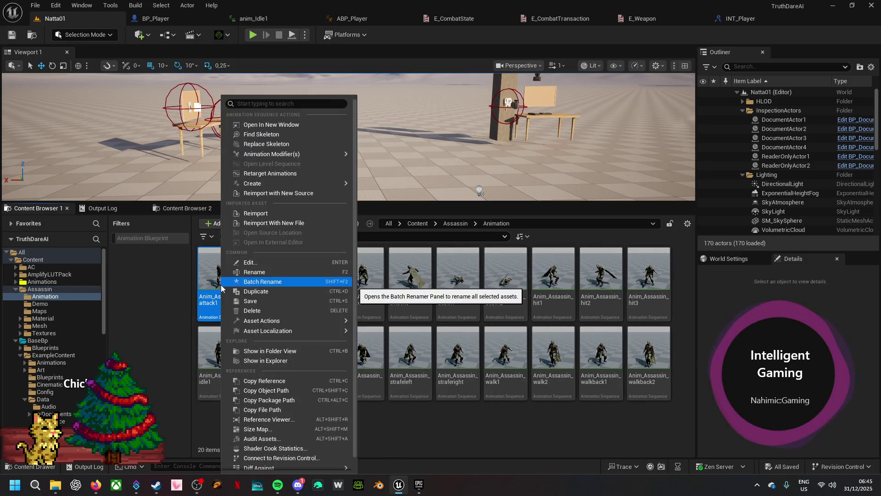
# - Start retargeting the Assassin animations with SK_Natta as the target skeletal mesh
pyautogui.click(332, 177)
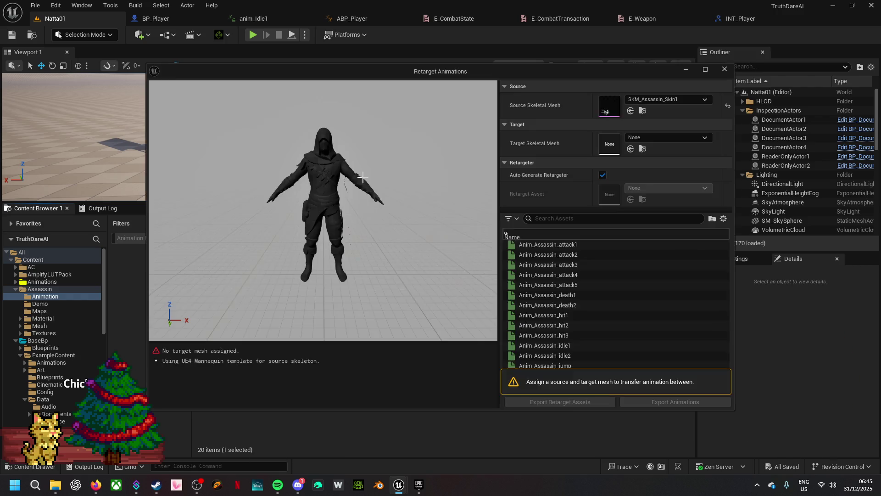
pyautogui.click(636, 139)
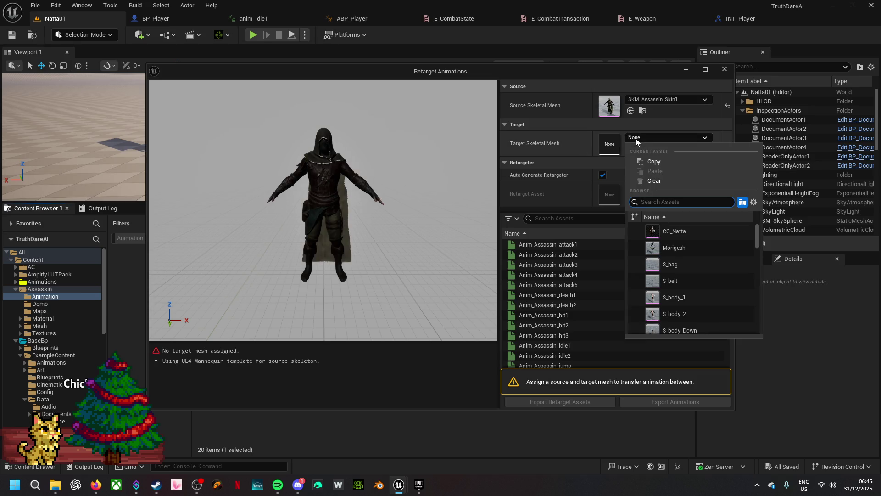
pyautogui.write('natt')
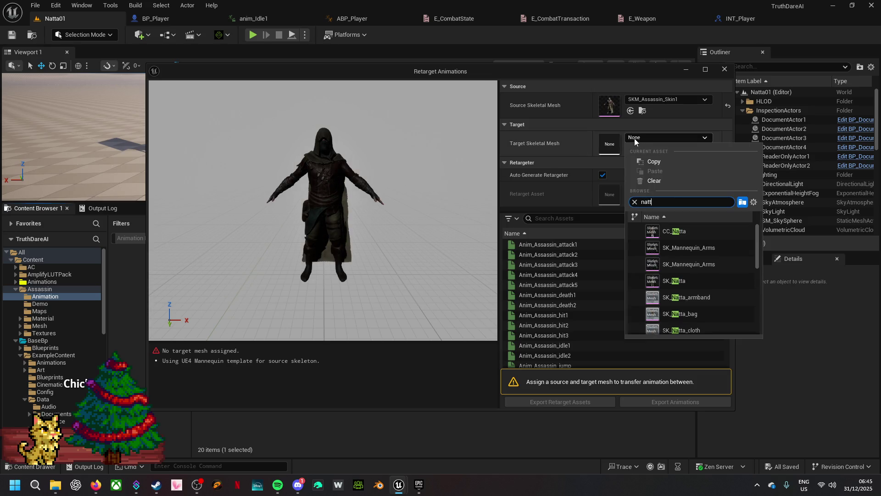
pyautogui.click(666, 248)
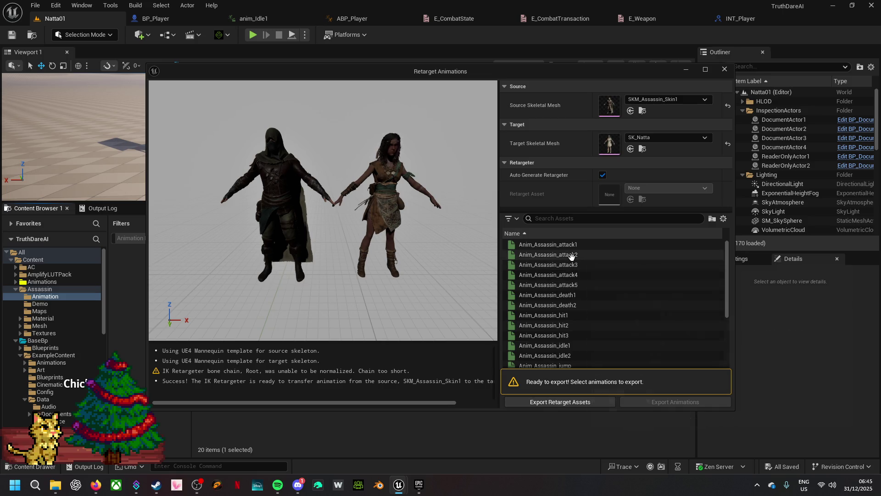
# - Select every animation in the list and export them using the source path
pyautogui.click(572, 255)
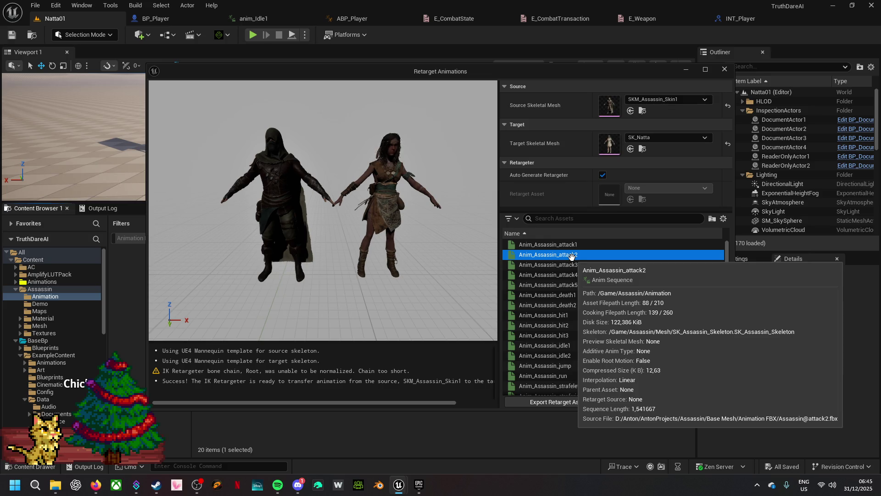
pyautogui.hotkey('ctrl', 'a')
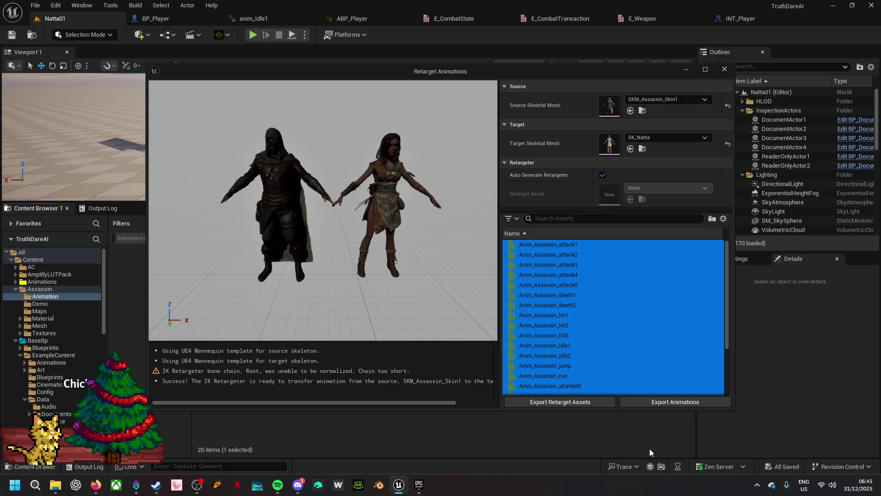
pyautogui.click(713, 402)
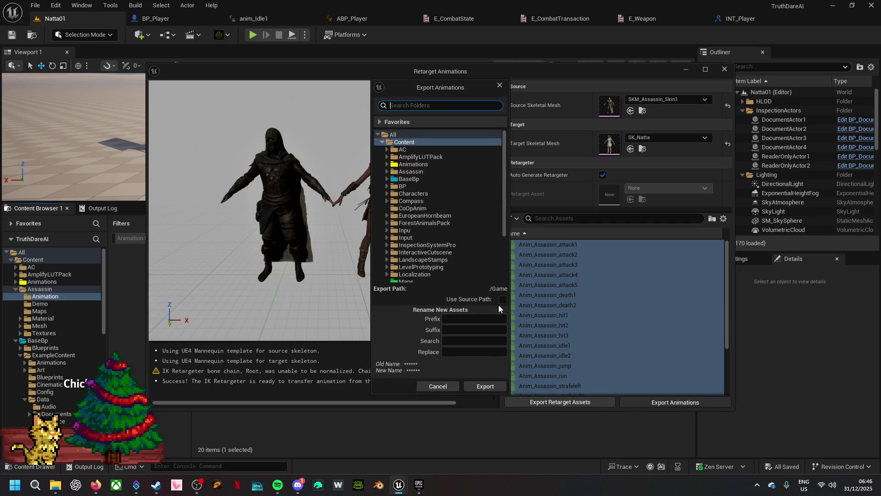
pyautogui.click(502, 299)
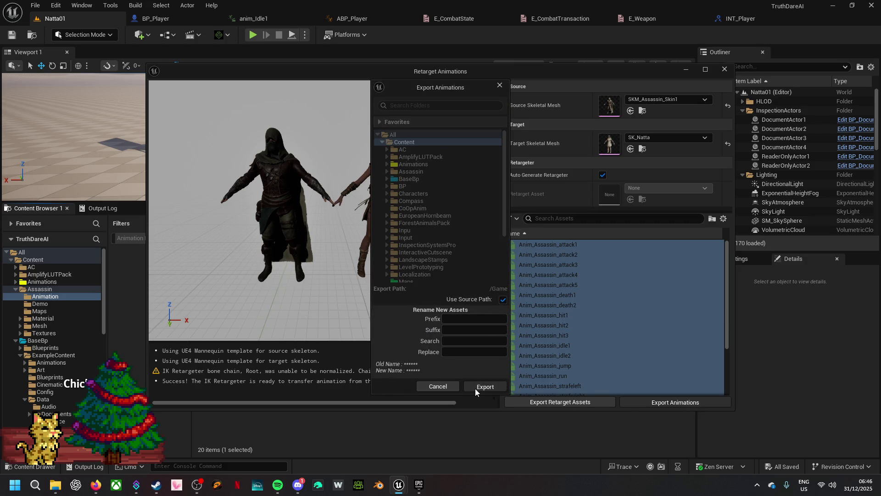
pyautogui.click(475, 389)
pyautogui.click(518, 283)
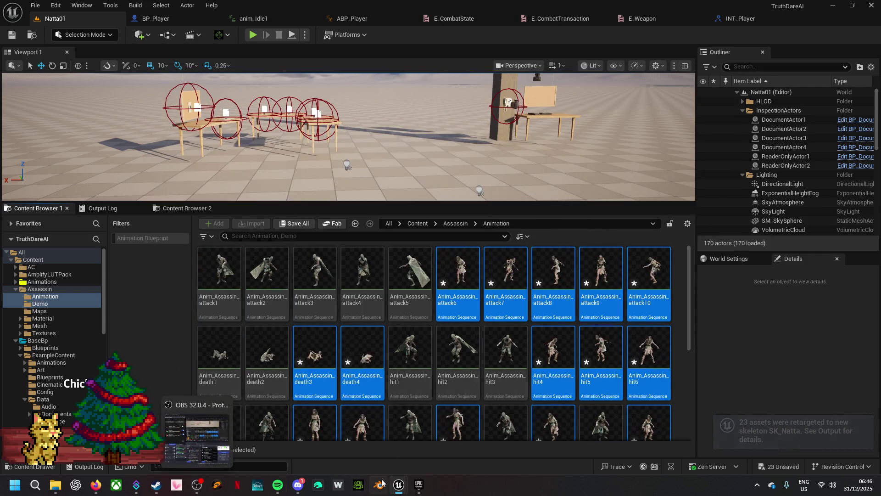
# - Close the Retarget Animations window
pyautogui.moveTo(399, 488)
pyautogui.click(434, 453)
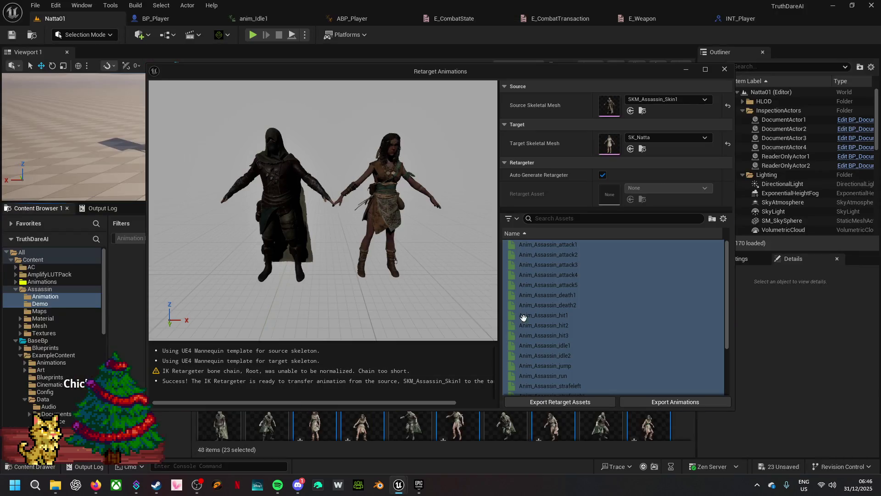
pyautogui.click(724, 70)
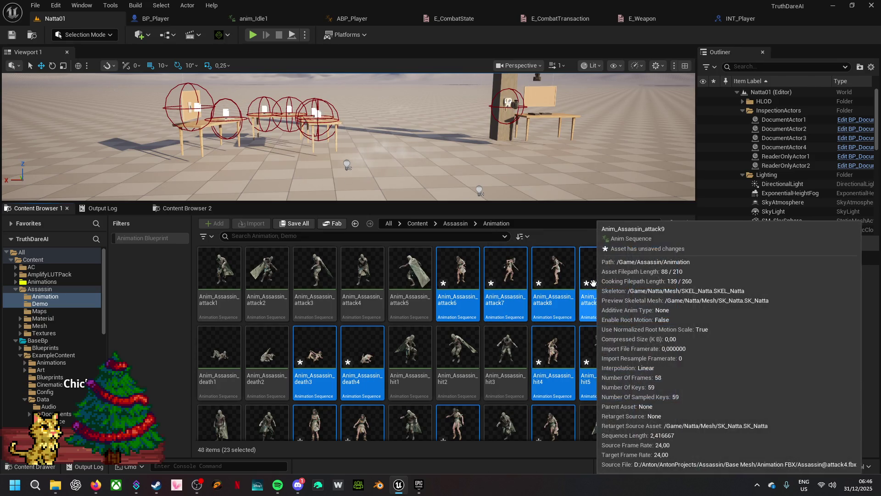
# - Find the retarget results and open Anim_Assassin_idle4 in the animation editor
pyautogui.moveTo(653, 343)
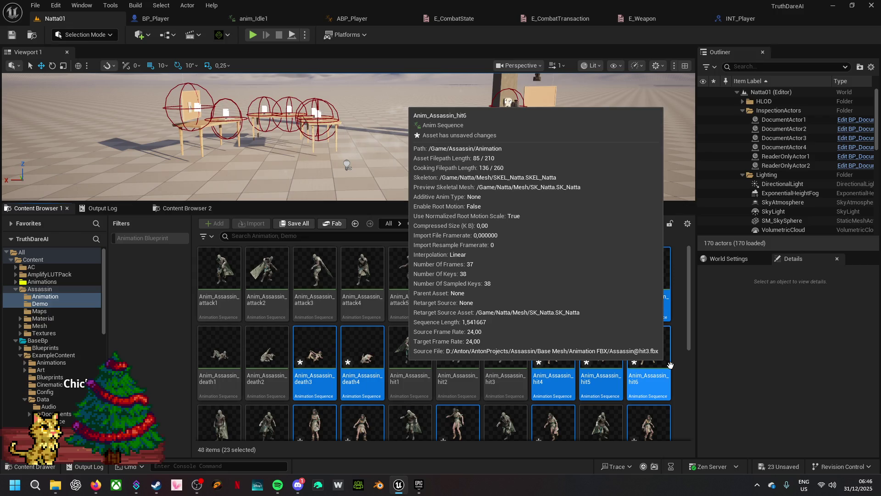
pyautogui.scroll(-2, 671, 363)
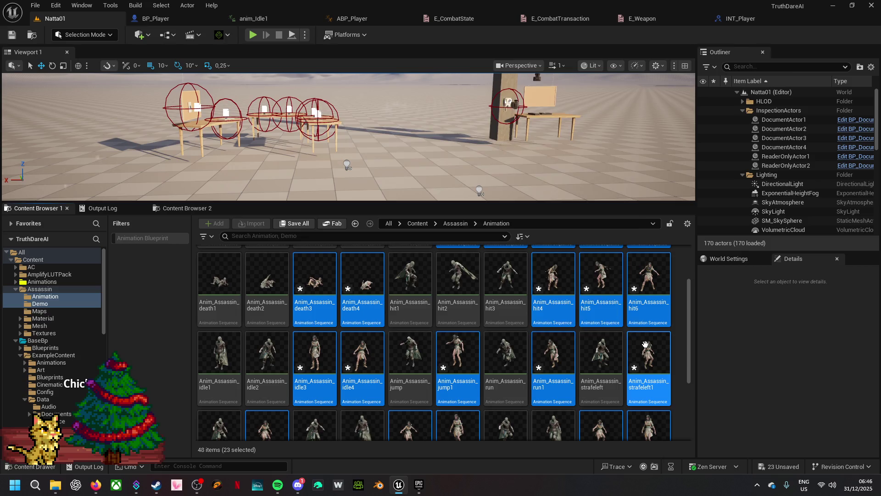
pyautogui.scroll(-1, 642, 345)
pyautogui.scroll(-1, 641, 344)
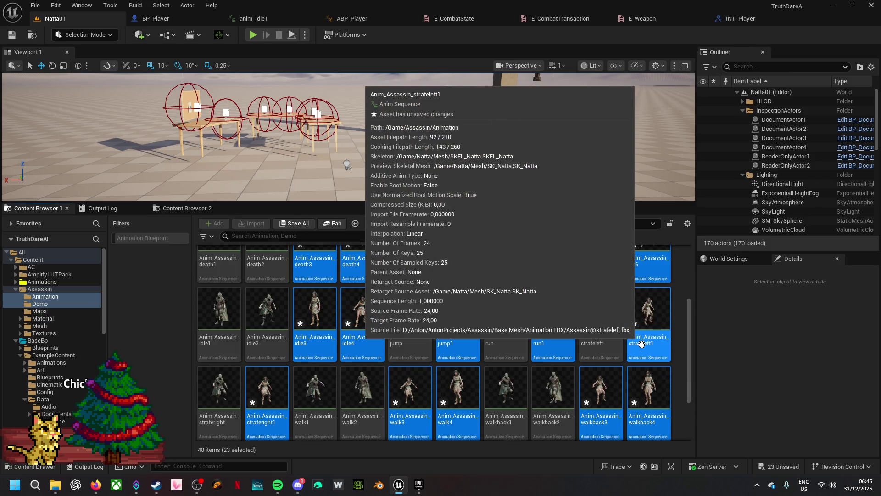
pyautogui.moveTo(361, 306)
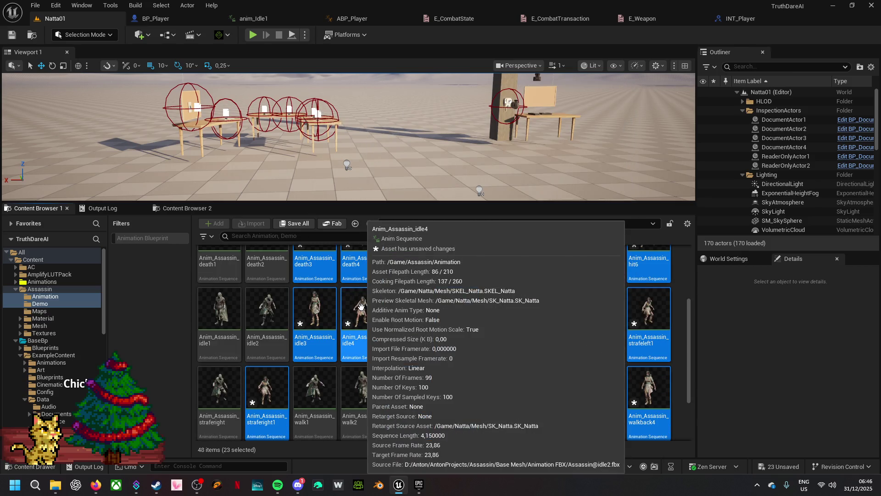
pyautogui.scroll(-1, 283, 364)
pyautogui.moveTo(283, 364)
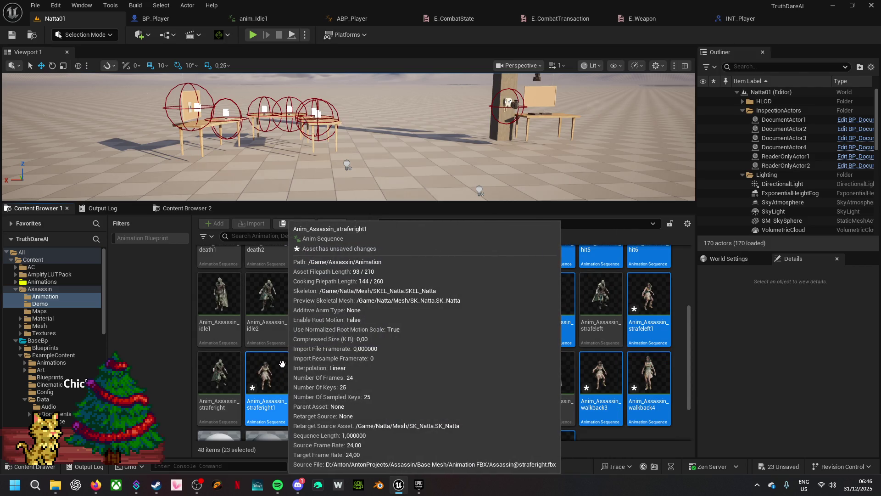
pyautogui.scroll(-3, 370, 331)
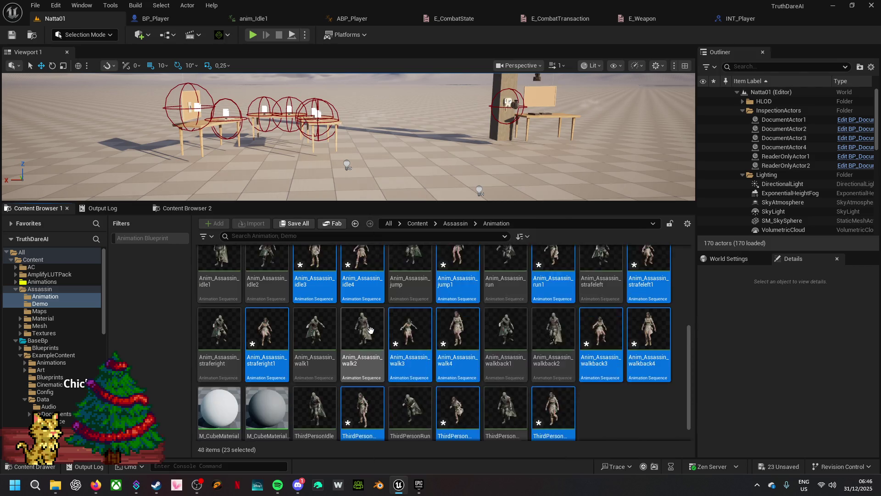
pyautogui.scroll(-1, 370, 330)
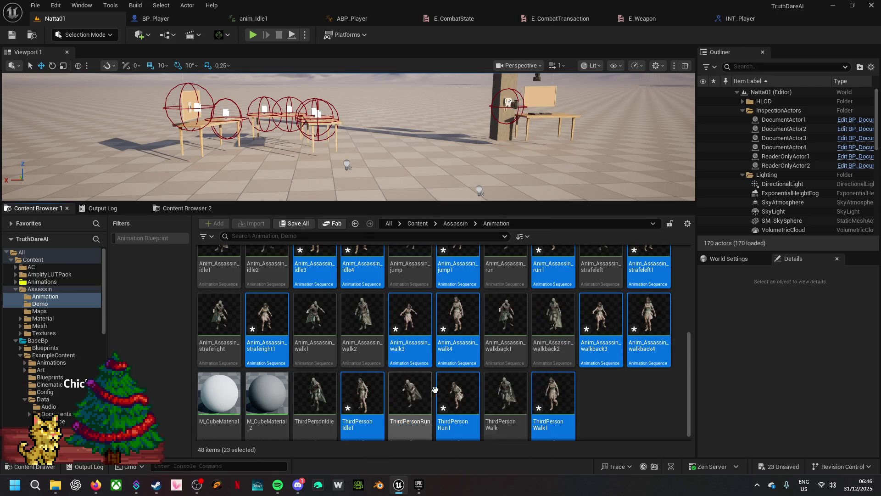
pyautogui.scroll(2, 614, 403)
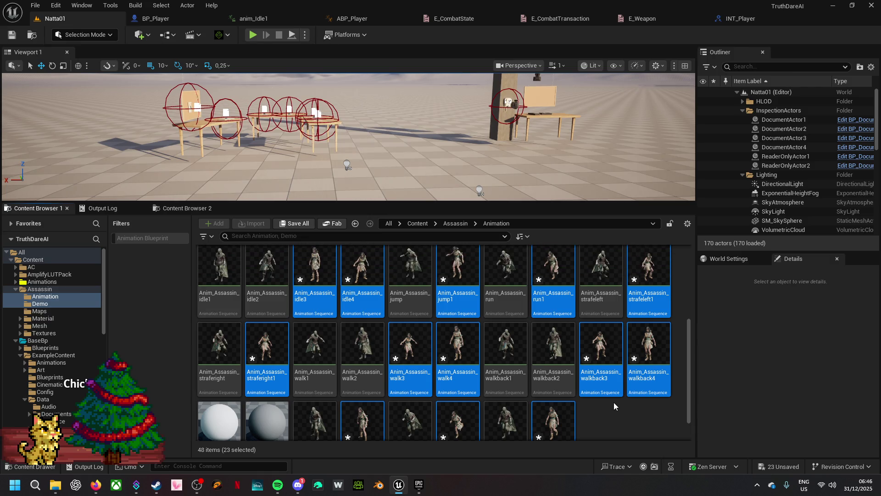
pyautogui.scroll(2, 614, 402)
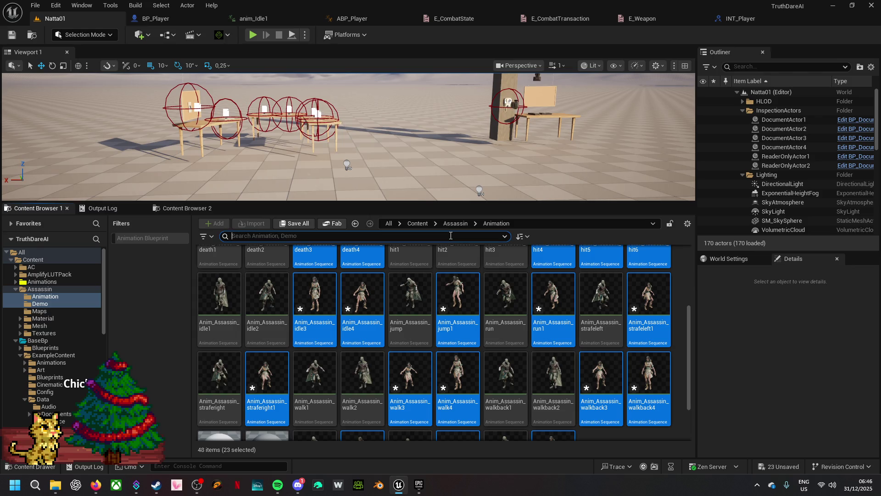
pyautogui.write('idle')
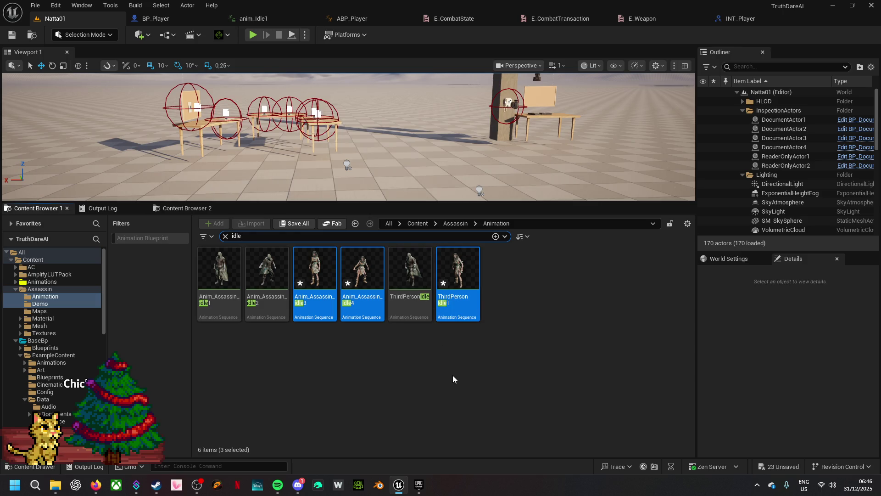
pyautogui.doubleClick(368, 274)
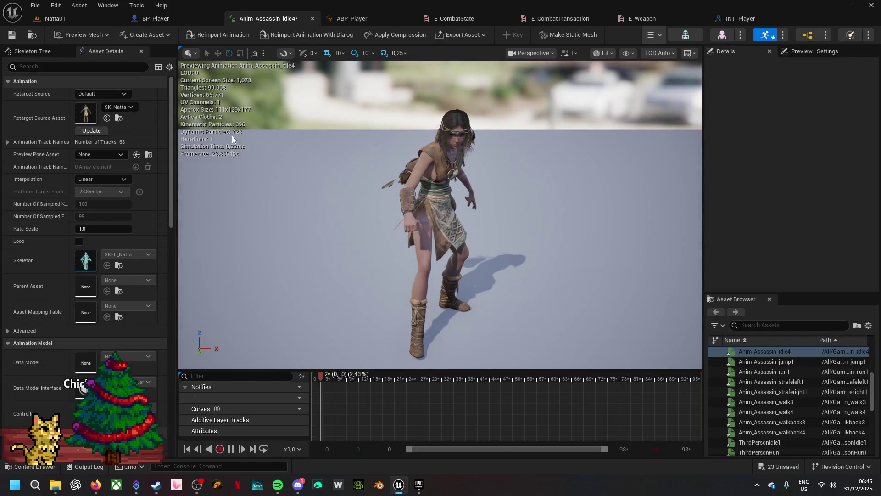
# - Add Anim_Assassin_idle4 to ABP_Player's Idle state, wire it to Ax Pose, and compile
pyautogui.click(32, 35)
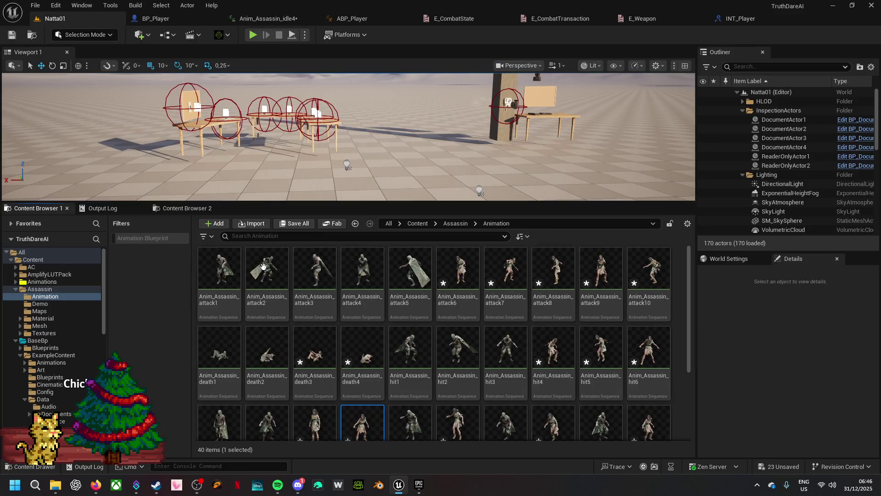
pyautogui.moveTo(364, 424)
pyautogui.moveTo(364, 424)
pyautogui.mouseDown()
pyautogui.moveTo(388, 6)
pyautogui.moveTo(364, 18)
pyautogui.moveTo(352, 314)
pyautogui.mouseUp()
pyautogui.moveTo(406, 324); pyautogui.dragTo(465, 301)
pyautogui.moveTo(496, 268); pyautogui.dragTo(496, 269)
pyautogui.moveTo(367, 316); pyautogui.dragTo(367, 294)
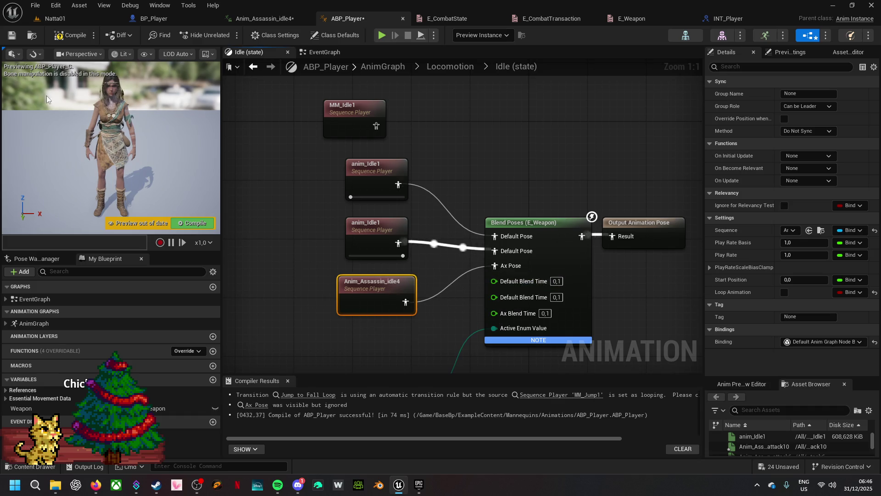
pyautogui.click(58, 37)
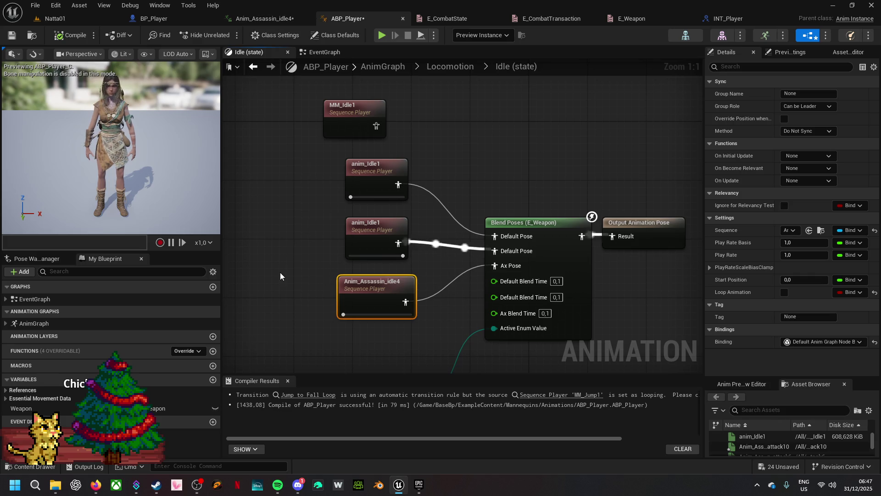
# - Set the Weapon variable's default value to Ax
pyautogui.moveTo(280, 276); pyautogui.dragTo(283, 164)
pyautogui.moveTo(386, 285); pyautogui.dragTo(397, 237)
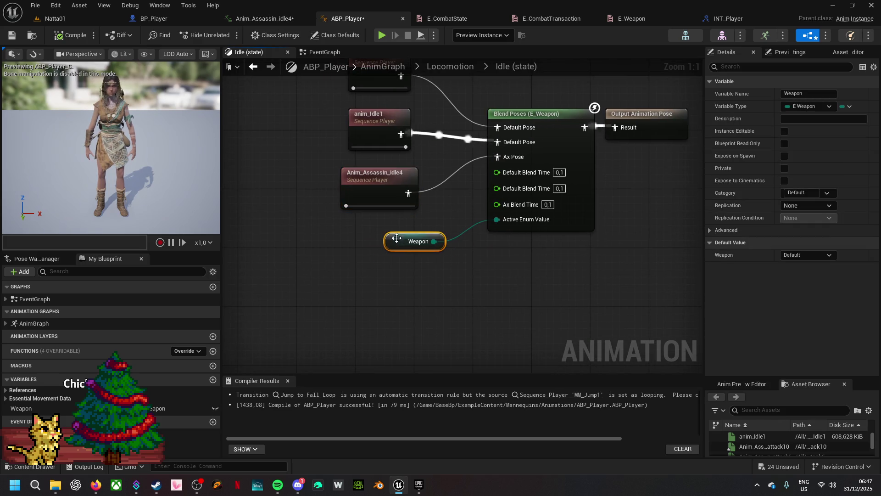
pyautogui.moveTo(469, 241); pyautogui.dragTo(506, 220)
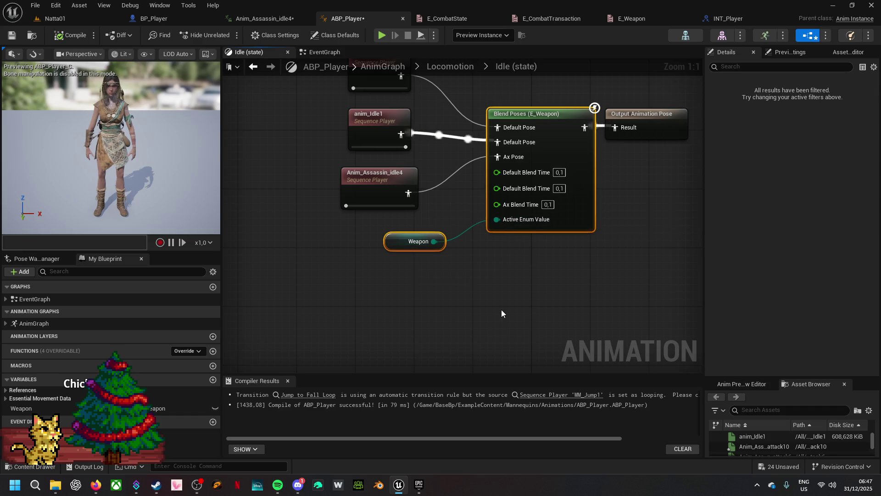
pyautogui.click(401, 247)
pyautogui.click(811, 255)
pyautogui.click(803, 270)
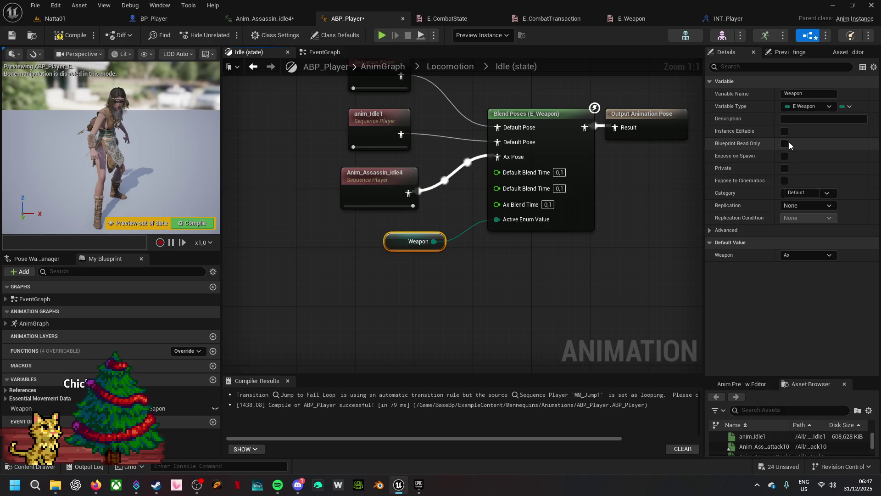
# - Inspect the anim_Idle1 and Anim_Assassin_idle4 sequence players, then open idle4's editor
pyautogui.click(372, 128)
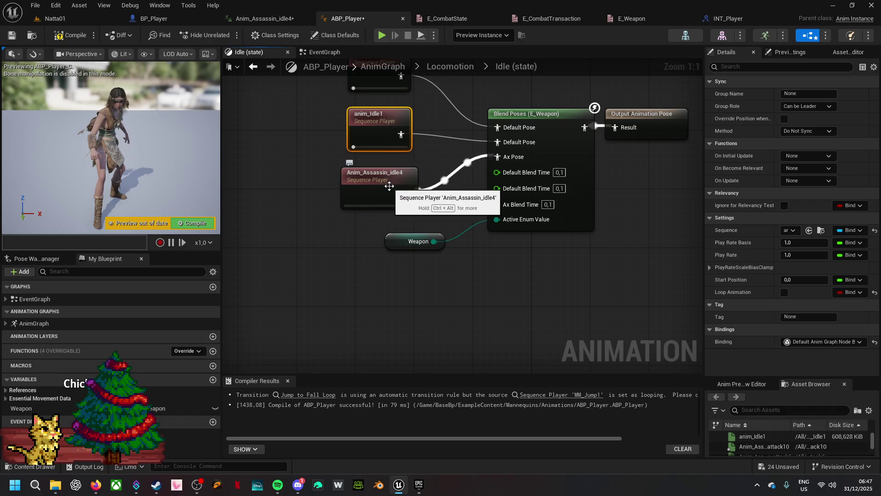
pyautogui.click(390, 187)
pyautogui.click(382, 124)
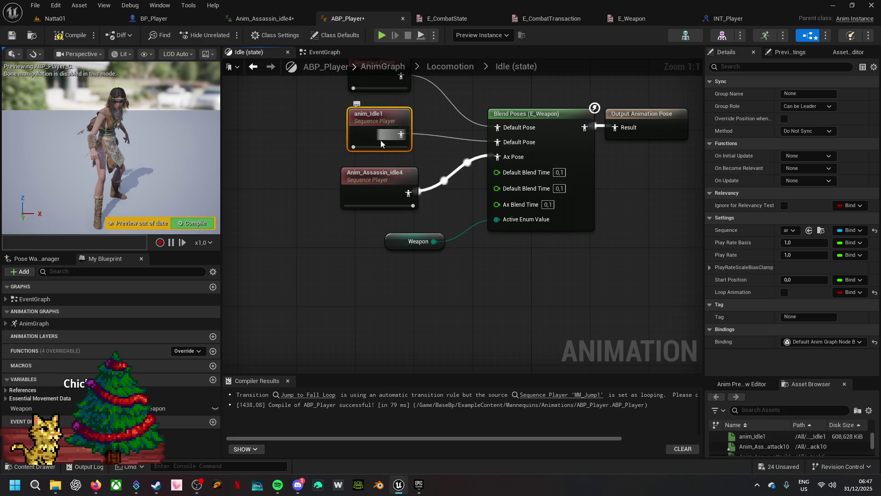
pyautogui.doubleClick(384, 167)
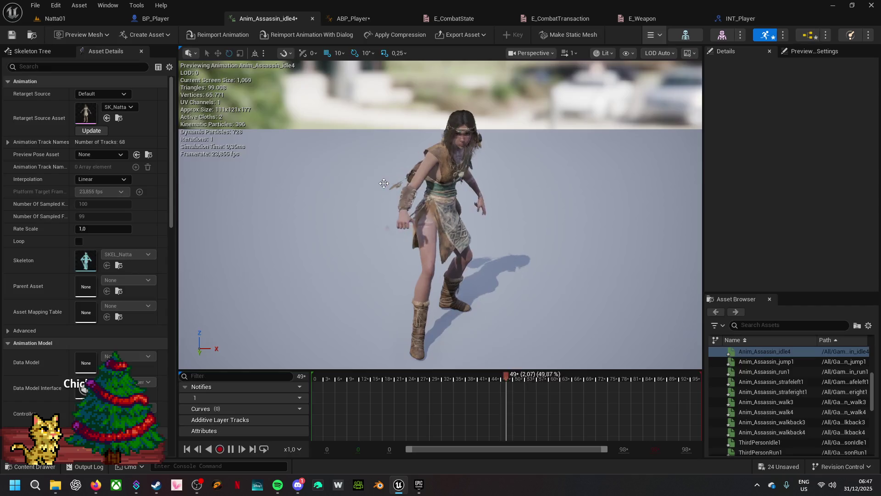
# - Enable Loop on Anim_Assassin_idle4, save it, clear the details filter, and return to ABP_Player
pyautogui.click(50, 67)
pyautogui.write('loo')
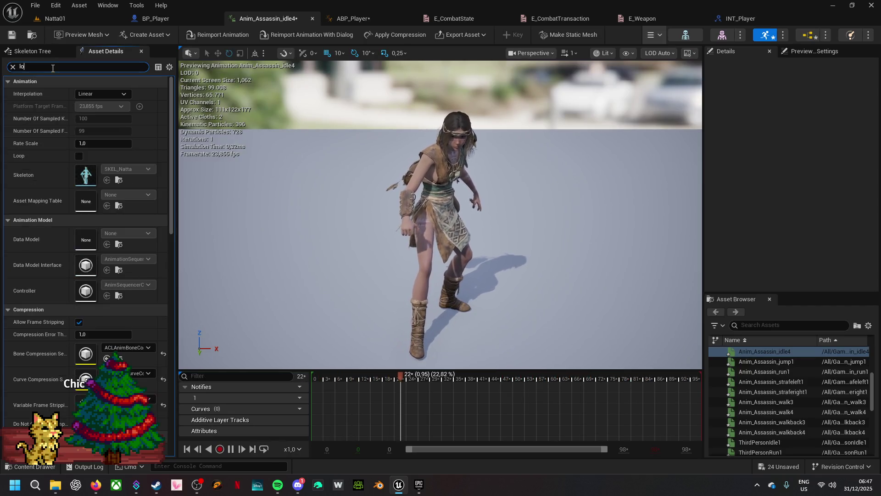
pyautogui.click(82, 94)
pyautogui.click(14, 35)
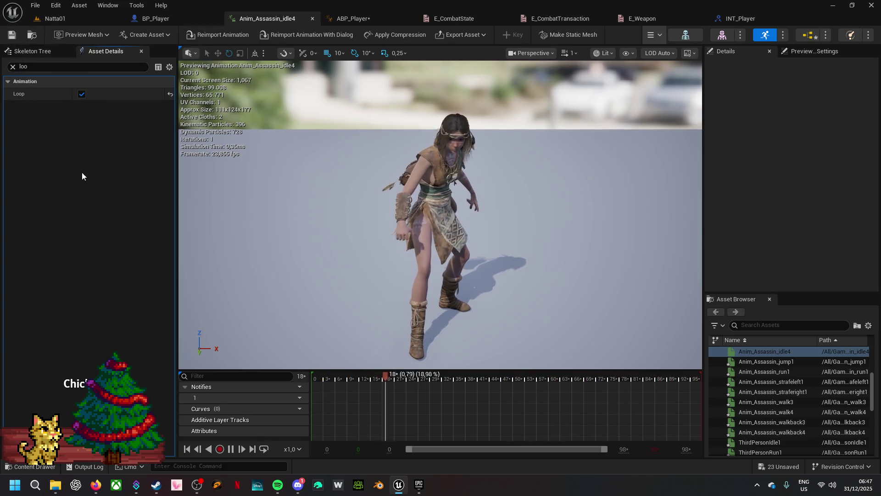
pyautogui.click(85, 69)
pyautogui.press('BackSpace')
pyautogui.press('BackSpace')
pyautogui.press('BackSpace')
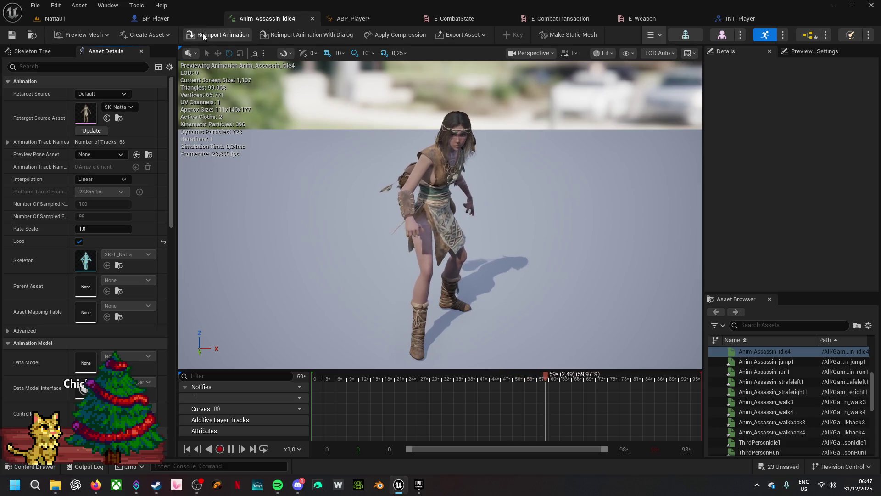
pyautogui.click(353, 18)
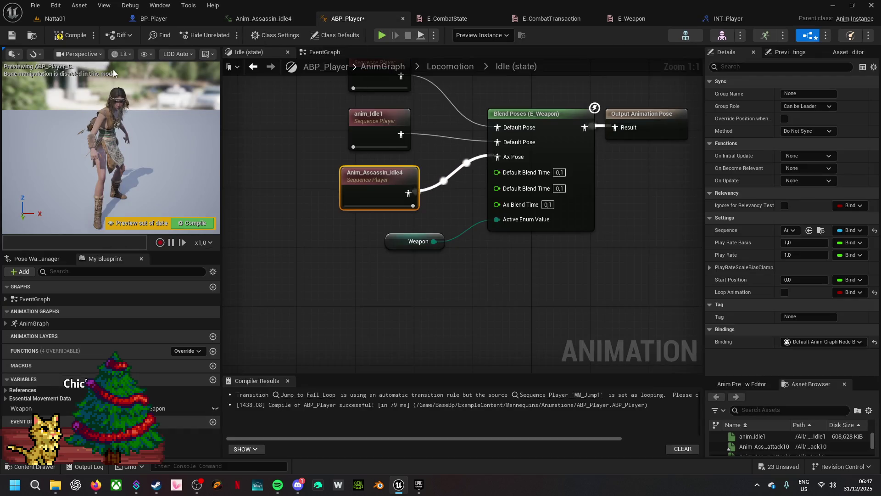
# - Compile ABP_Player and set BP_Player's Weapon variable default to Ax
pyautogui.click(63, 37)
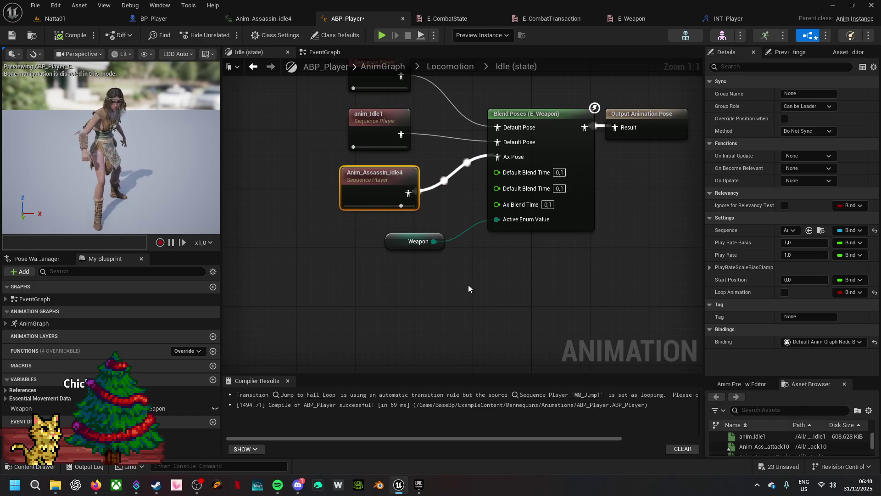
pyautogui.click(183, 19)
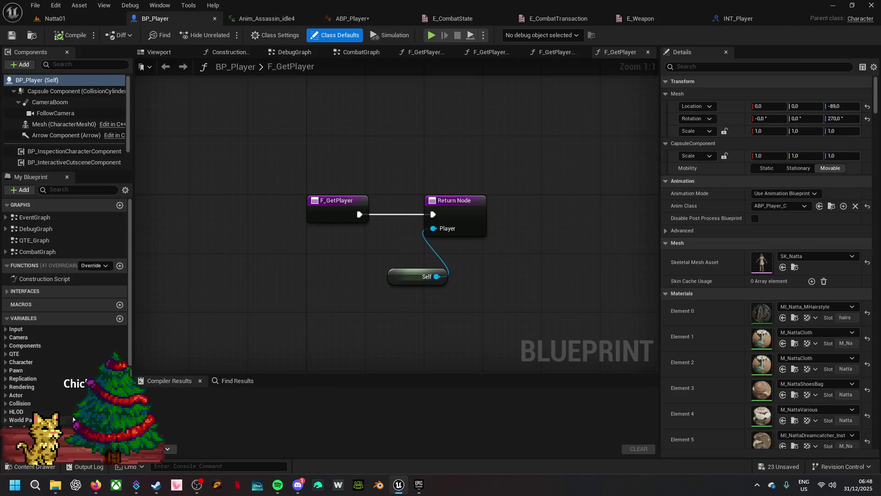
pyautogui.scroll(-3, 64, 389)
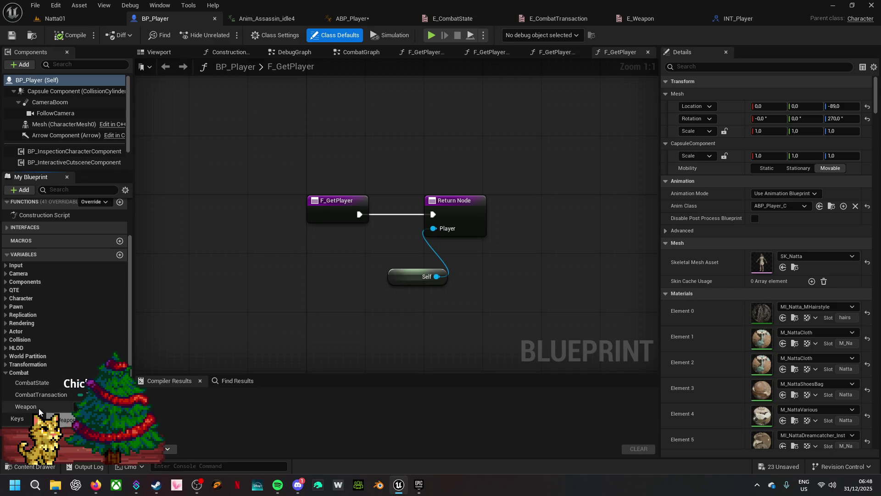
pyautogui.click(39, 410)
pyautogui.click(805, 256)
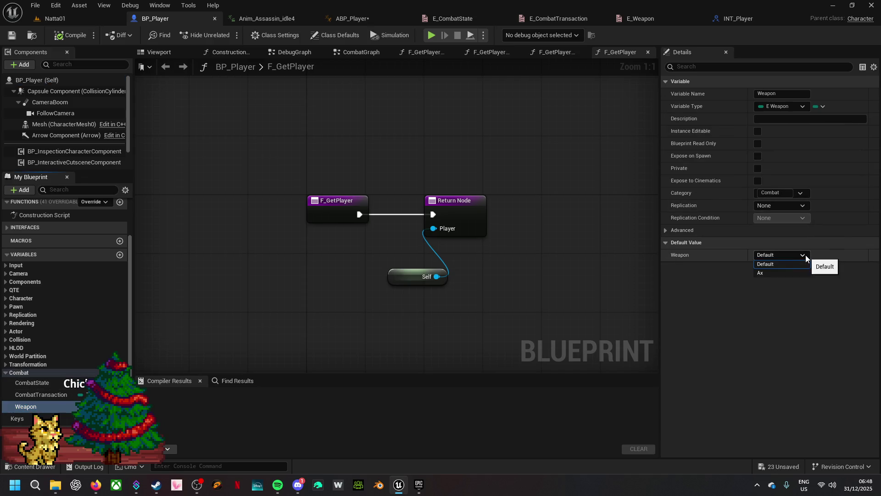
pyautogui.click(770, 272)
# - Save all unsaved assets and launch a standalone play test
pyautogui.click(789, 466)
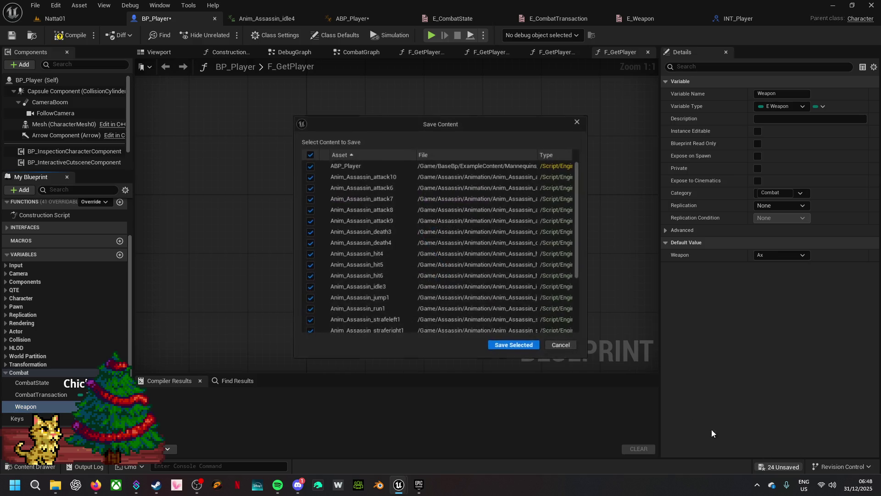
pyautogui.click(519, 344)
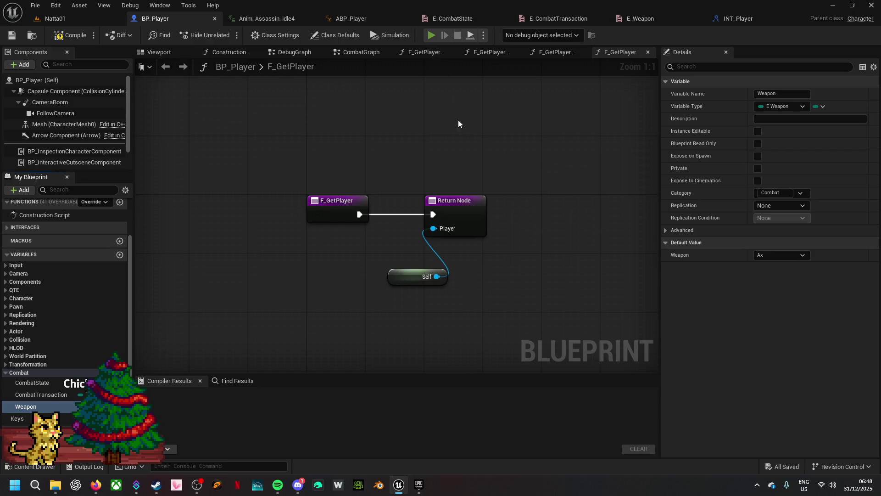
pyautogui.hotkey('alt', 'p')
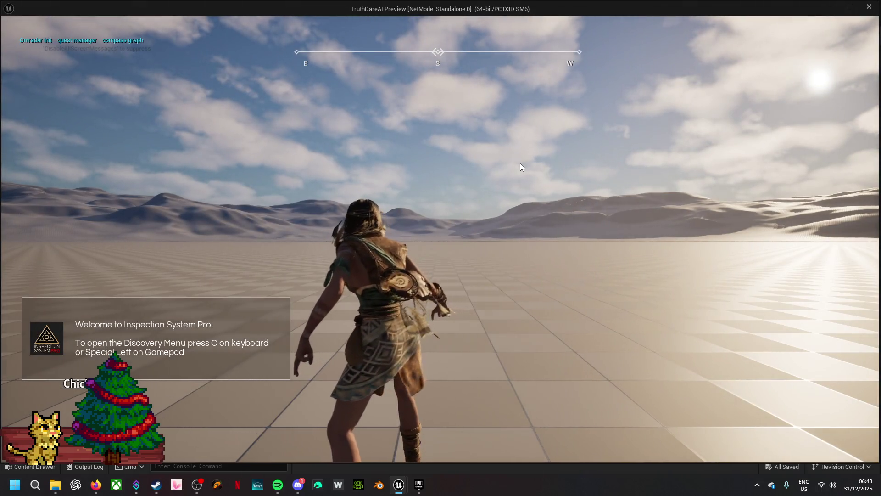
# - Run the character forward and back in the play test, then exit
pyautogui.click(522, 177)
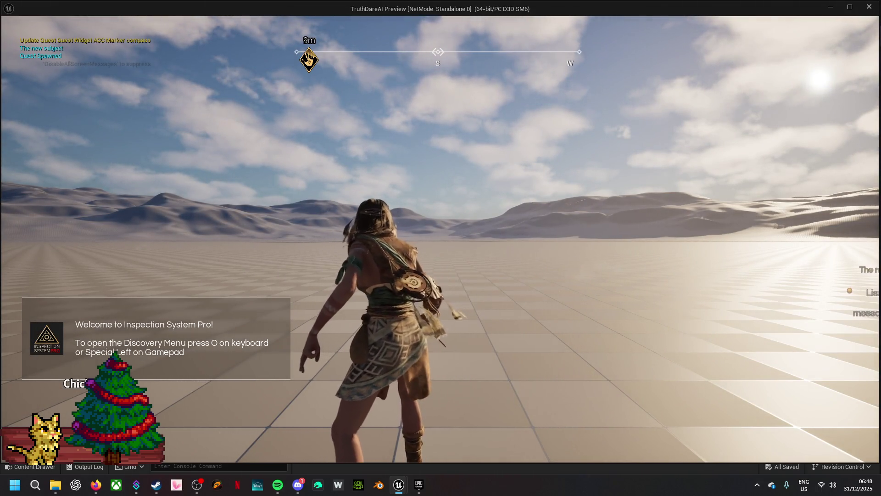
pyautogui.press('w')
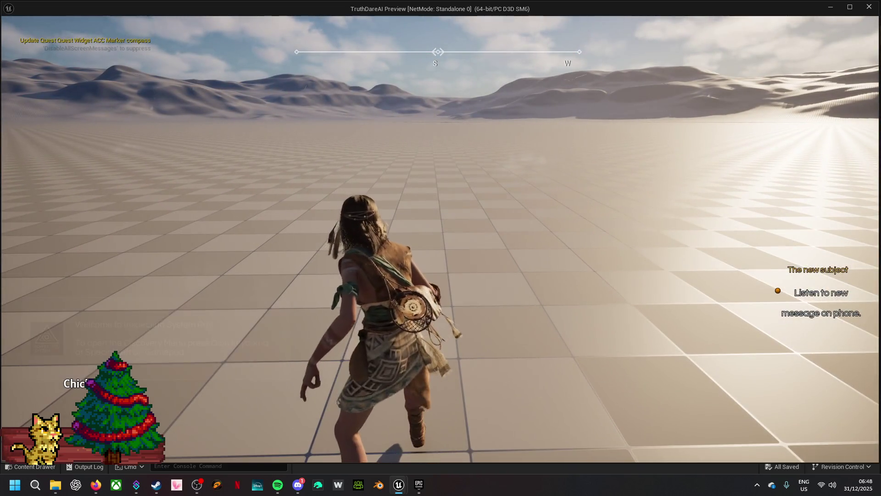
pyautogui.press('w')
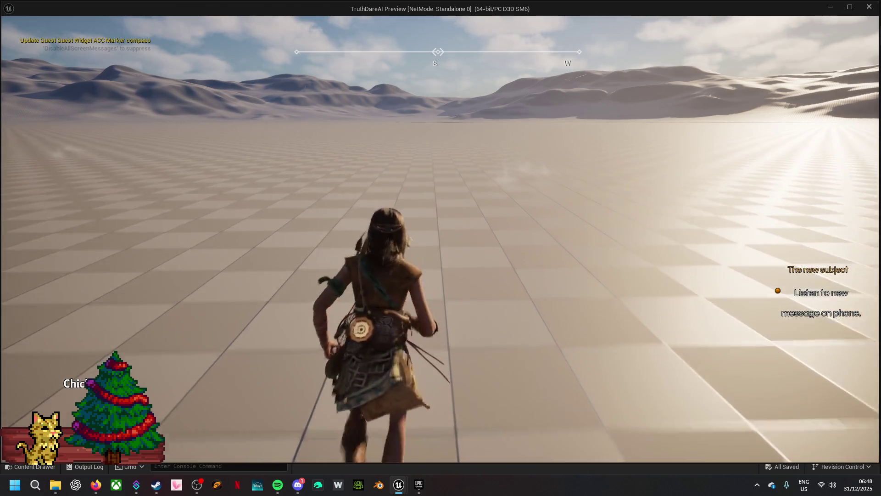
pyautogui.press('s')
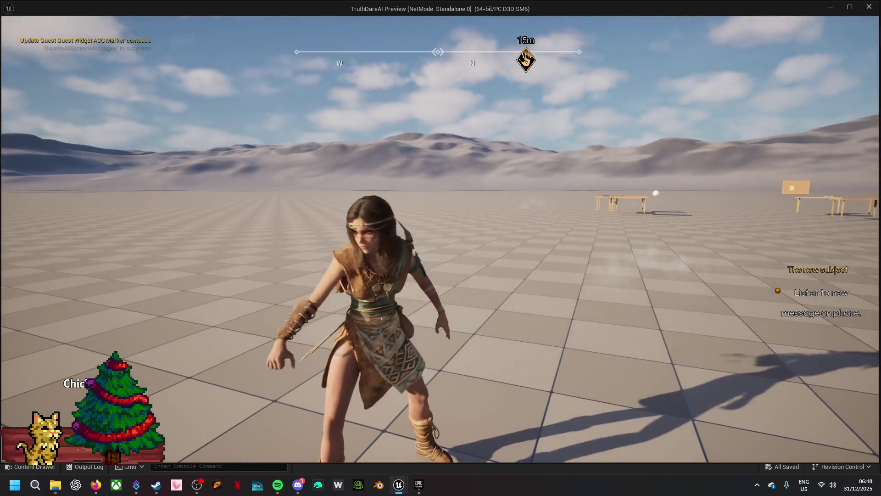
pyautogui.press('Escape')
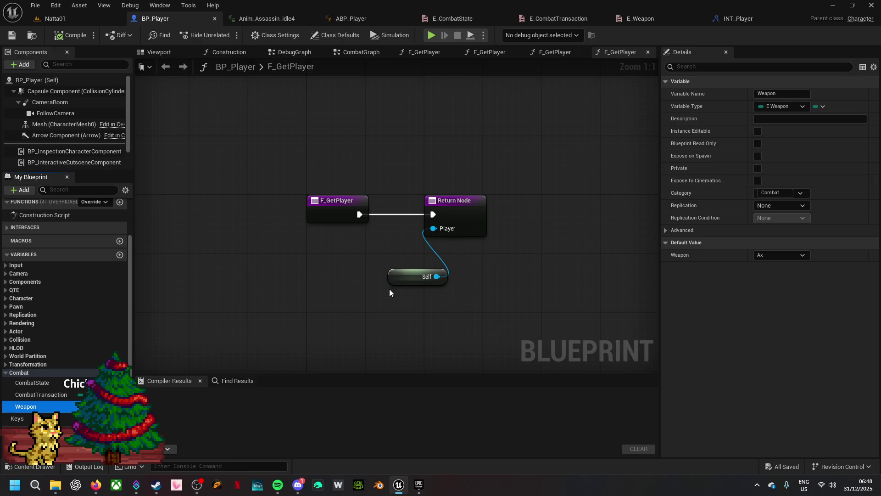
# - Reset BP_Player's Weapon default to Default, save it, and select ABP_Player's Weapon and Blend Poses nodes
pyautogui.click(792, 255)
pyautogui.click(776, 265)
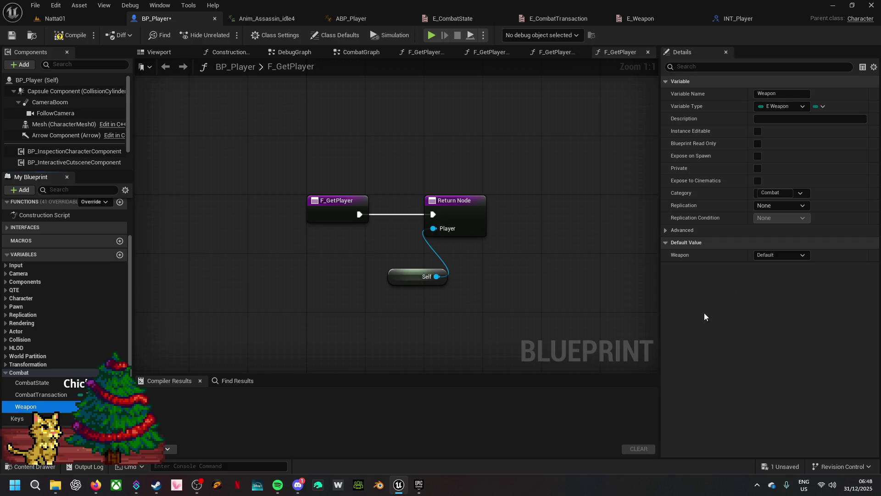
pyautogui.click(771, 464)
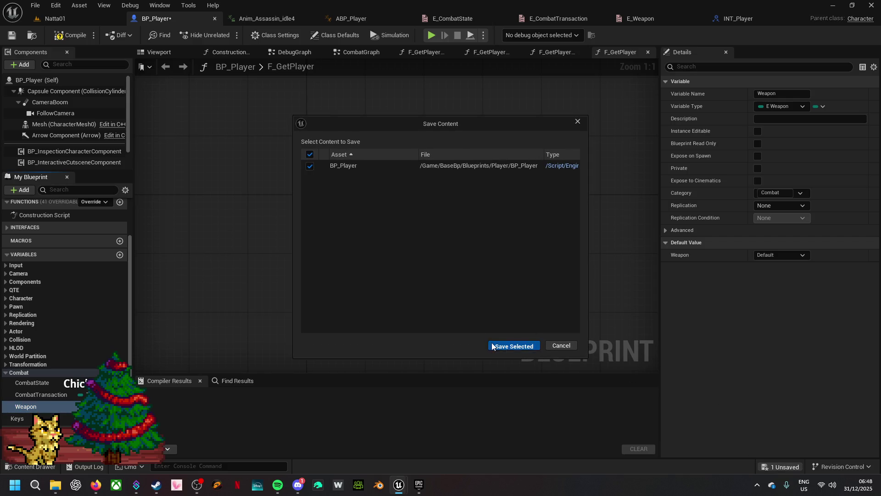
pyautogui.click(493, 346)
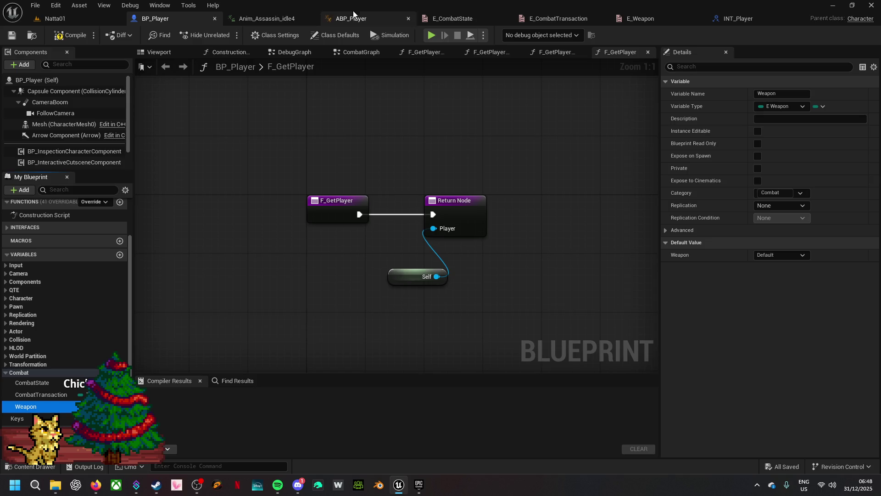
pyautogui.click(362, 20)
pyautogui.moveTo(461, 277)
pyautogui.mouseDown()
pyautogui.moveTo(477, 244)
pyautogui.moveTo(505, 225)
pyautogui.mouseUp()
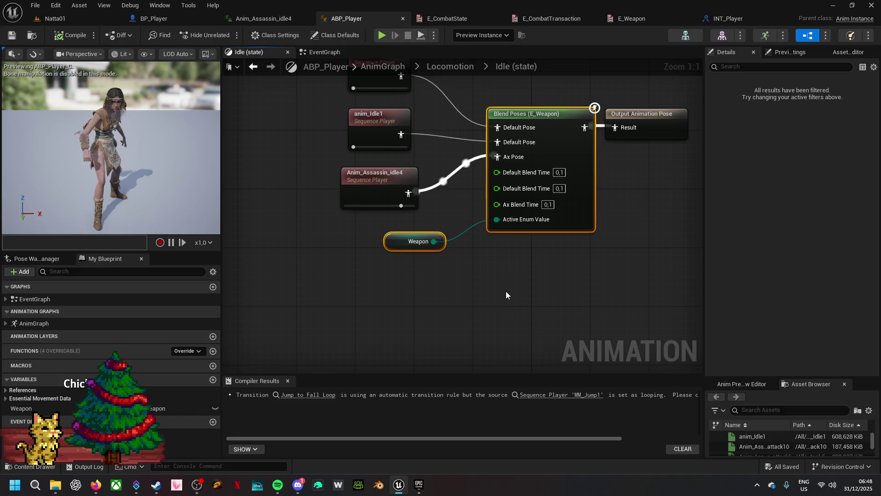
# - In the Walk / Run state, paste Blend Poses (E_Weapon) with Weapon and wire it to Output Pose
pyautogui.click(452, 67)
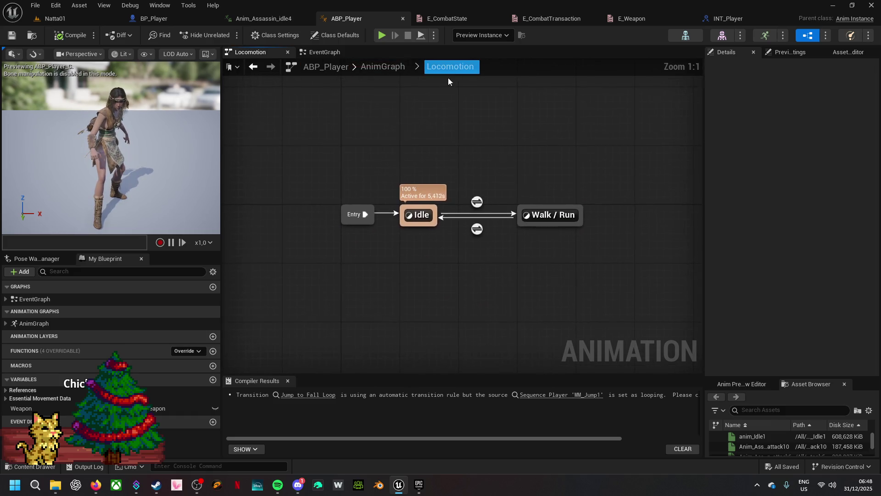
pyautogui.doubleClick(545, 215)
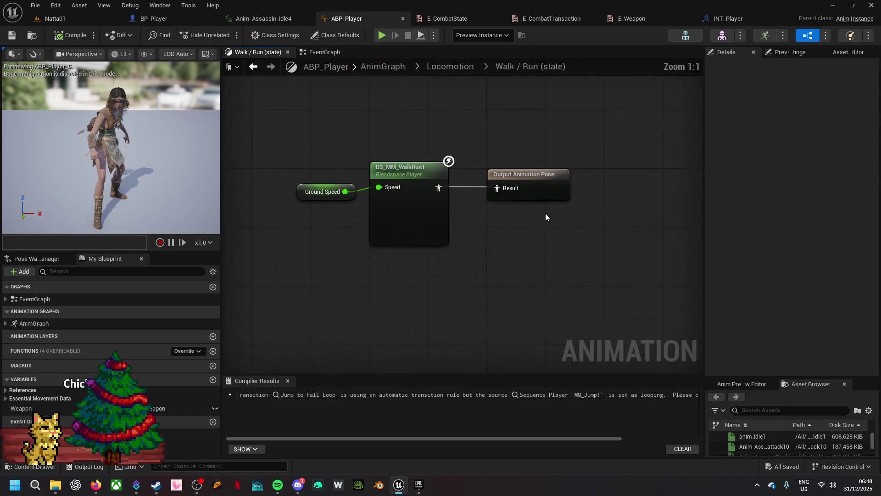
pyautogui.moveTo(420, 192); pyautogui.dragTo(401, 179)
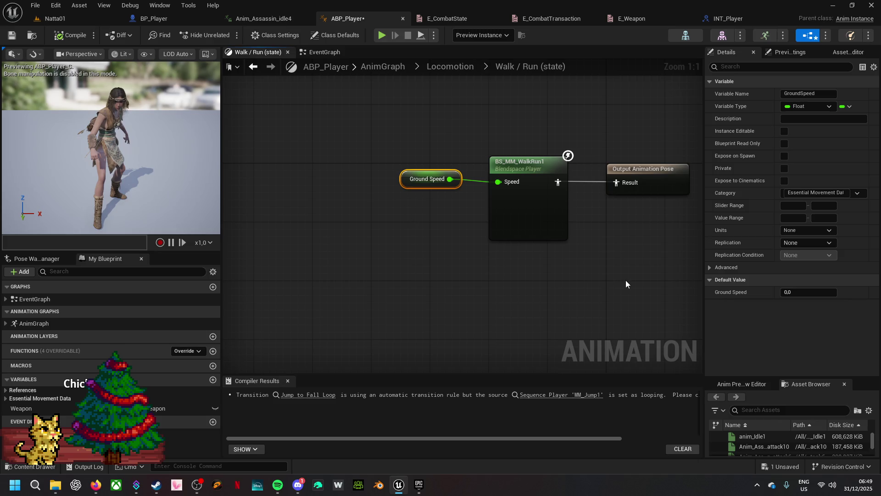
pyautogui.moveTo(633, 259); pyautogui.dragTo(514, 229)
pyautogui.moveTo(533, 145); pyautogui.dragTo(616, 151)
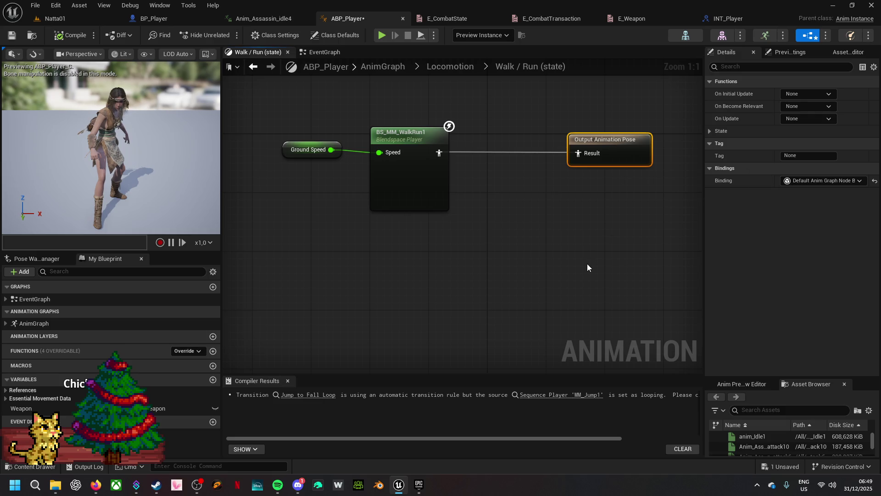
pyautogui.click(481, 293)
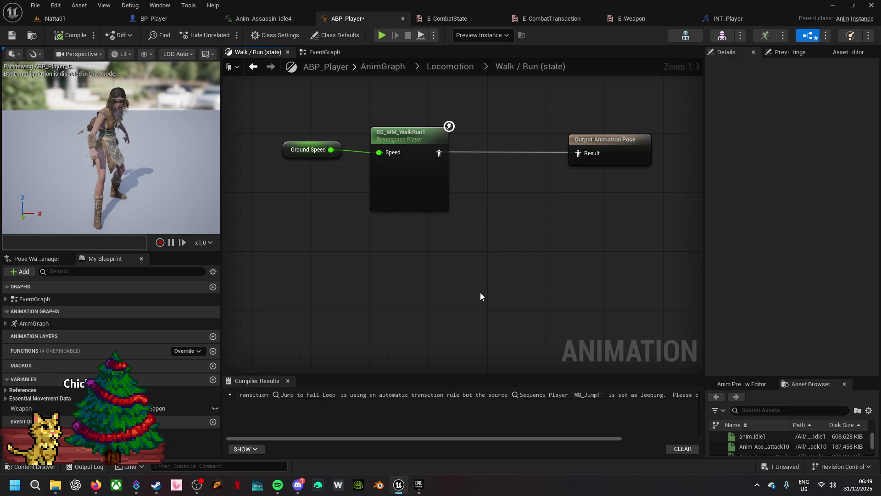
pyautogui.hotkey('ctrl', 'v')
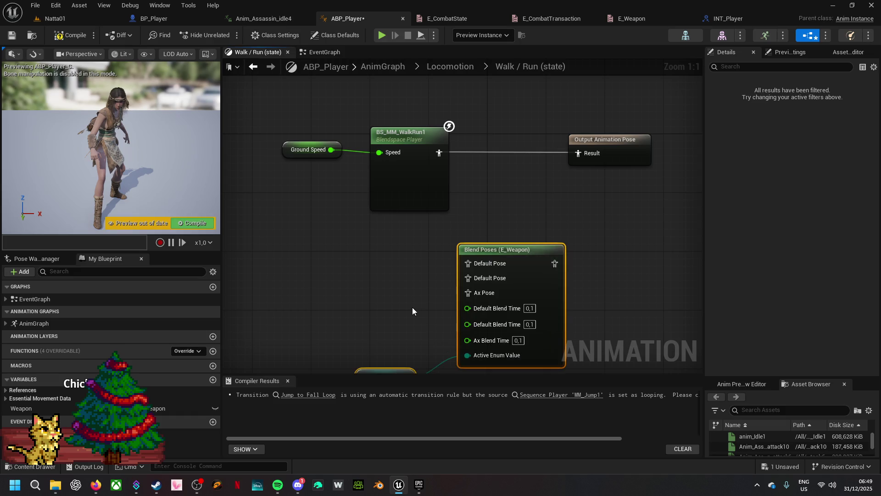
pyautogui.moveTo(555, 263)
pyautogui.mouseDown()
pyautogui.moveTo(563, 170)
pyautogui.moveTo(579, 155)
pyautogui.mouseUp()
pyautogui.moveTo(519, 255); pyautogui.dragTo(527, 200)
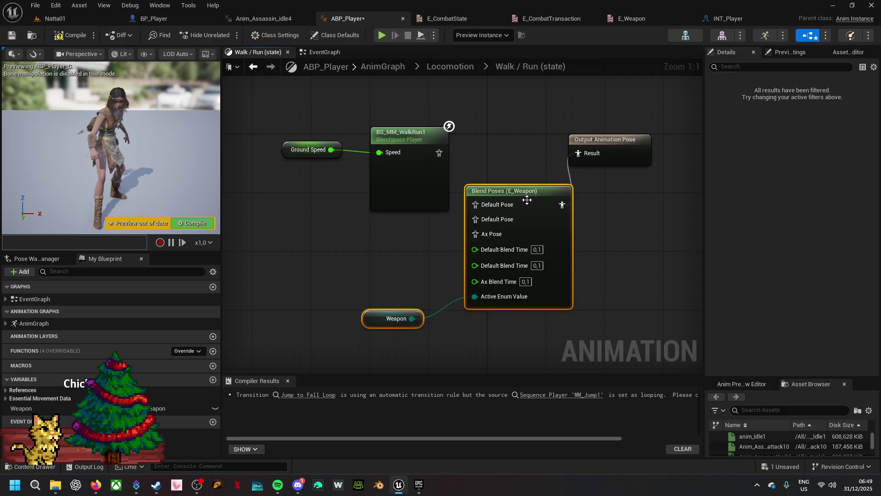
# - Duplicate the BS_MM_WalkRun1 blendspace, wire both into the Default Pose pins, sharing one Ground Speed
pyautogui.moveTo(286, 191); pyautogui.dragTo(385, 136)
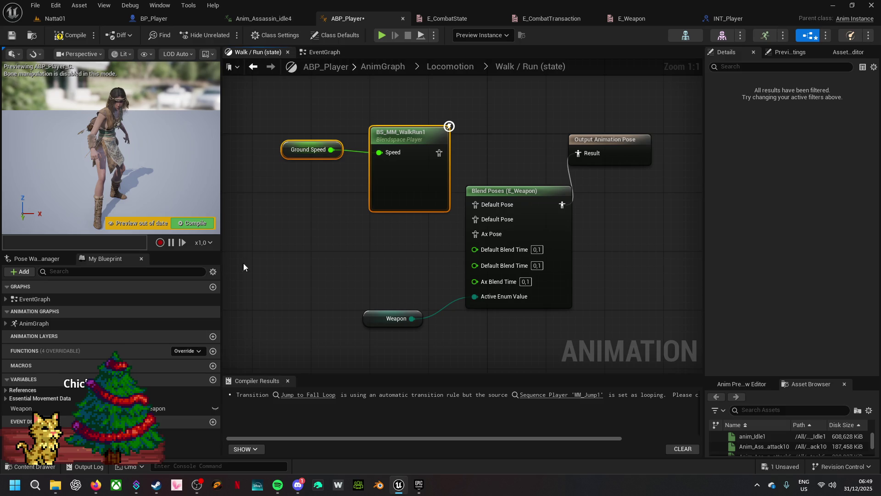
pyautogui.click(281, 240)
pyautogui.hotkey('ctrl', 'v')
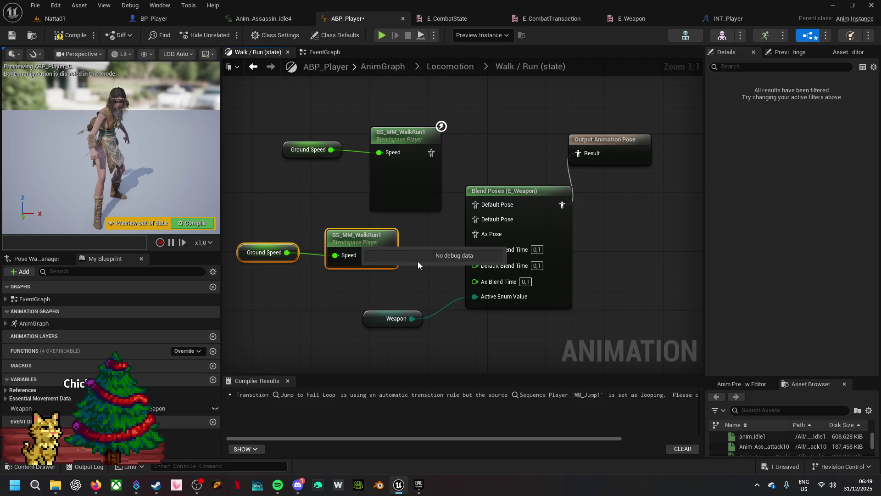
pyautogui.click(386, 275)
pyautogui.moveTo(388, 255); pyautogui.dragTo(476, 220)
pyautogui.moveTo(432, 153); pyautogui.dragTo(477, 205)
pyautogui.moveTo(376, 94); pyautogui.dragTo(384, 205)
pyautogui.click(308, 198)
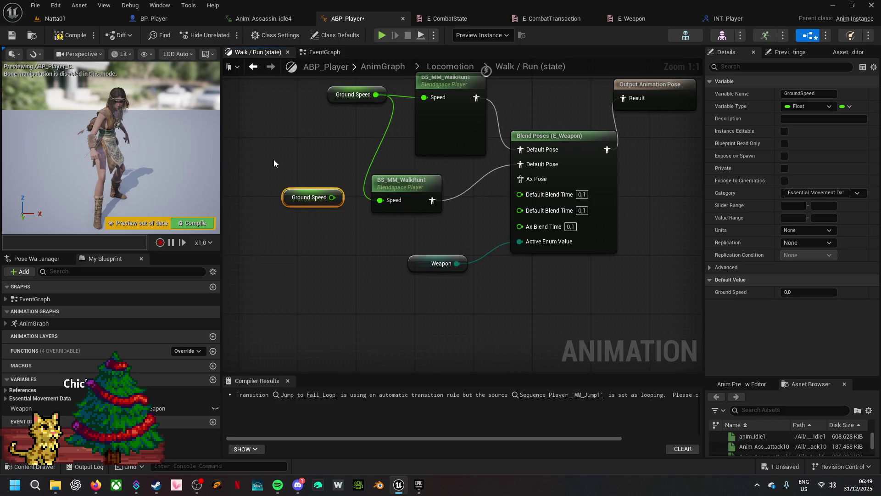
pyautogui.press('Delete')
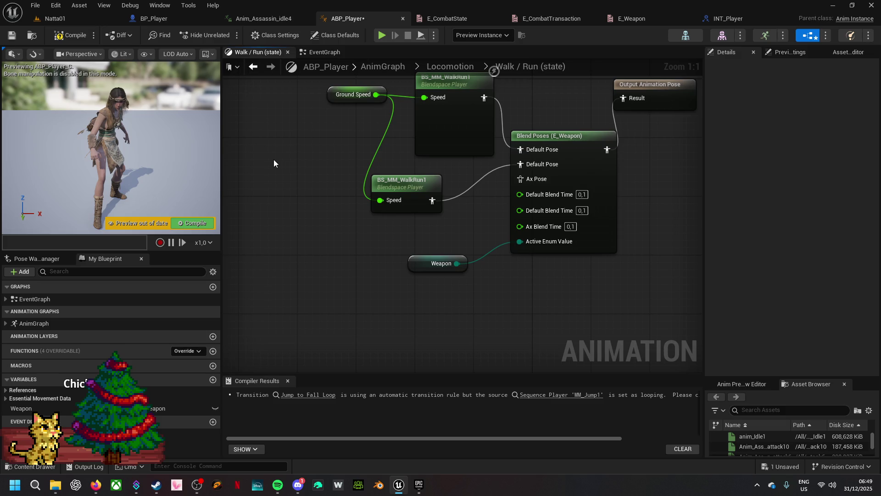
pyautogui.click(257, 19)
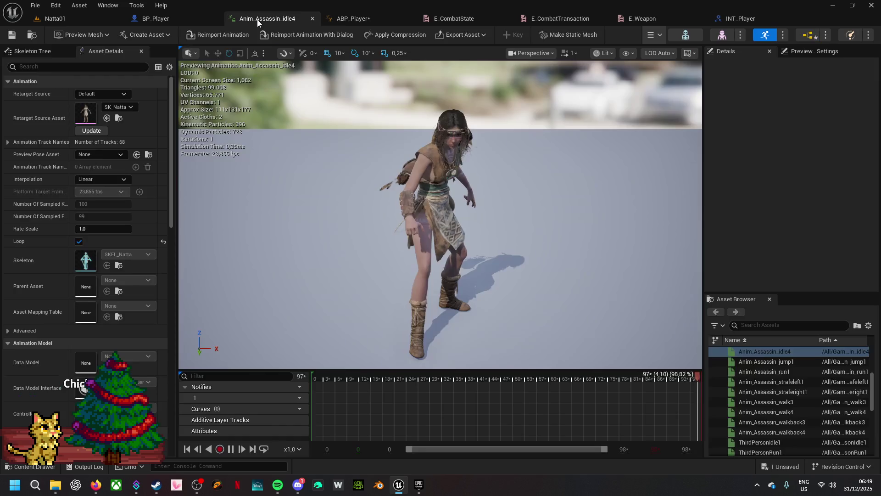
# - Review the Assassin animations in the level editor's Content Browser
pyautogui.click(33, 35)
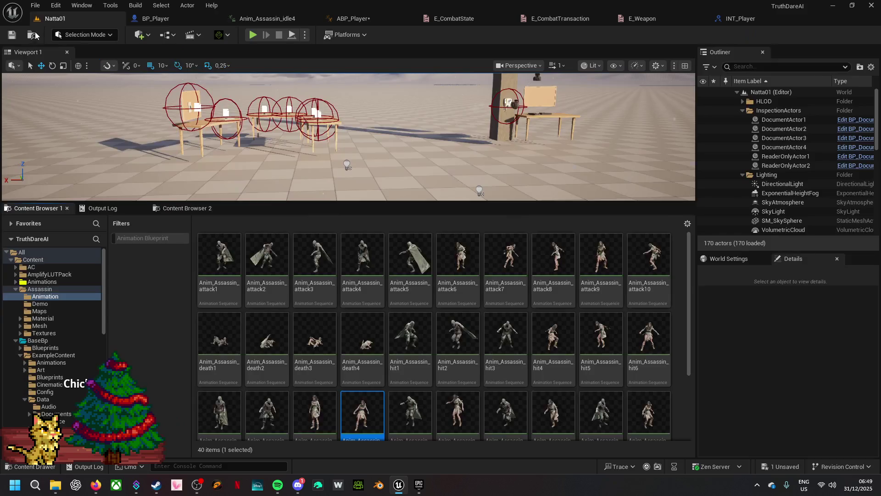
pyautogui.scroll(-3, 591, 366)
pyautogui.scroll(3, 591, 366)
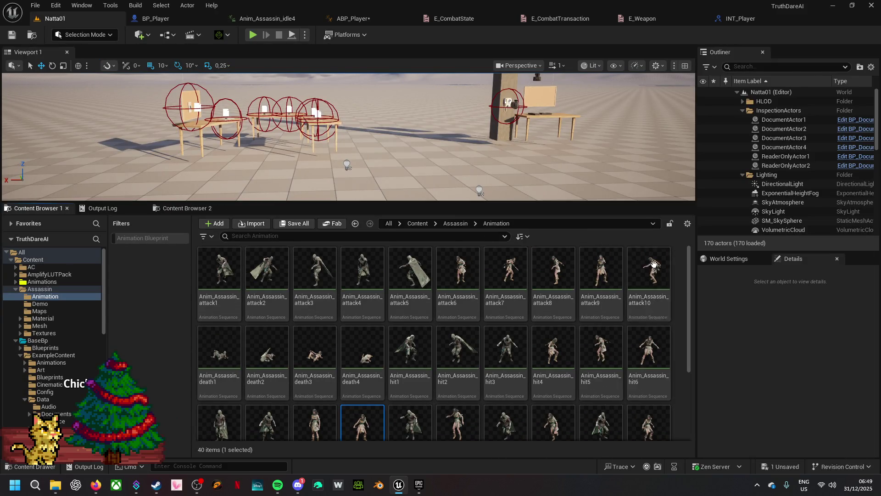
pyautogui.moveTo(370, 264)
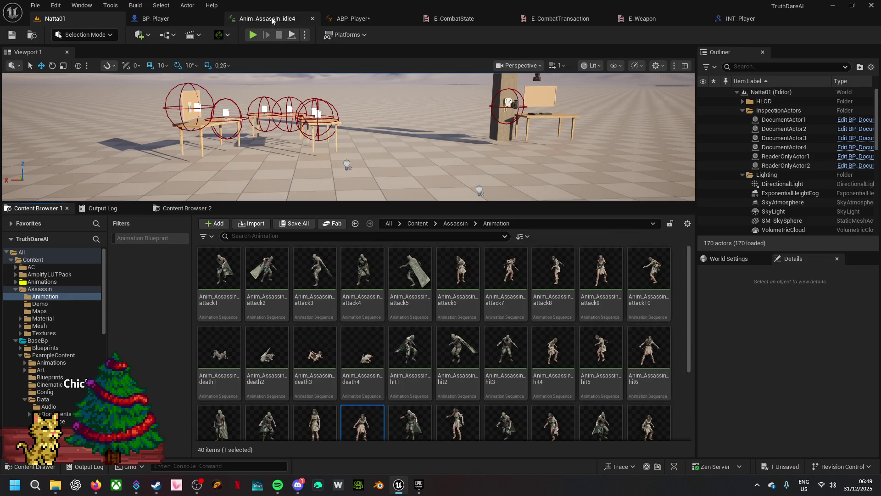
# - Return to ABP_Player and navigate up through Locomotion to the top-level AnimGraph
pyautogui.click(346, 19)
pyautogui.moveTo(463, 294); pyautogui.dragTo(514, 239)
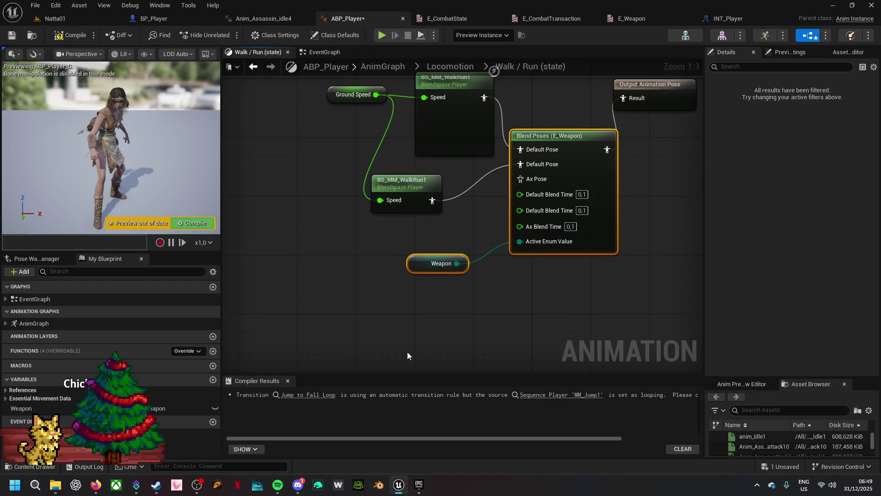
pyautogui.click(438, 69)
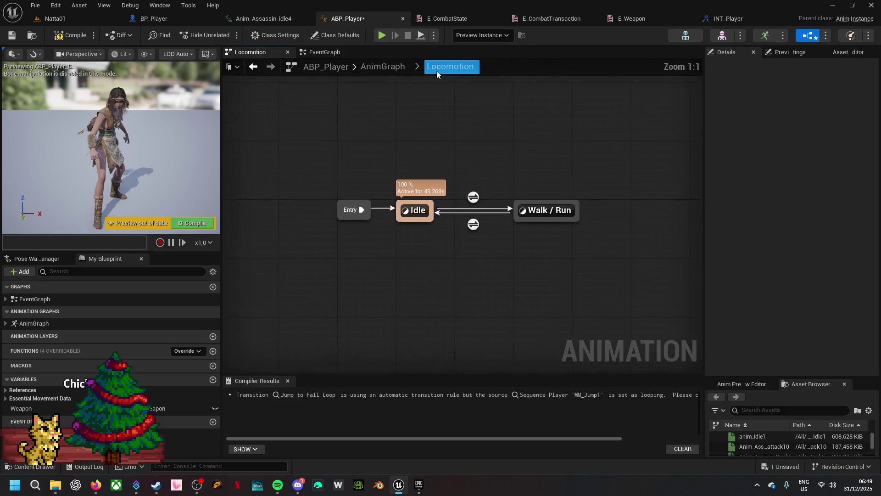
pyautogui.click(378, 67)
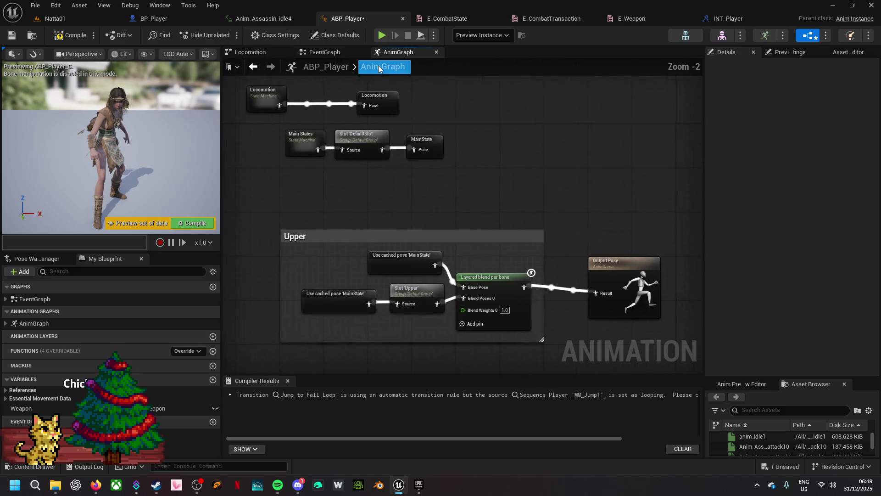
# - Compile ABP_Player from the top-level AnimGraph and select the cached Locomotion pose
pyautogui.moveTo(386, 202)
pyautogui.mouseDown()
pyautogui.moveTo(458, 223)
pyautogui.moveTo(374, 124)
pyautogui.mouseUp()
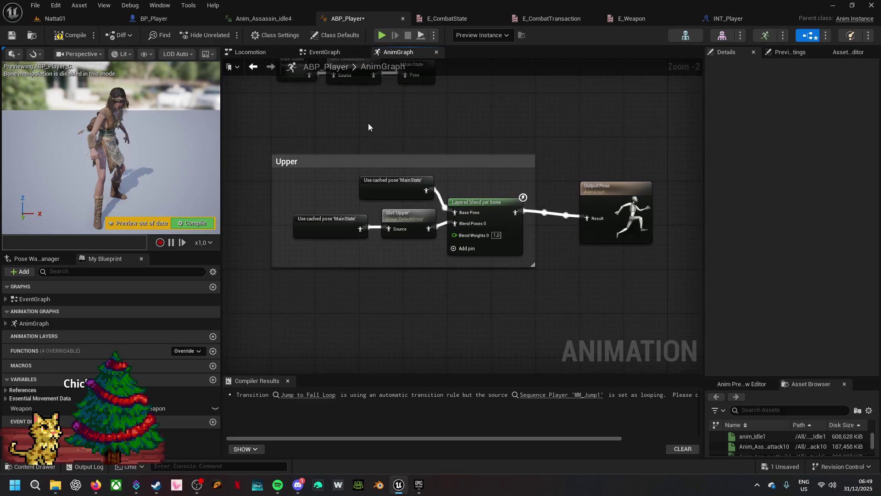
pyautogui.click(69, 35)
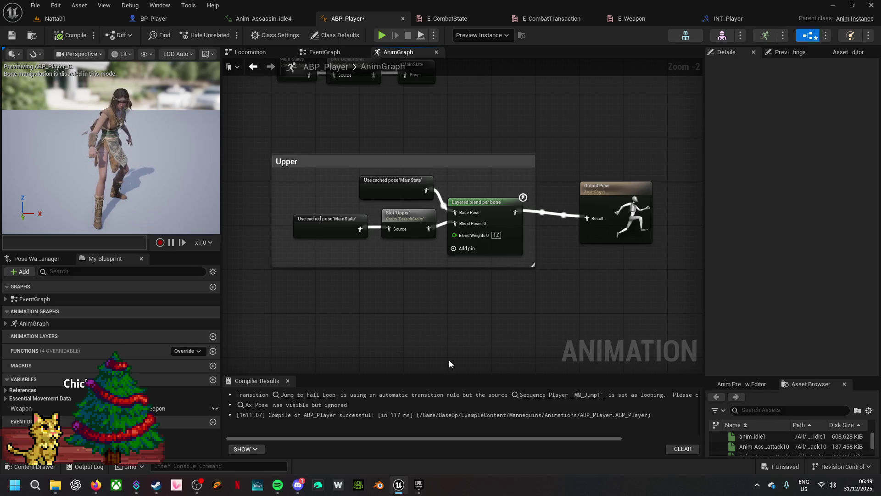
pyautogui.click(73, 33)
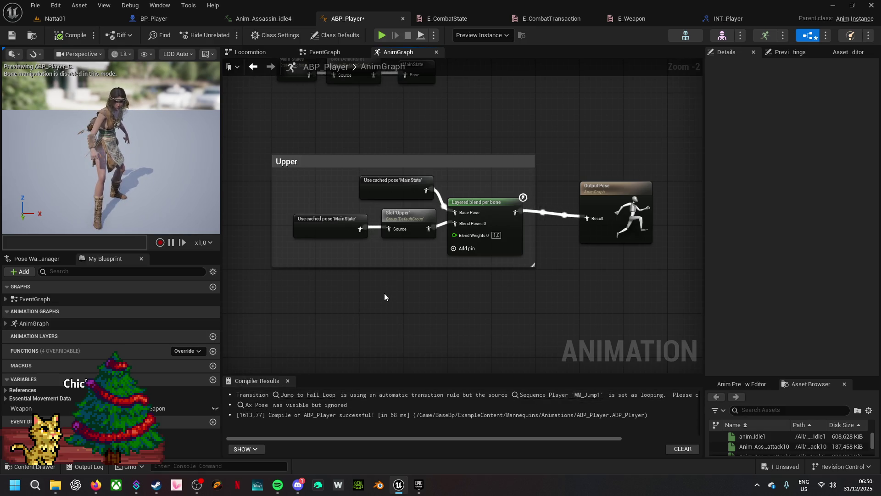
pyautogui.moveTo(406, 105); pyautogui.dragTo(431, 148)
pyautogui.click(423, 121)
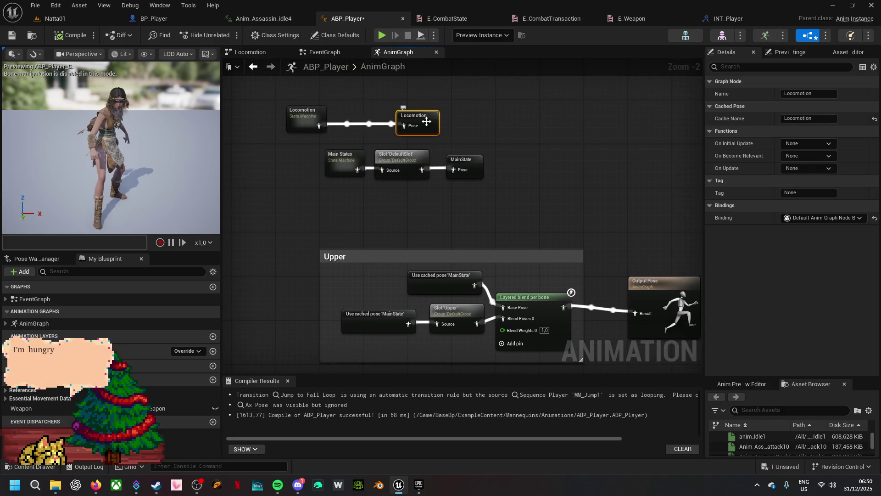
# - In Locomotion › Walk / Run, feed the lower BS_MM_WalkRun1 blendspace into Ax Pose
pyautogui.doubleClick(309, 115)
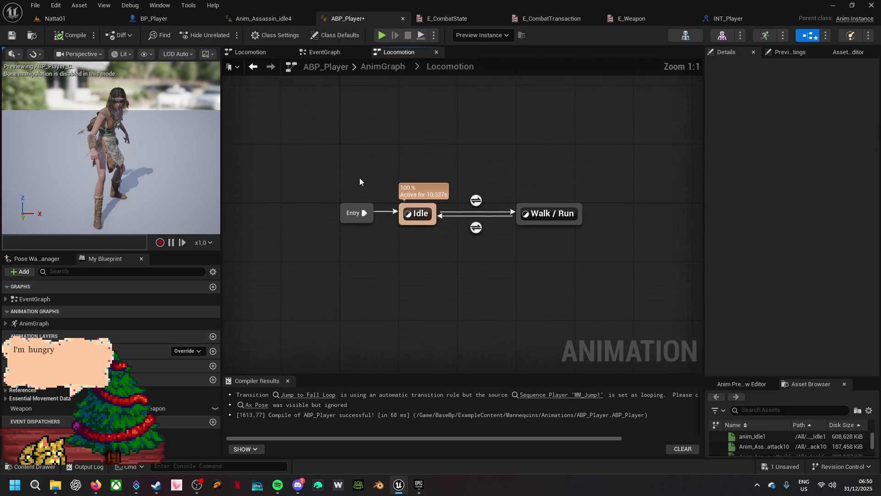
pyautogui.doubleClick(548, 218)
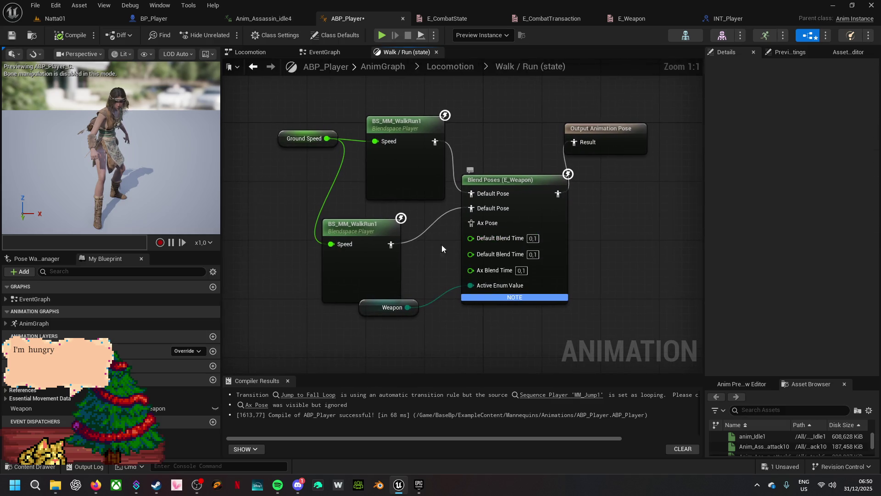
pyautogui.moveTo(393, 247); pyautogui.dragTo(471, 223)
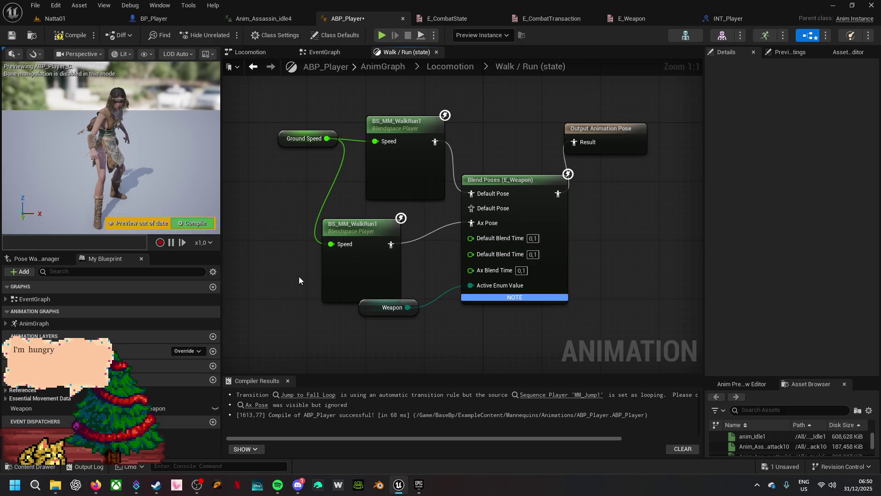
pyautogui.moveTo(250, 317); pyautogui.dragTo(374, 280)
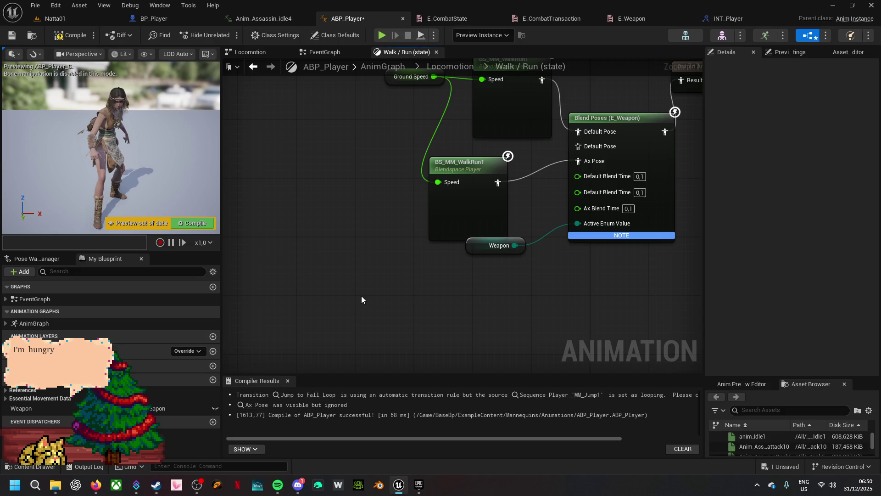
pyautogui.click(473, 193)
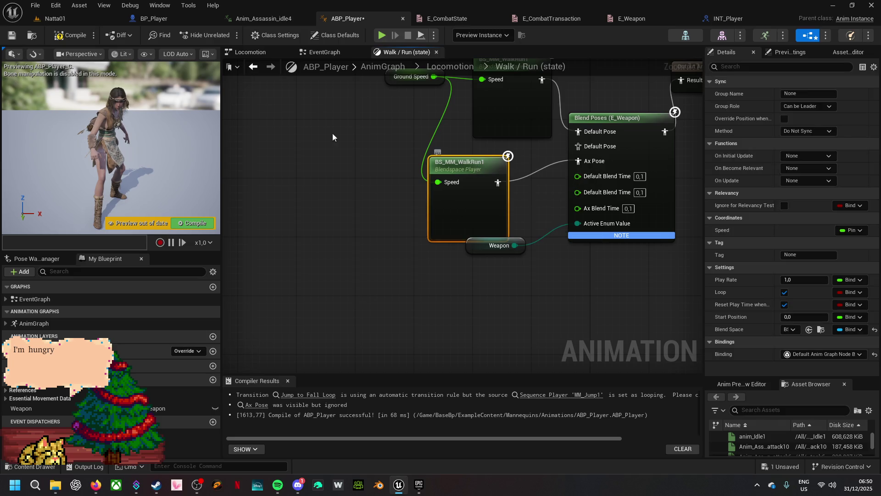
pyautogui.click(53, 18)
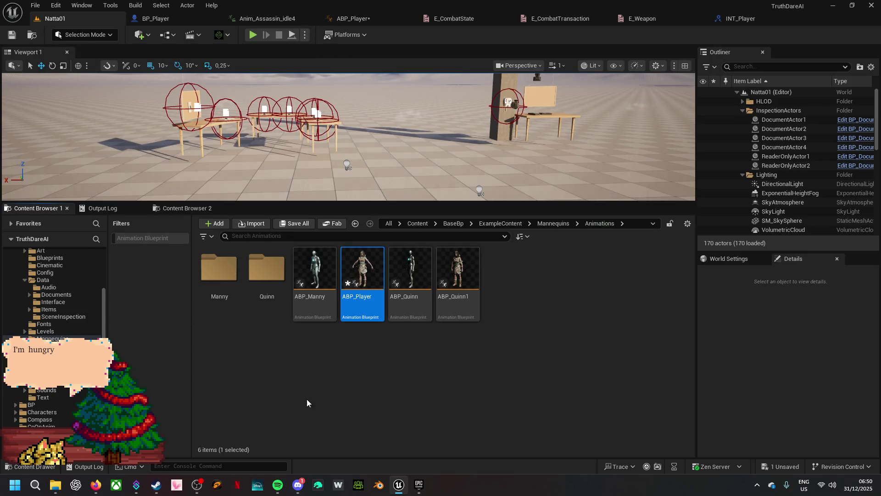
# - Open ABP_Player and the BS_MM_WalkRun1 blend space, then return to the Natta01 level editor
pyautogui.moveTo(372, 308)
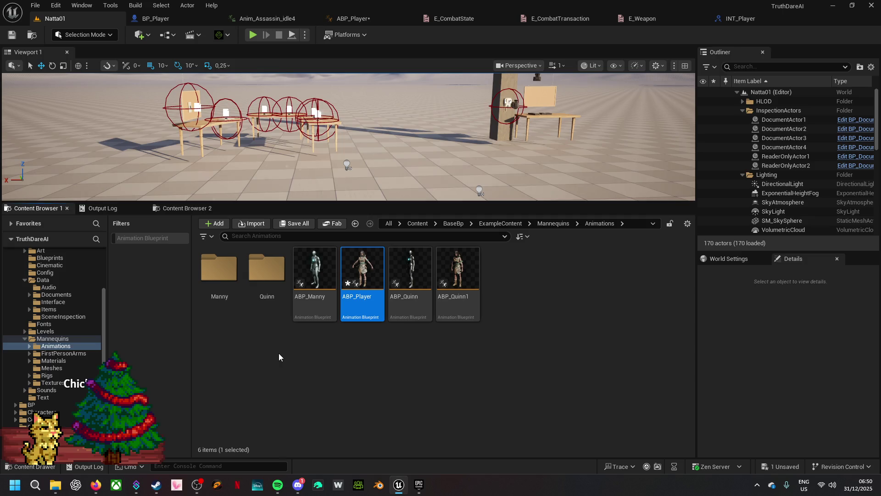
pyautogui.click(373, 296)
pyautogui.doubleClick(373, 296)
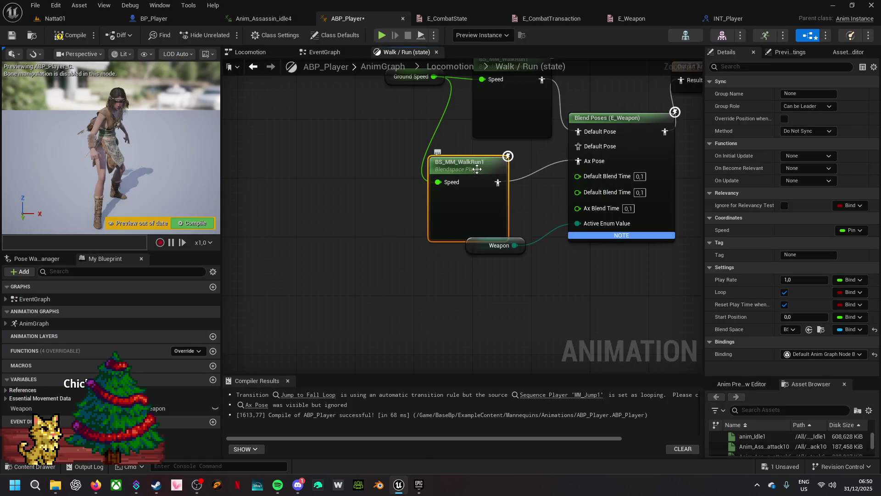
pyautogui.doubleClick(477, 169)
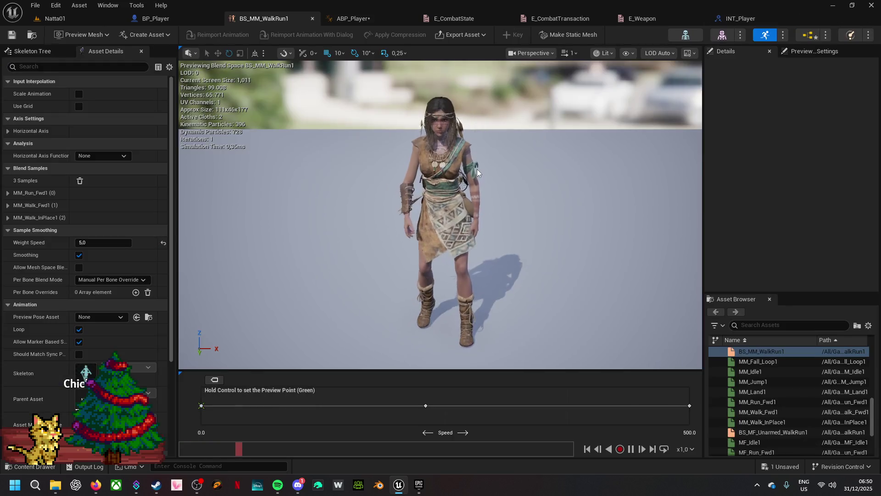
pyautogui.click(49, 23)
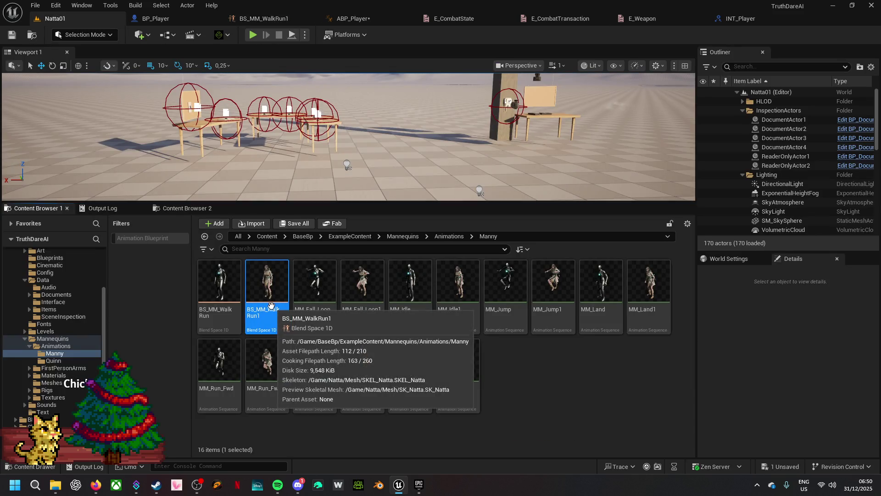
# - Duplicate BS_MM_WalkRun1 as BS_MM_WalkRunAX and open the copy
pyautogui.rightClick(271, 306)
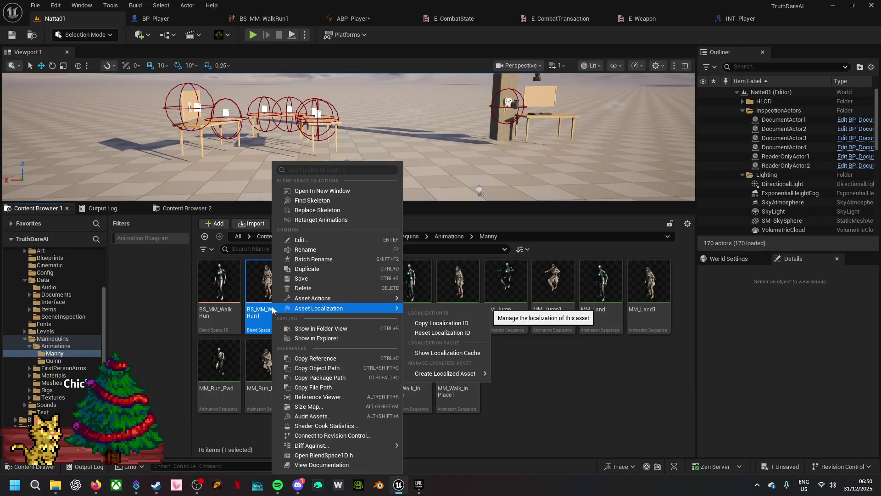
pyautogui.click(325, 269)
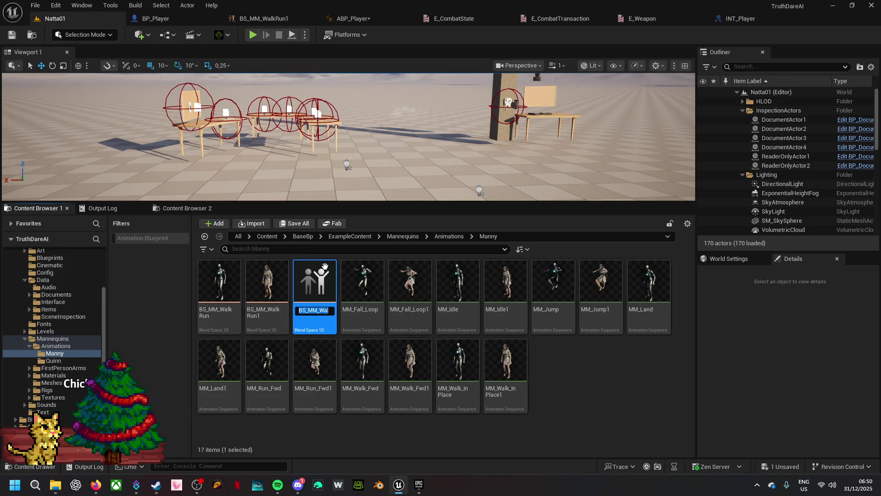
pyautogui.press('BackSpace')
pyautogui.write('AX')
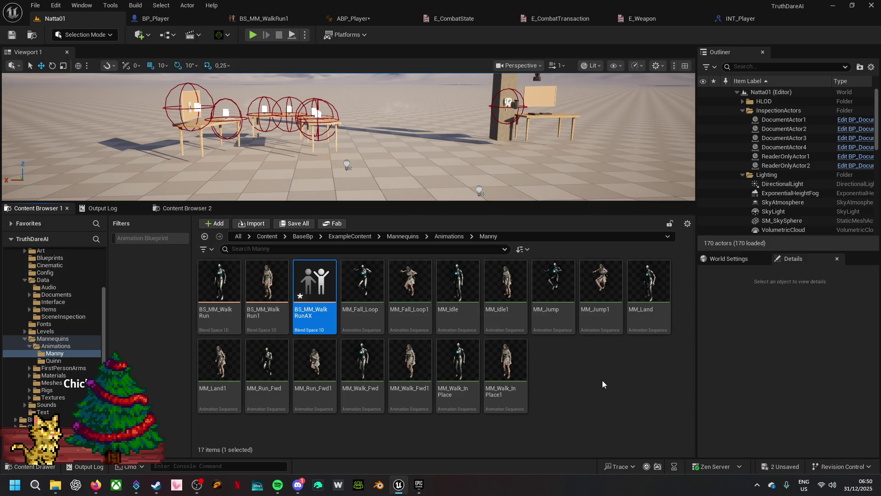
pyautogui.doubleClick(308, 306)
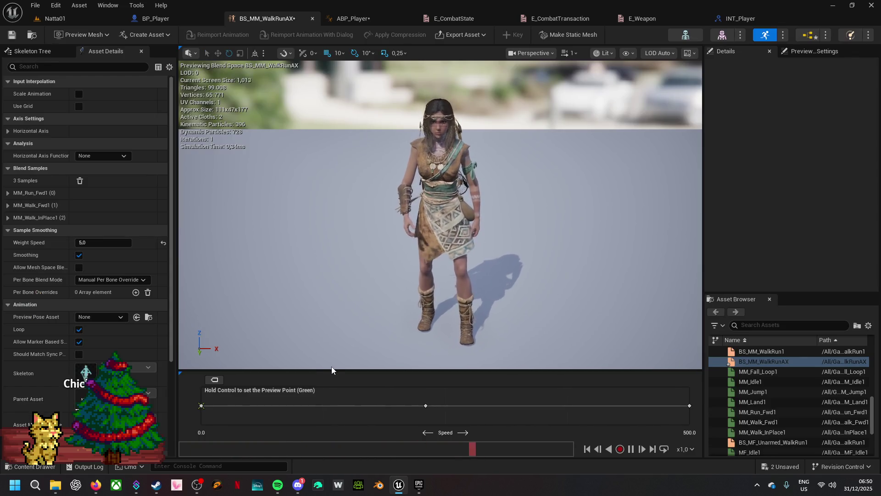
# - Enlarge the sample graph, check the Speed 0, 230 and 500 sample animations, then return to ABP_Player
pyautogui.moveTo(332, 370)
pyautogui.mouseDown()
pyautogui.moveTo(337, 211)
pyautogui.moveTo(327, 231)
pyautogui.mouseUp()
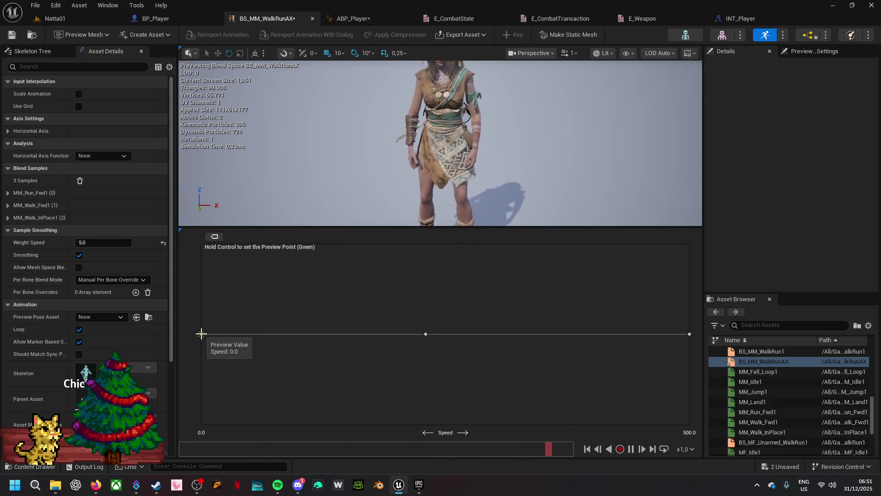
pyautogui.rightClick(201, 334)
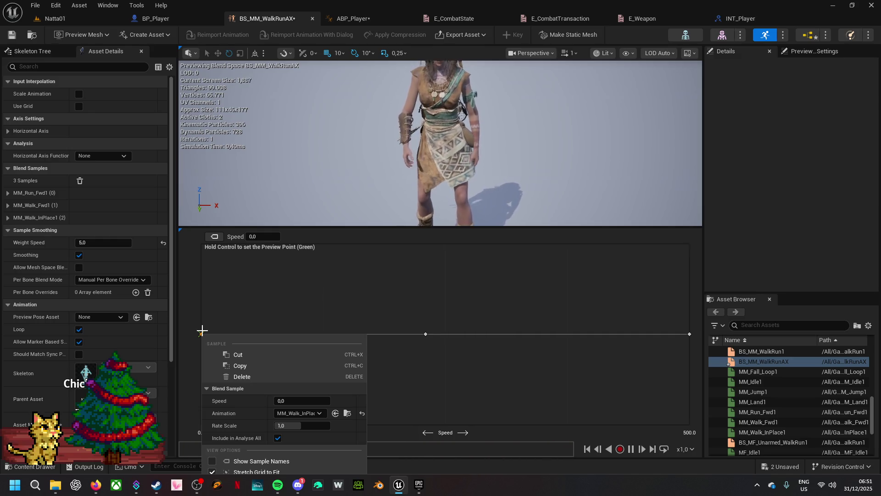
pyautogui.click(295, 282)
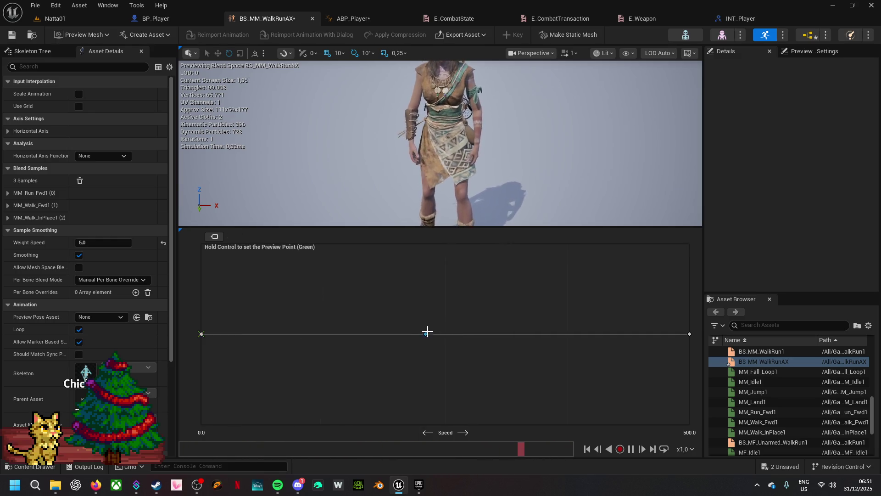
pyautogui.rightClick(426, 334)
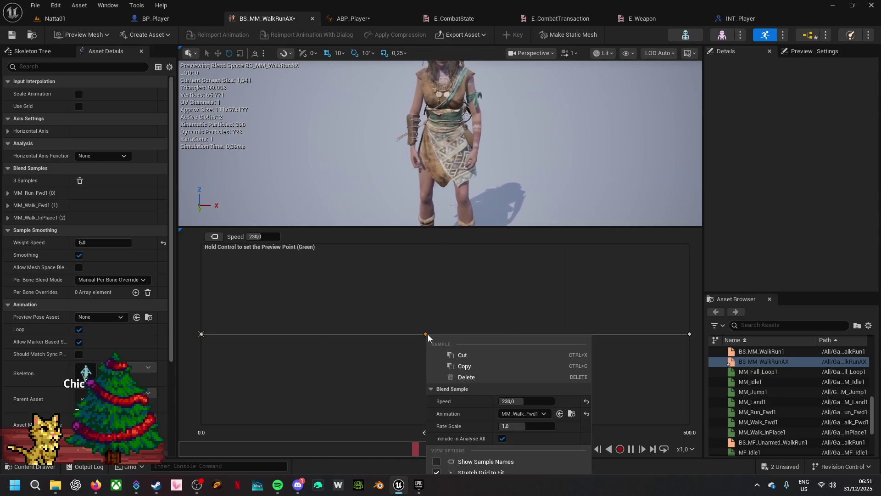
pyautogui.click(489, 300)
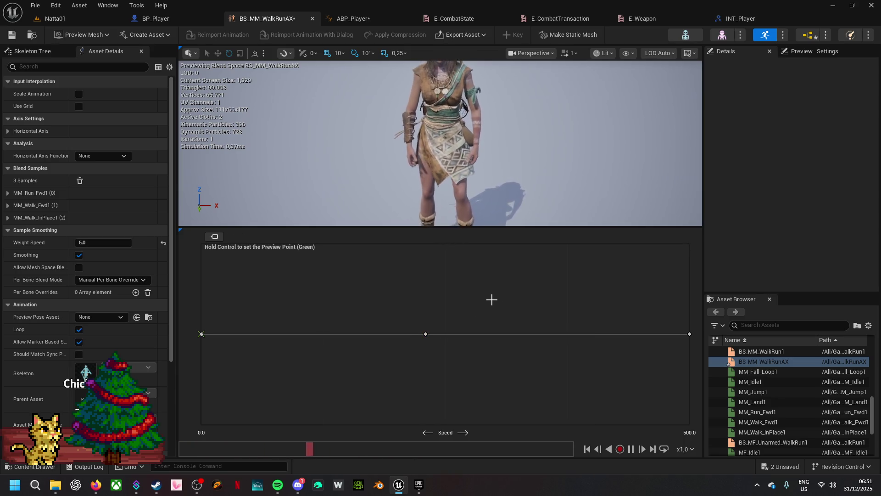
pyautogui.rightClick(689, 335)
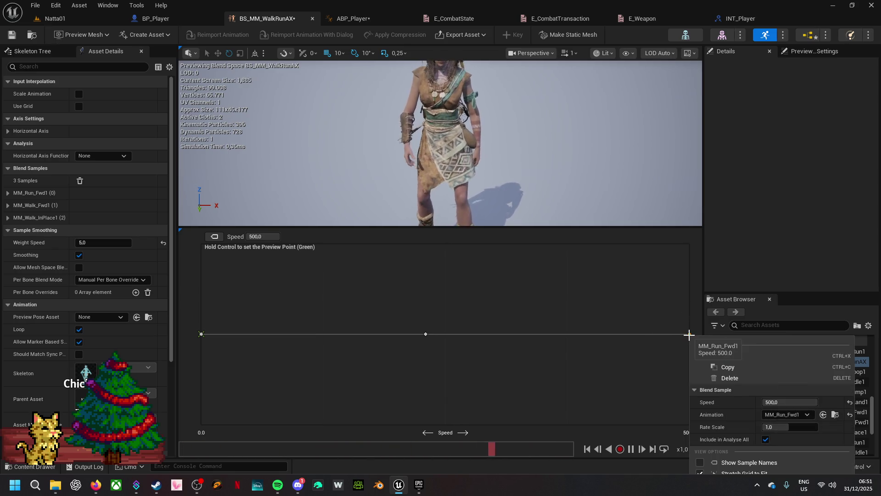
pyautogui.click(586, 309)
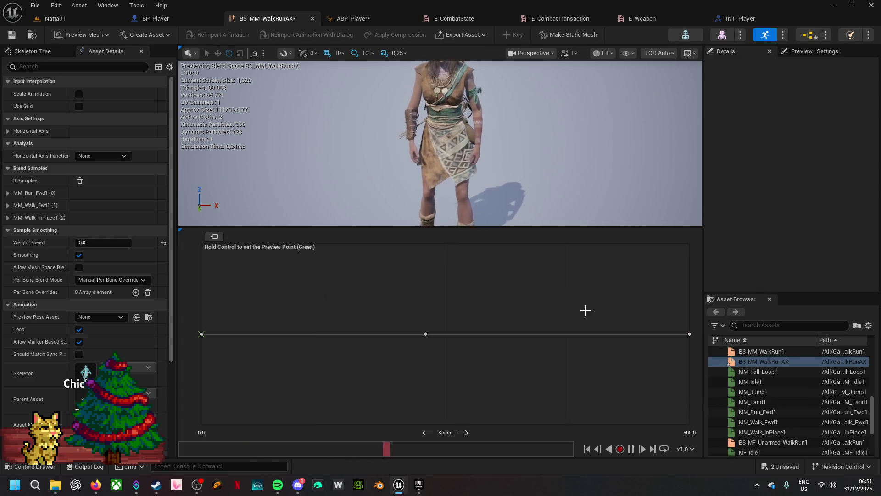
pyautogui.rightClick(201, 334)
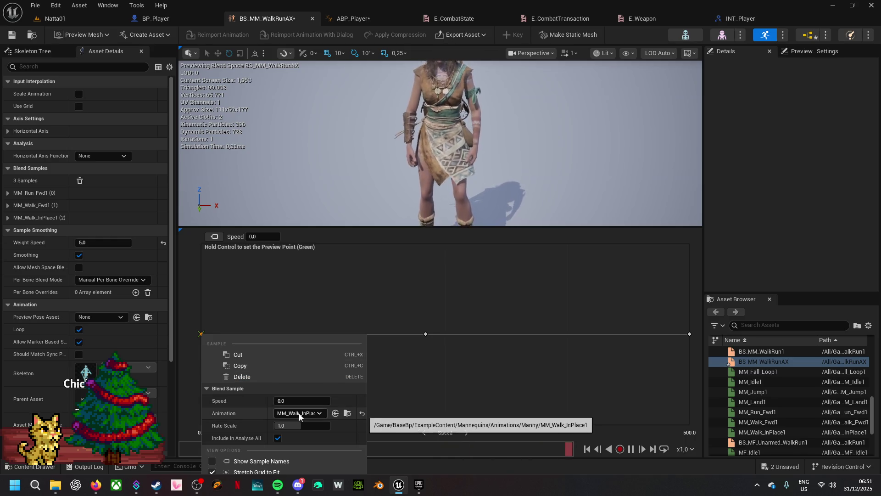
pyautogui.click(321, 311)
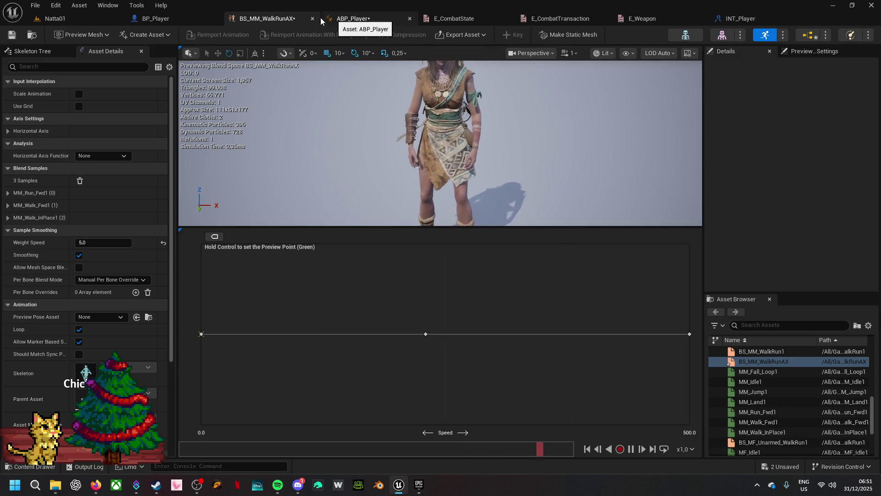
pyautogui.click(69, 21)
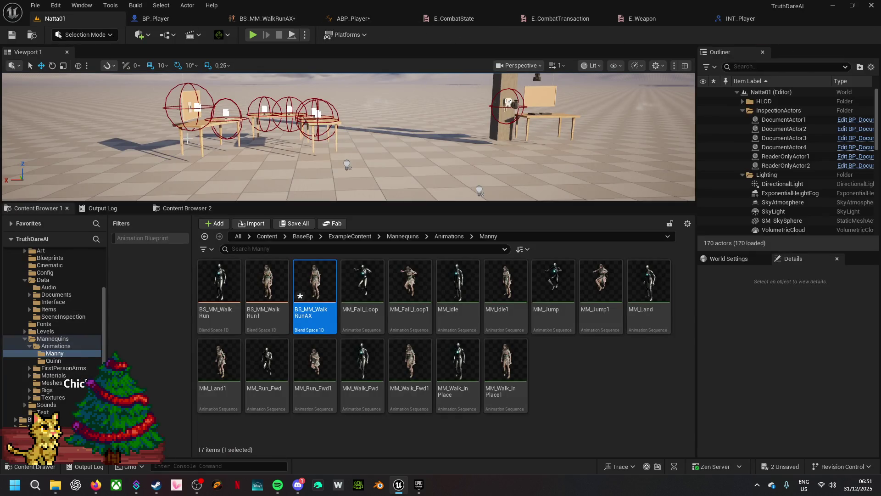
pyautogui.click(371, 17)
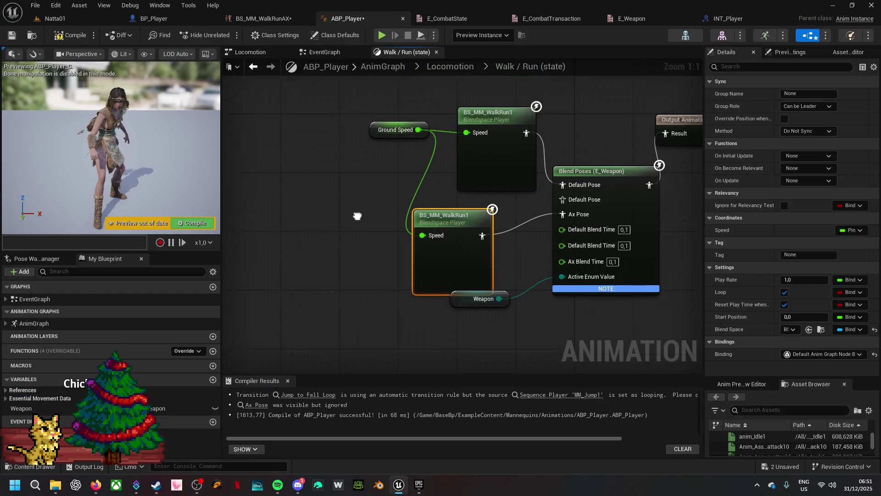
# - Open the Idle state graph and its Anim_Assassin_idle4 animation
pyautogui.click(434, 65)
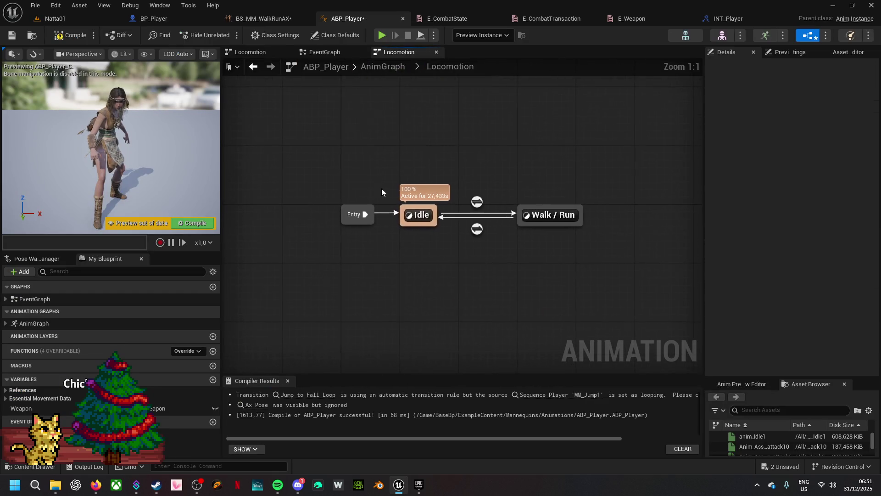
pyautogui.click(421, 217)
pyautogui.doubleClick(422, 217)
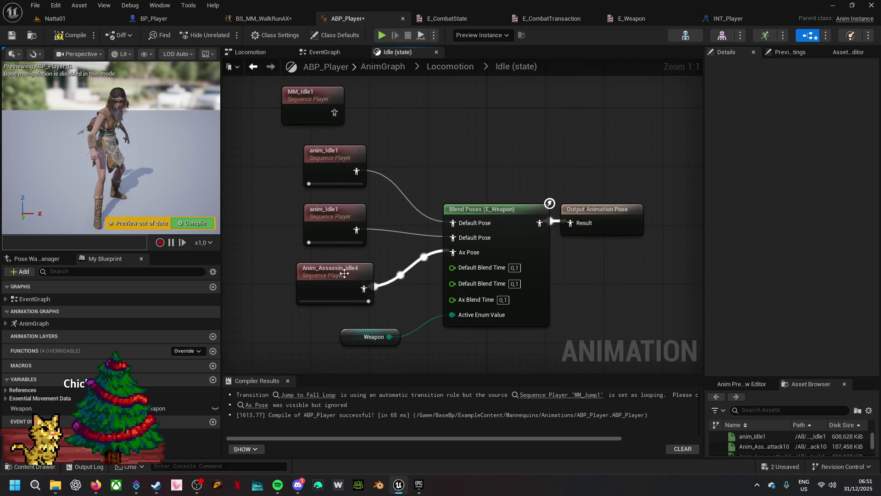
pyautogui.click(330, 276)
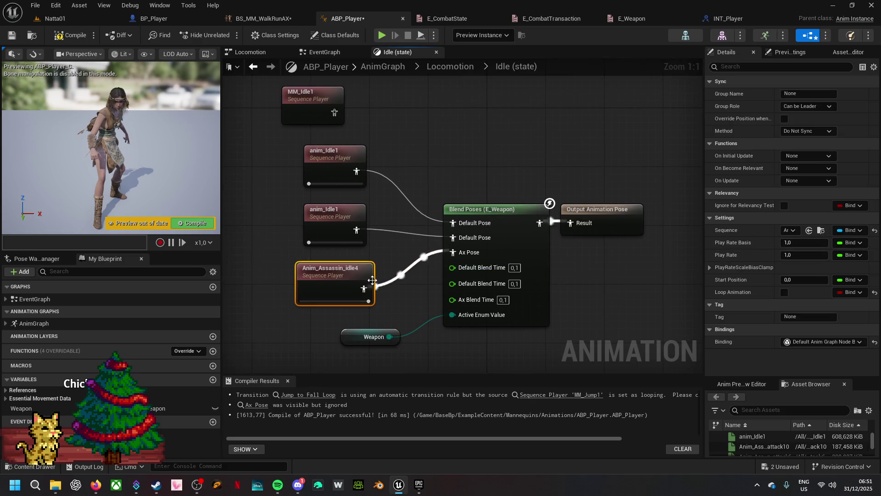
pyautogui.doubleClick(342, 277)
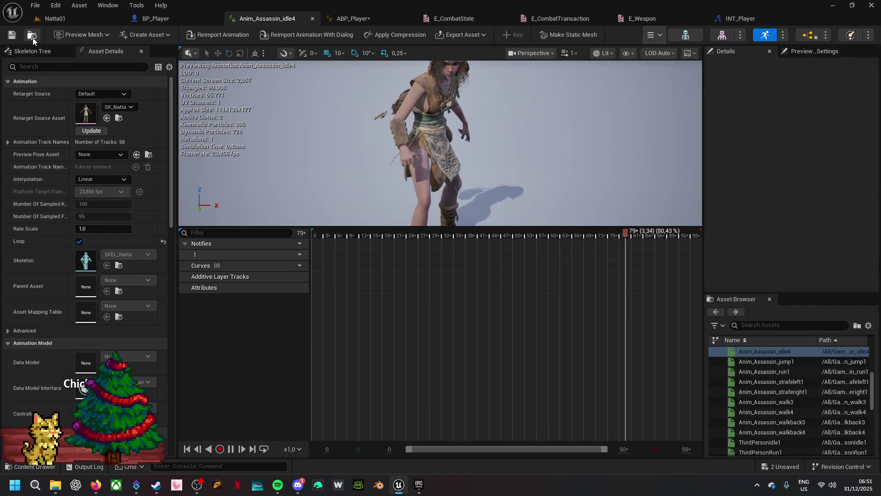
# - Enlarge the level editor's Content Browser and search it for 'walk'
pyautogui.click(53, 19)
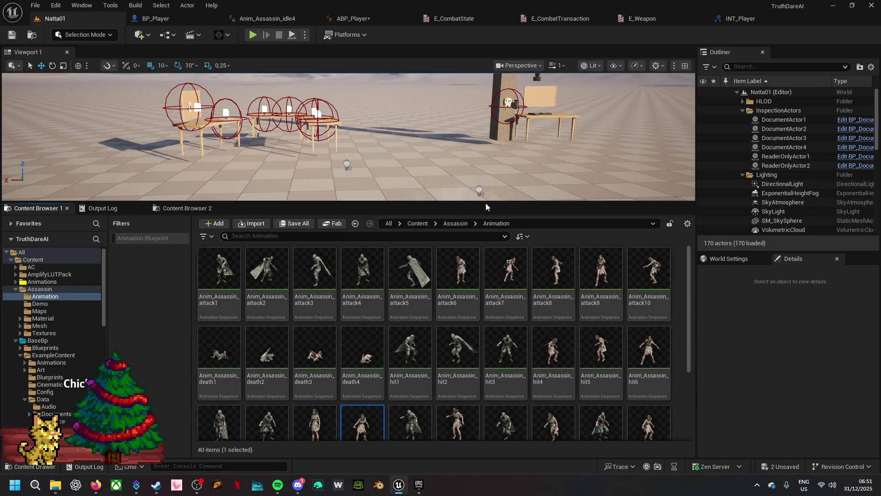
pyautogui.moveTo(486, 203)
pyautogui.mouseDown()
pyautogui.moveTo(441, 114)
pyautogui.moveTo(395, 84)
pyautogui.mouseUp()
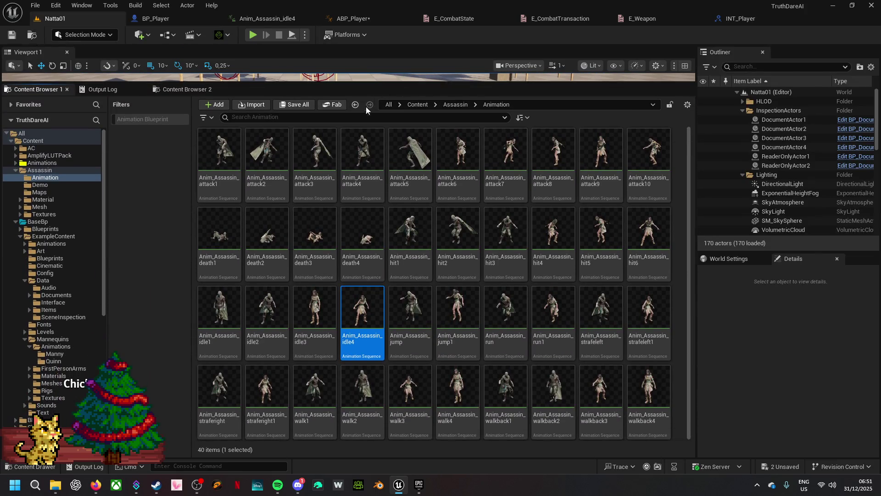
pyautogui.write('walk')
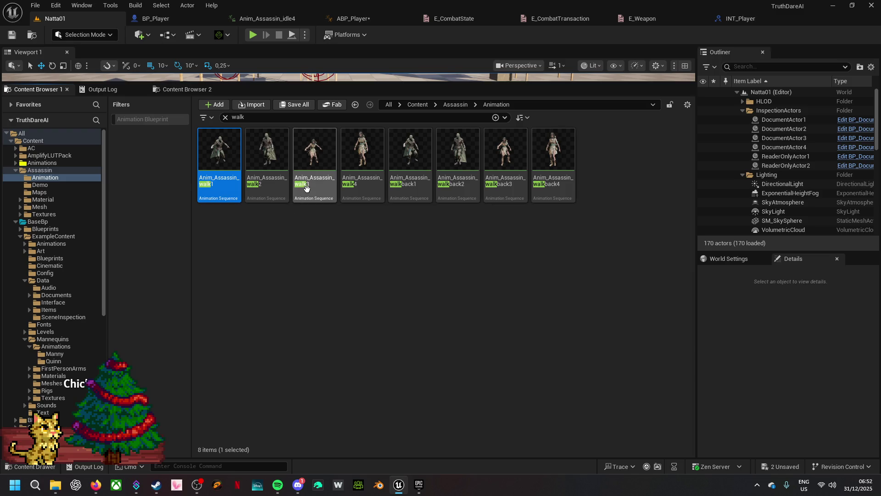
pyautogui.moveTo(317, 180)
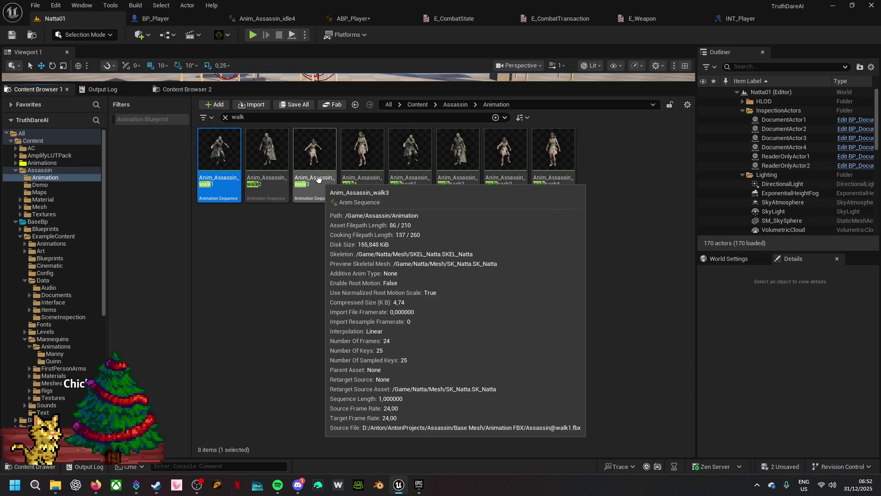
# - Open the Ax Pose blend space from ABP_Player's Walk / Run graph and browse to it in the Content Browser
pyautogui.click(356, 20)
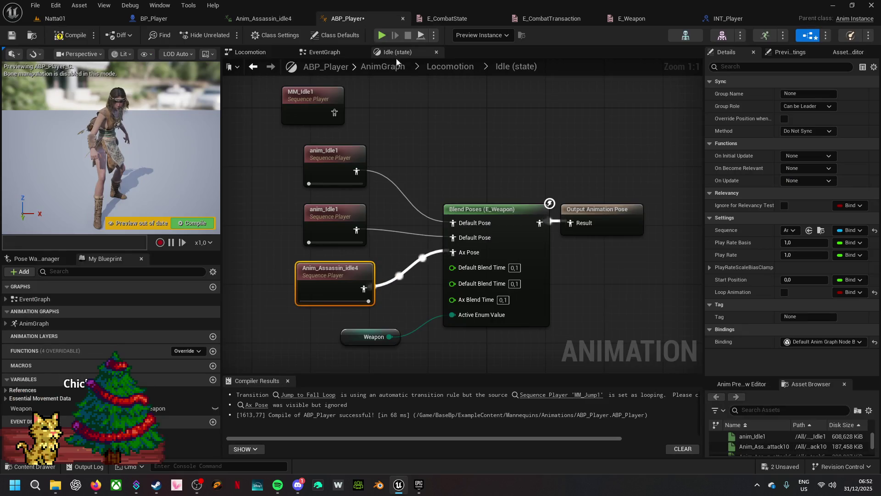
pyautogui.click(444, 64)
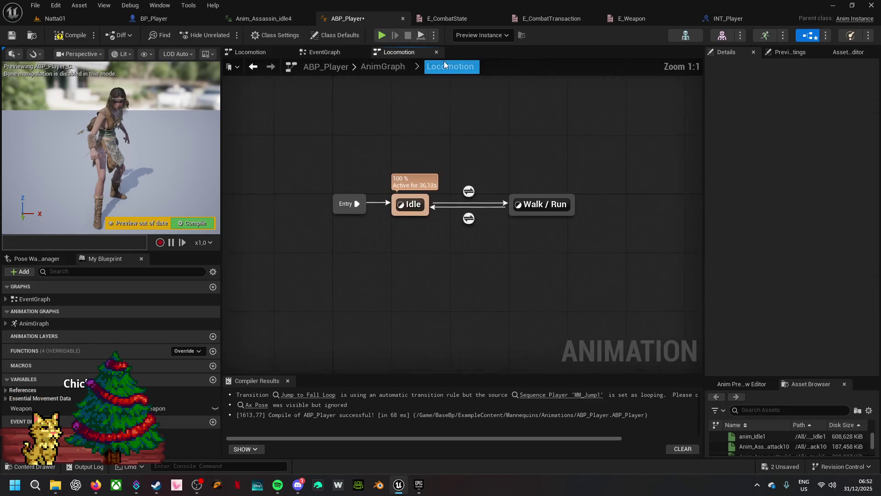
pyautogui.doubleClick(554, 222)
pyautogui.doubleClick(367, 257)
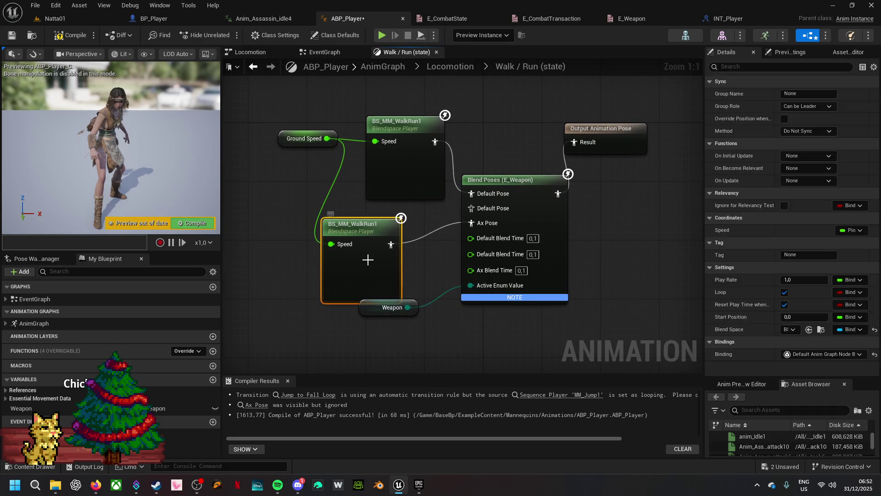
pyautogui.click(32, 19)
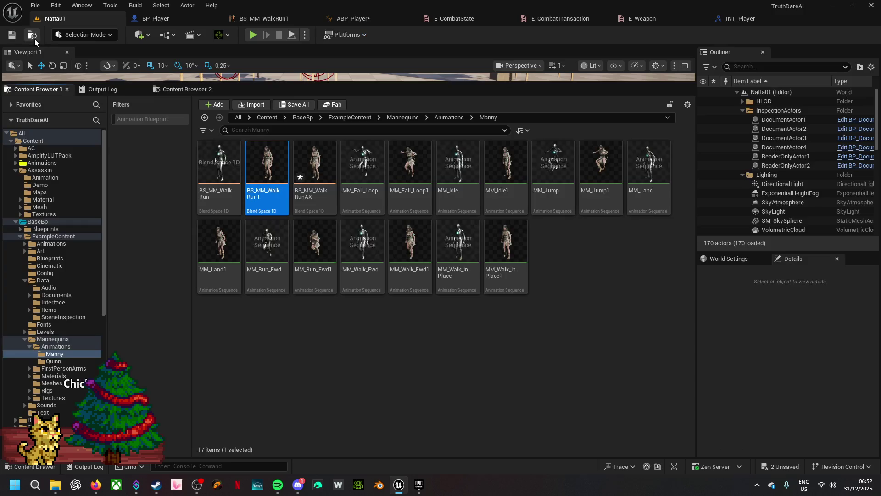
# - Assign Anim_Assassin_walk3 to BS_MM_WalkRunAX's speed-230 sample and preview the walk blend
pyautogui.doubleClick(294, 182)
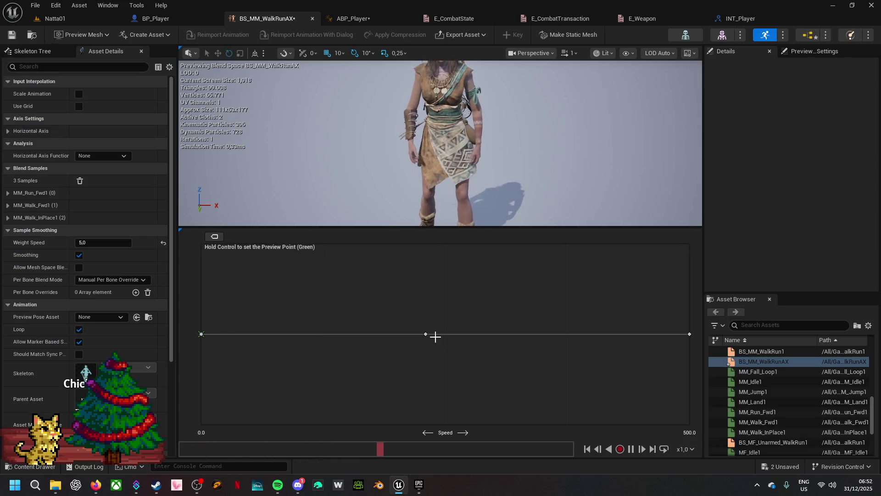
pyautogui.rightClick(425, 334)
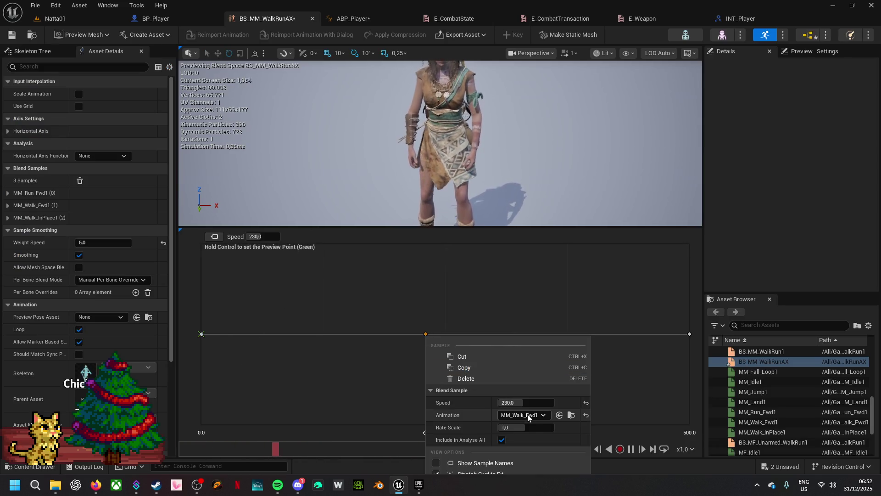
pyautogui.click(544, 415)
pyautogui.write('assa')
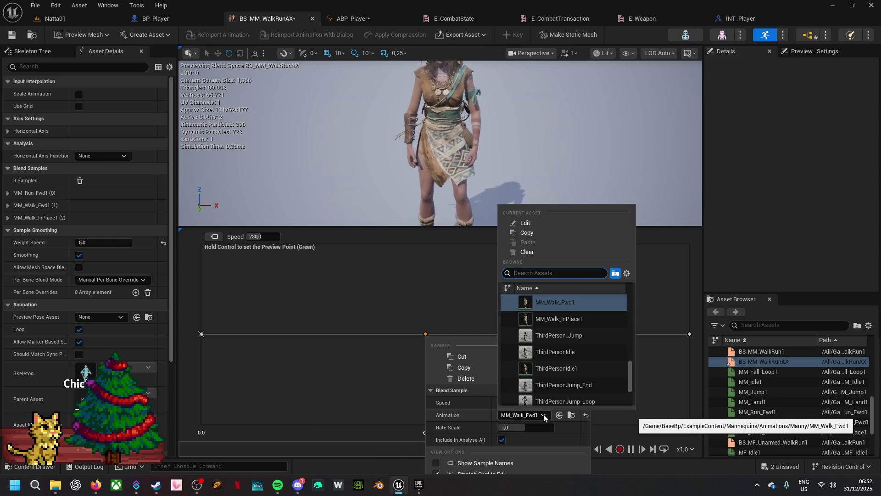
pyautogui.write('ss')
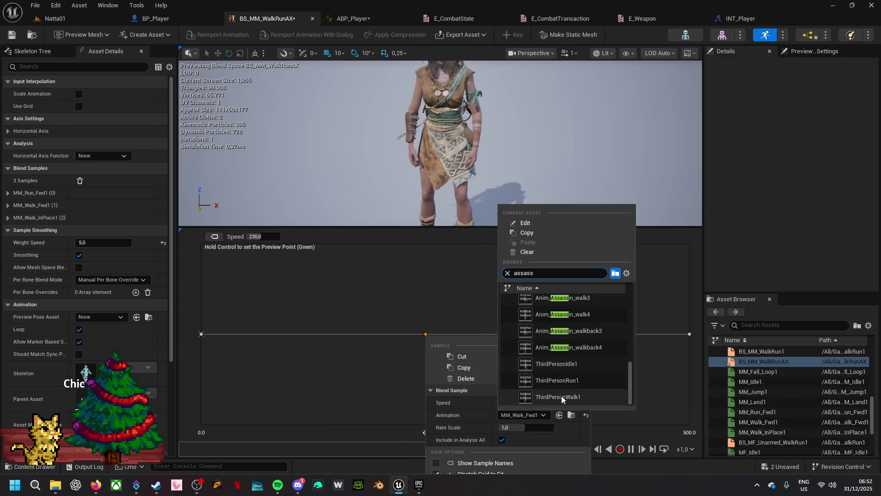
pyautogui.scroll(2, 572, 300)
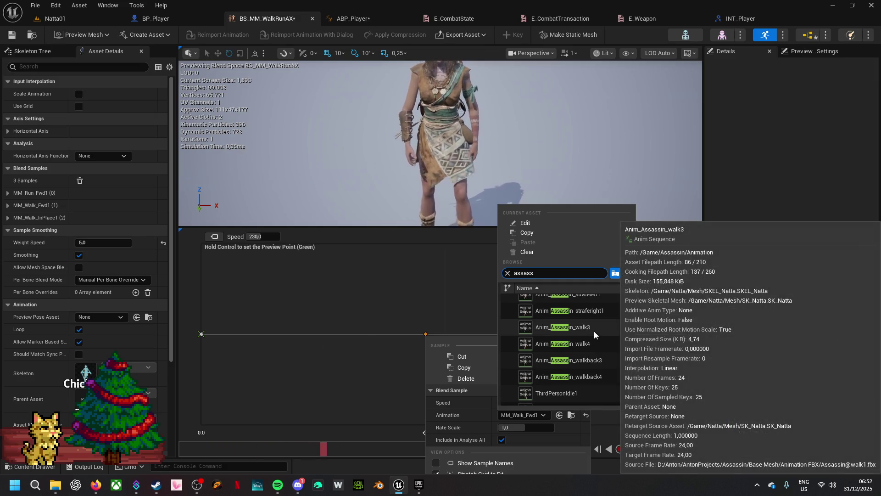
pyautogui.click(592, 328)
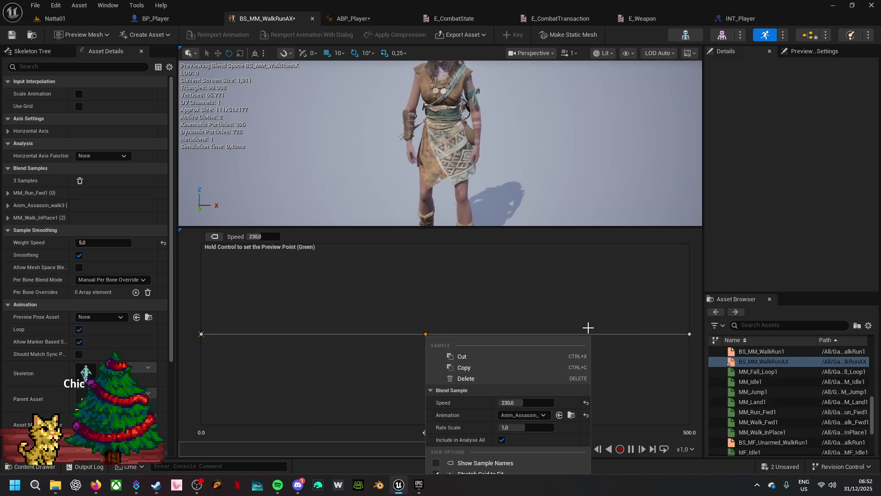
pyautogui.click(415, 319)
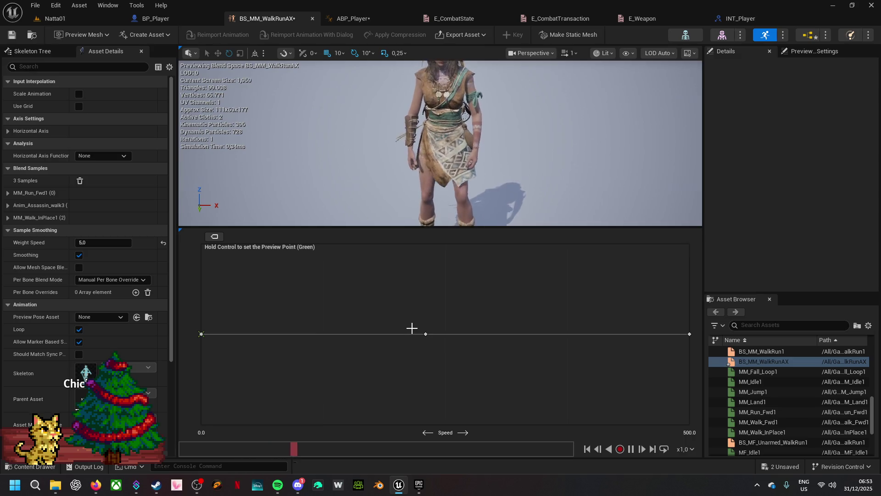
pyautogui.press('ctrl')
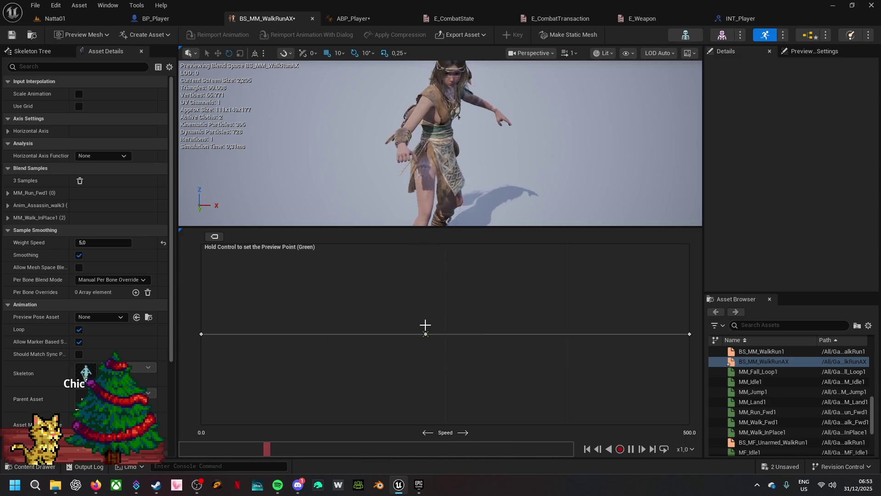
pyautogui.rightClick(689, 334)
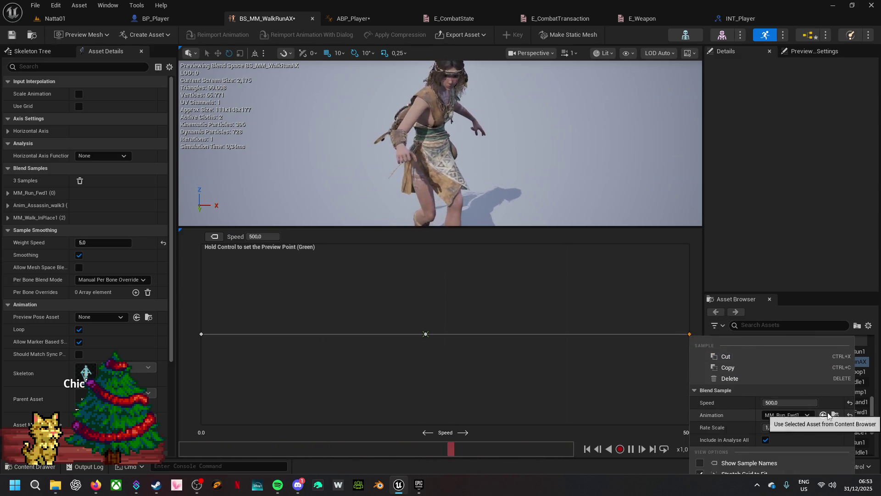
# - Replace the speed-500 sample's animation with Anim_Assassin_run1, correcting a stray ThirdPersonRun1 pick
pyautogui.click(807, 415)
pyautogui.write('assass')
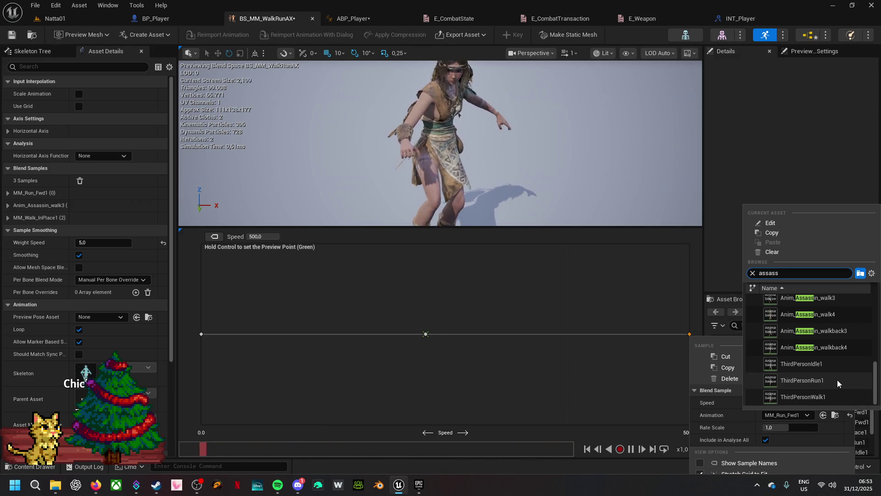
pyautogui.click(809, 380)
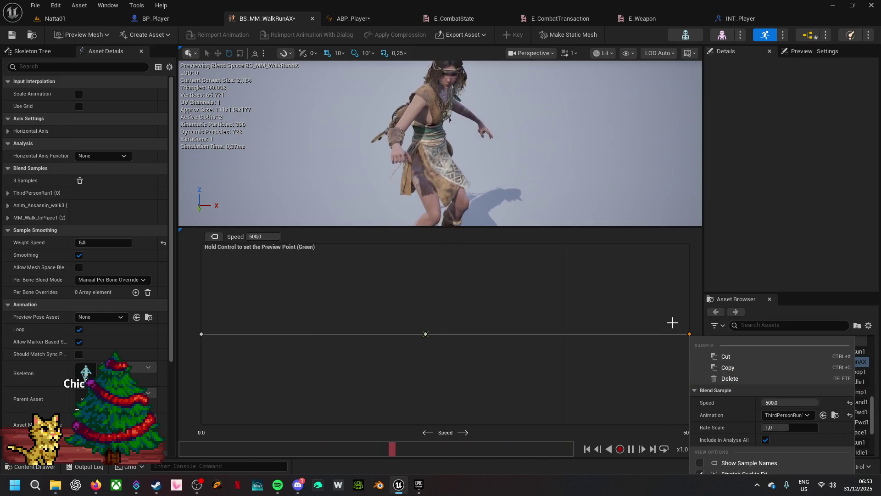
pyautogui.click(787, 415)
pyautogui.write('assass')
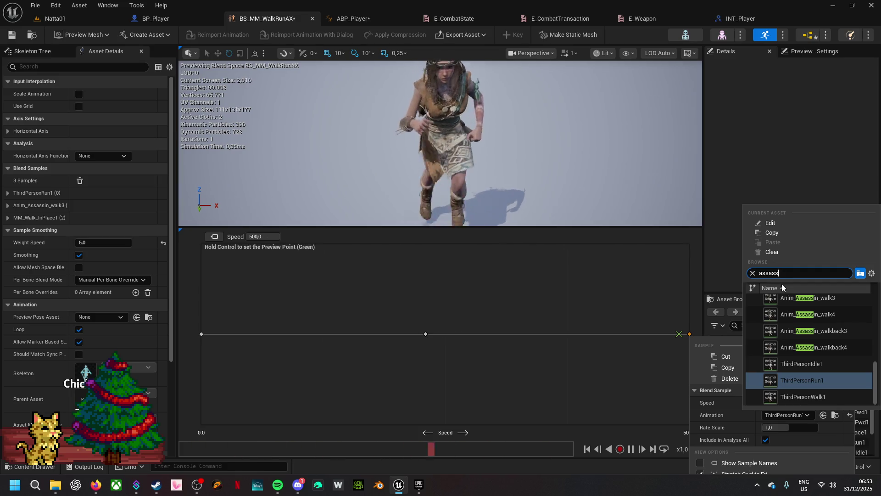
pyautogui.write('in')
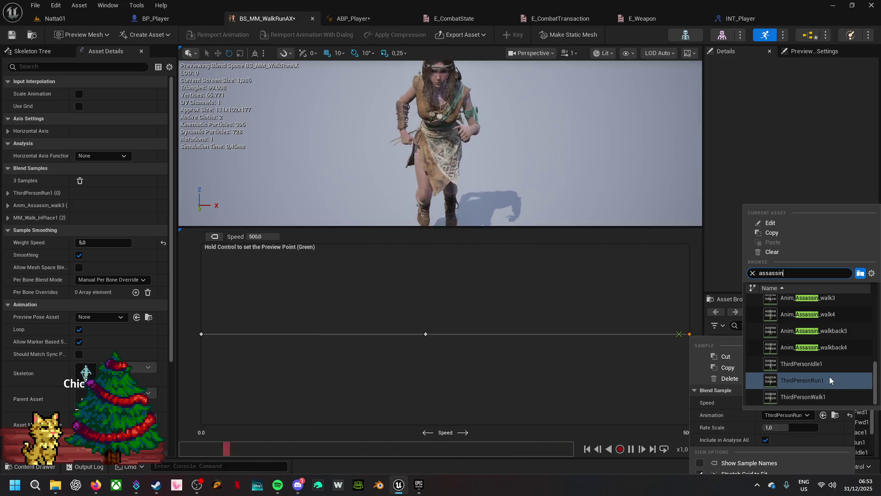
pyautogui.scroll(3, 830, 376)
pyautogui.scroll(-3, 844, 349)
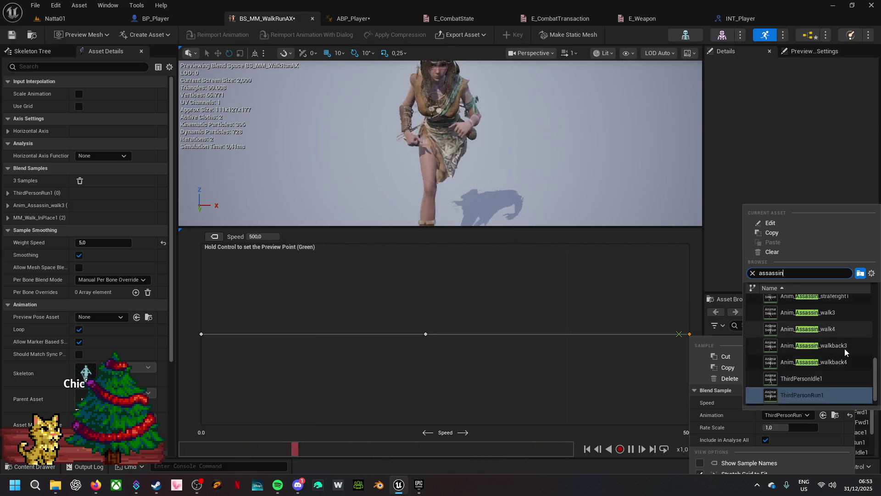
pyautogui.scroll(4, 844, 348)
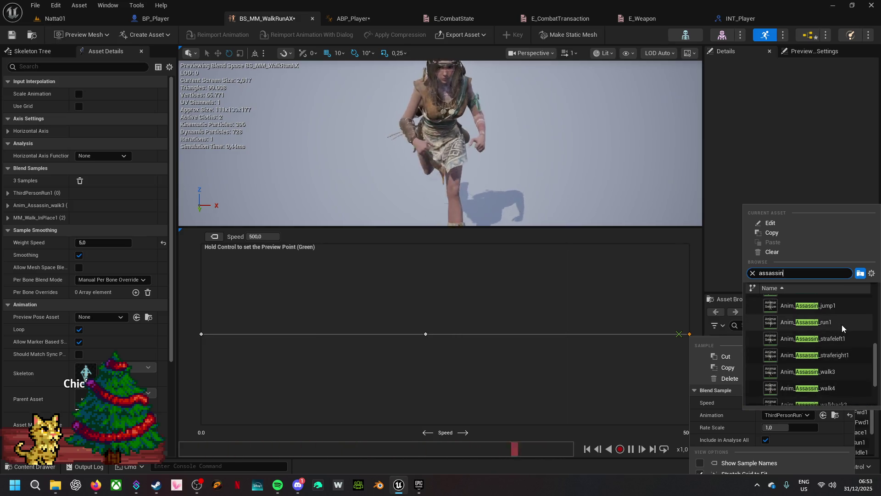
pyautogui.click(842, 323)
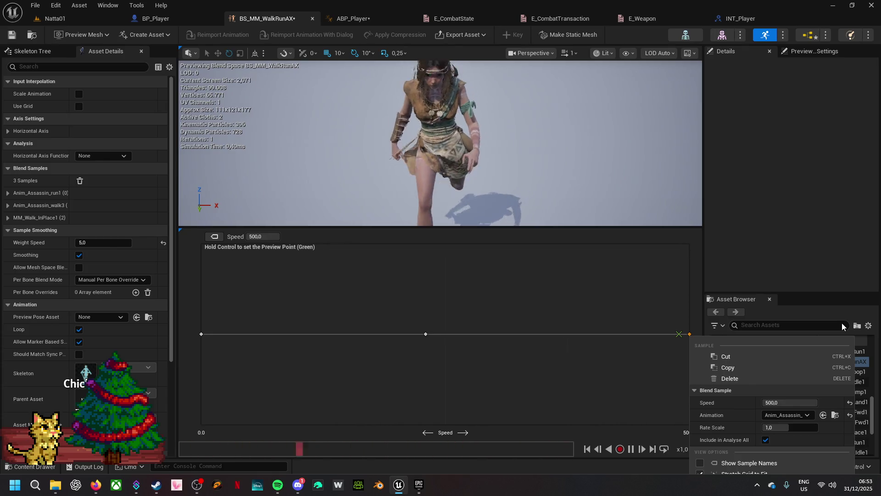
# - Recheck the run sample's animation list with an 'assin run' search, then close it
pyautogui.click(802, 418)
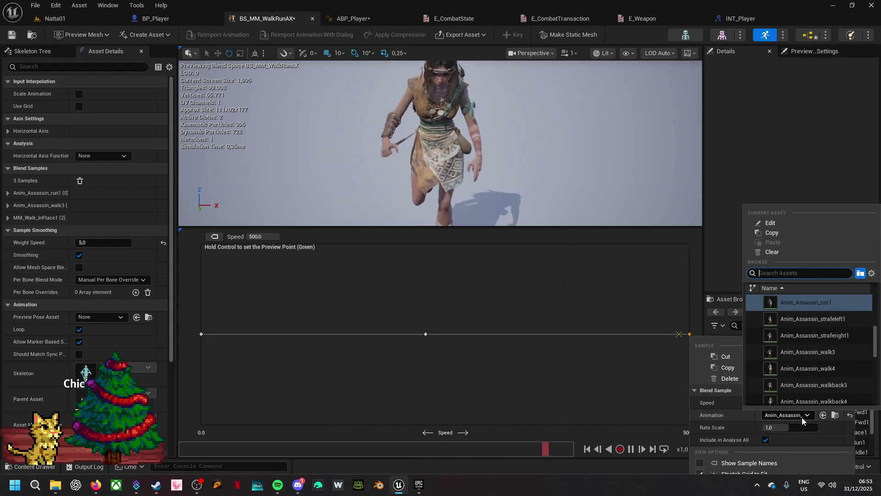
pyautogui.write('assassi')
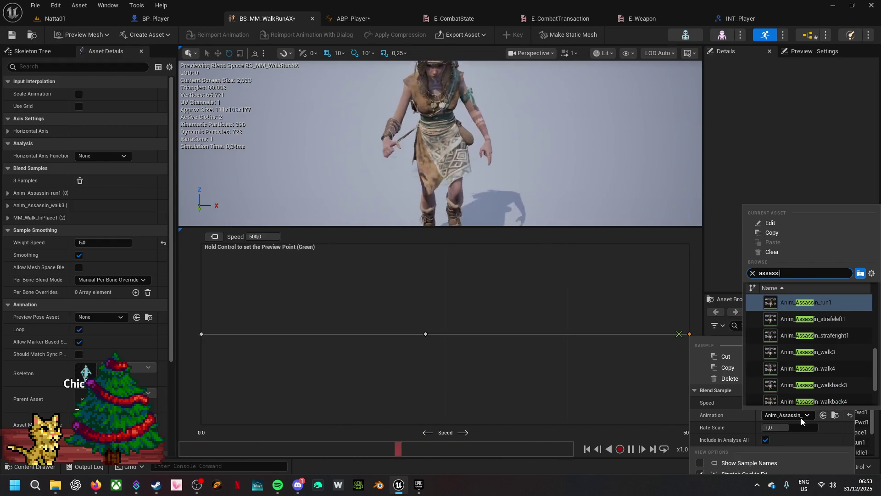
pyautogui.write('n run')
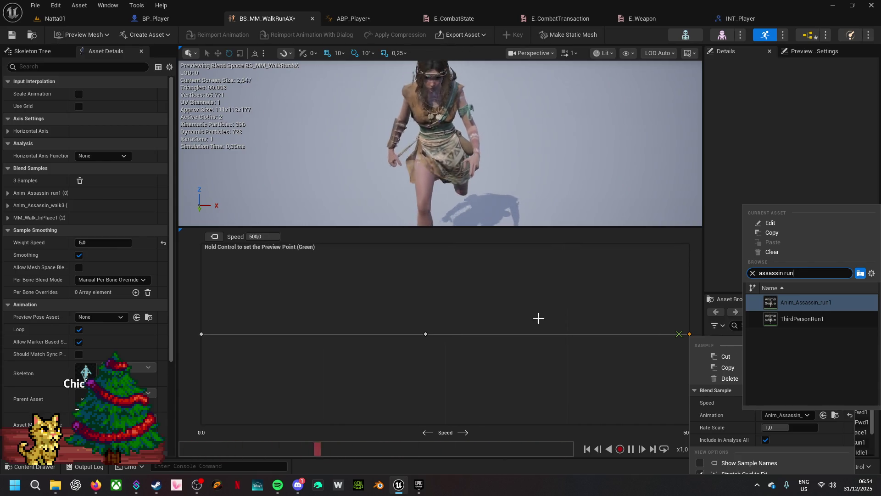
pyautogui.click(200, 333)
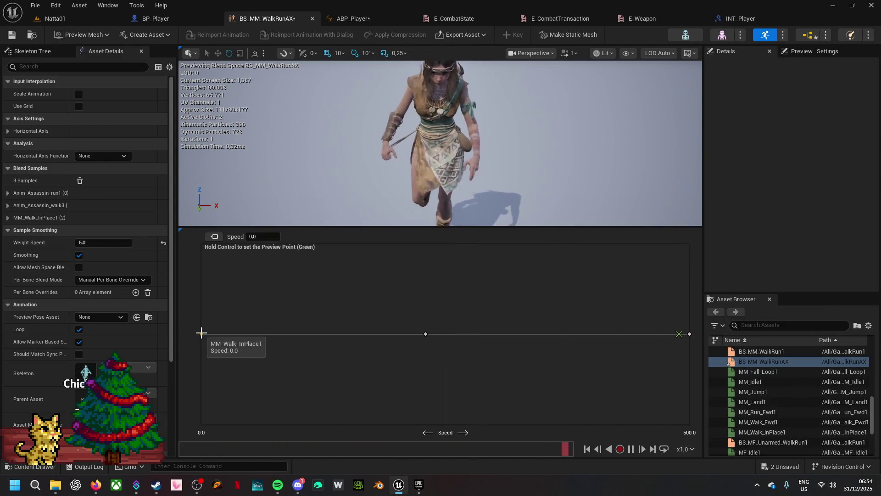
# - Assign Anim_Assassin_walk4 to the speed-0 sample and preview the blend near zero speed
pyautogui.rightClick(201, 333)
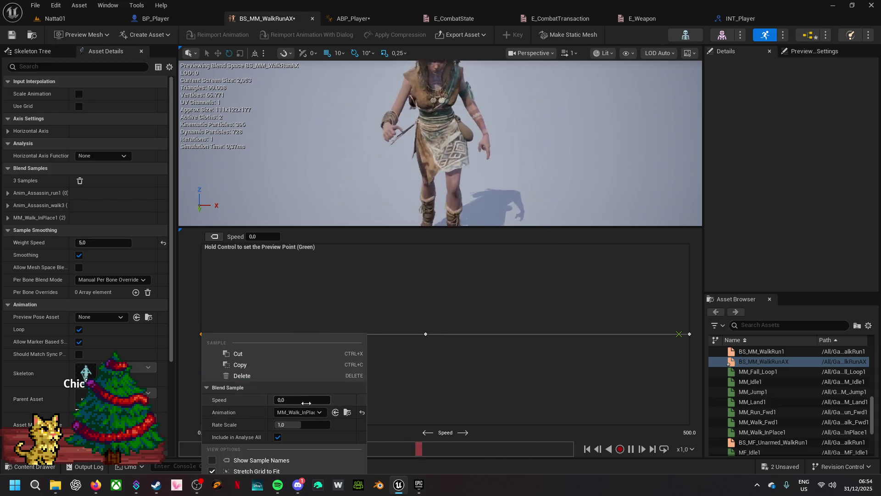
pyautogui.click(319, 412)
pyautogui.write('ass')
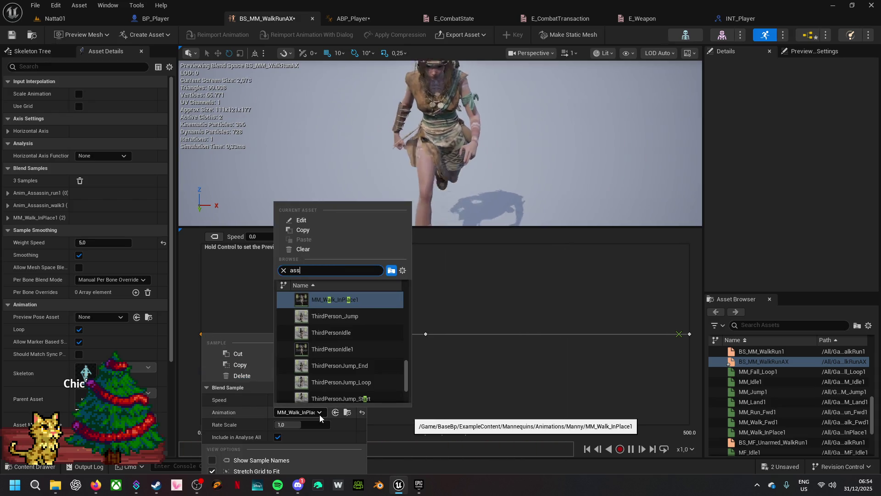
pyautogui.write('asson')
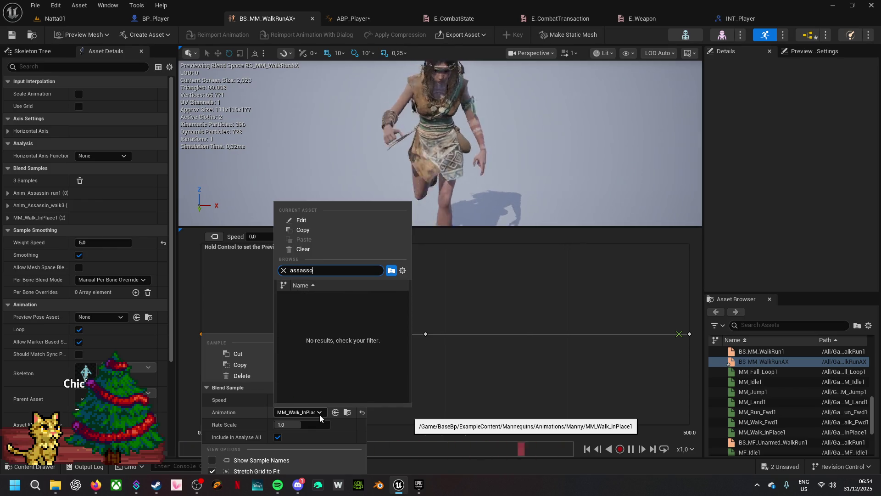
pyautogui.press('BackSpace')
pyautogui.press('BackSpace')
pyautogui.write('n')
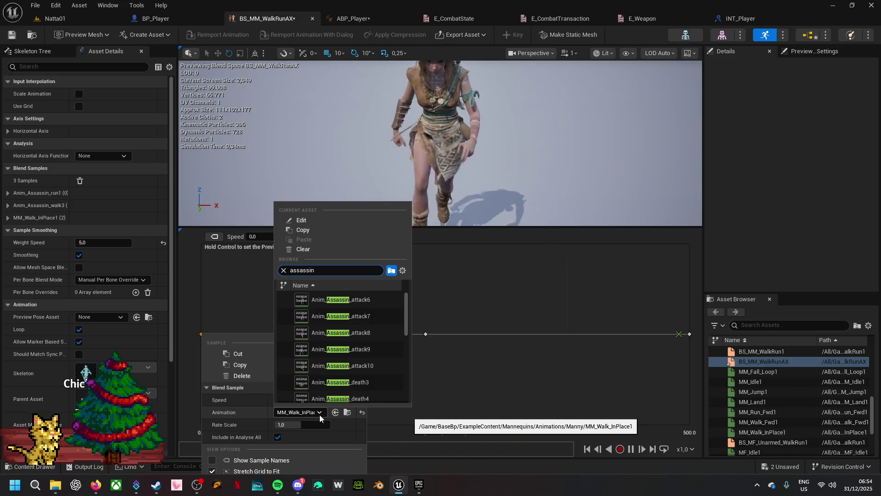
pyautogui.write(' wa')
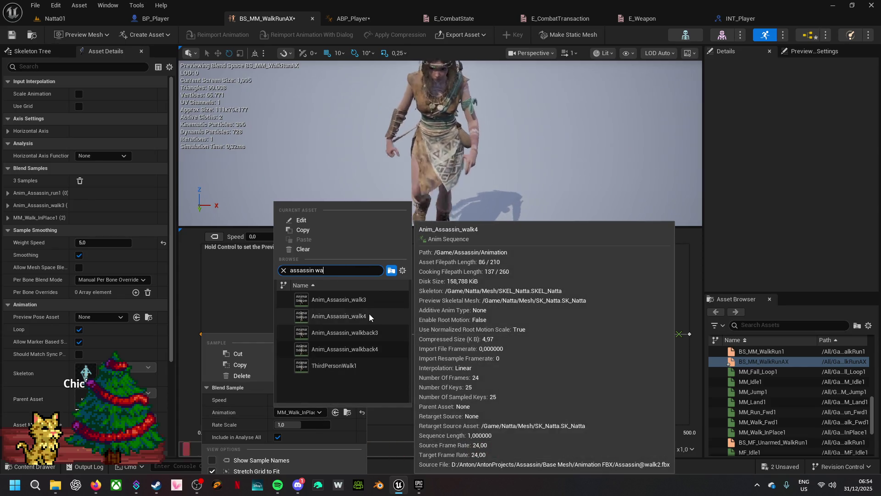
pyautogui.click(369, 316)
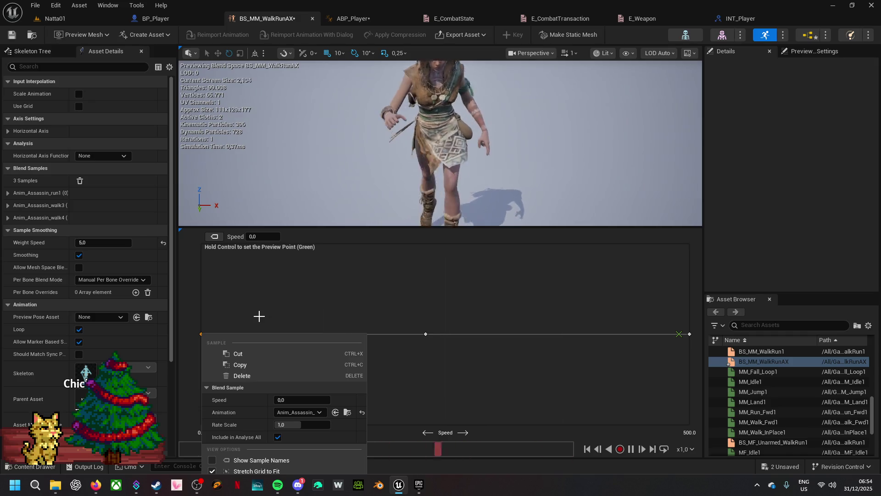
pyautogui.click(239, 317)
pyautogui.press('ctrl')
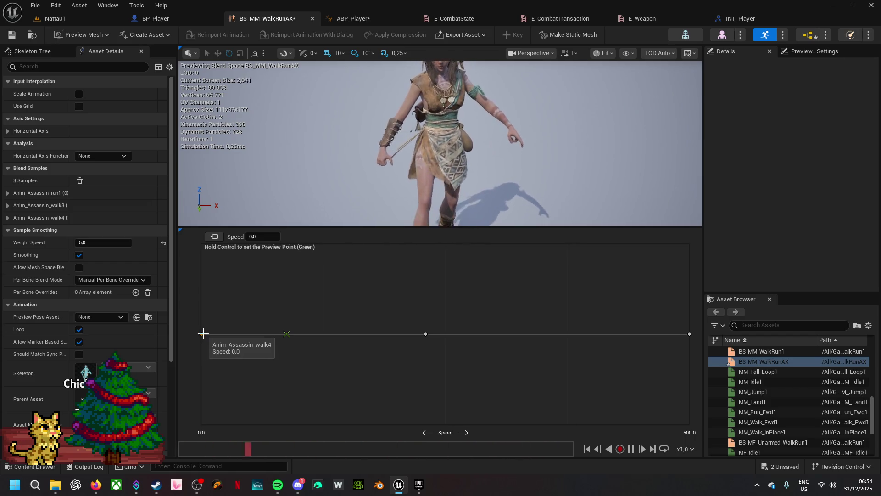
# - Switch the speed-0 sample to Anim_Assassin_walk3 and save the changed assets
pyautogui.rightClick(203, 334)
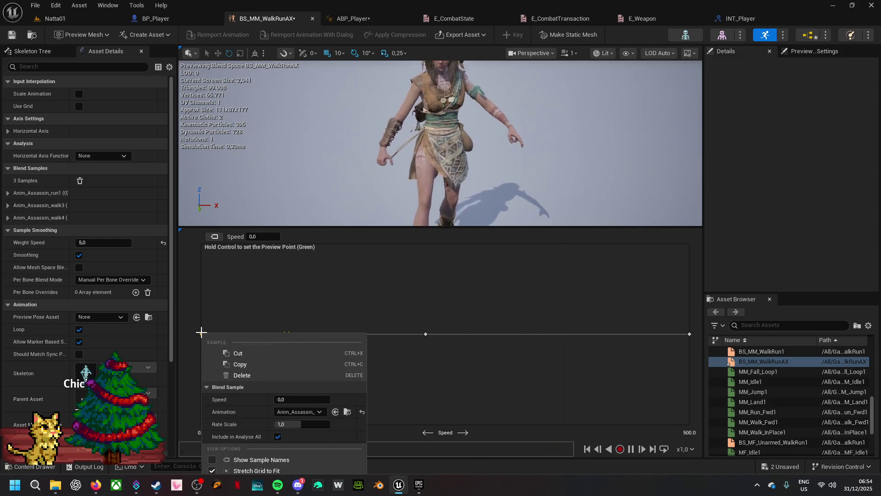
pyautogui.click(318, 411)
pyautogui.write('assassin')
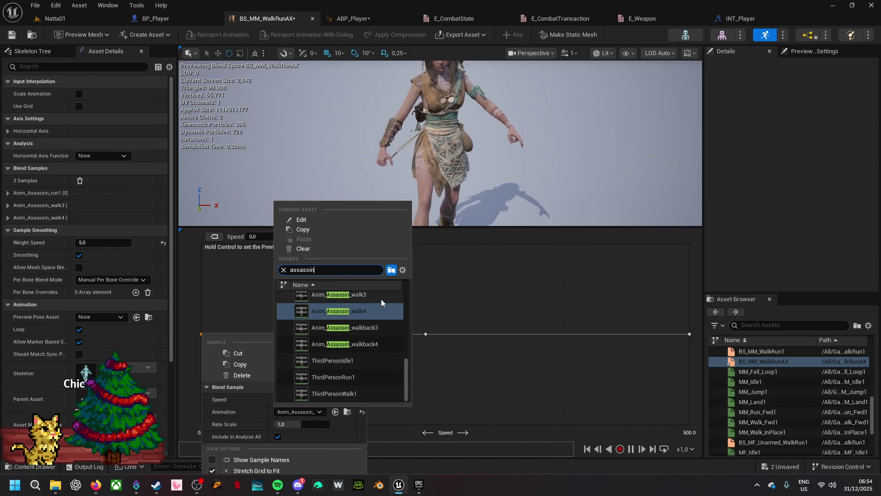
pyautogui.click(379, 296)
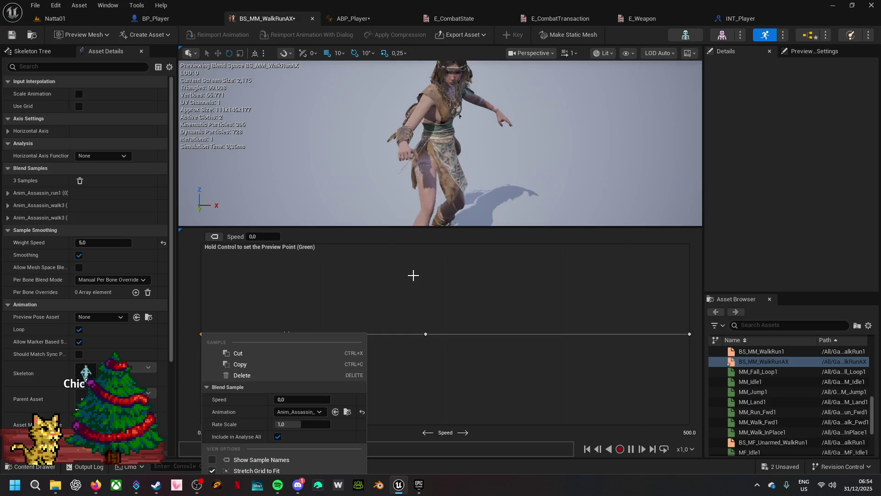
pyautogui.hotkey('ctrl', 'shift', 's')
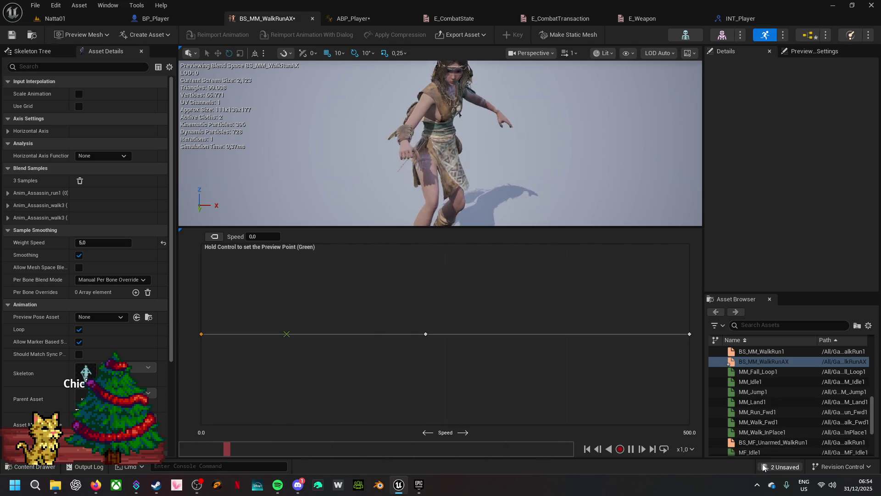
pyautogui.click(514, 345)
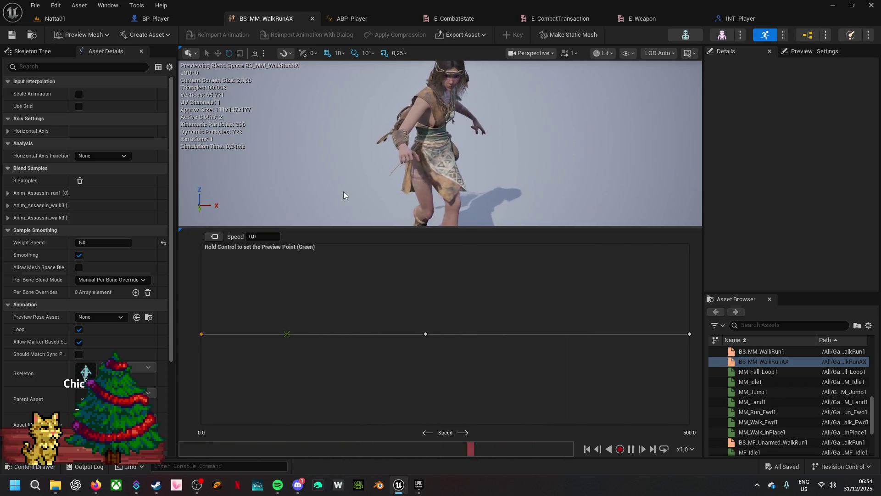
# - Set BP_Player's Weapon variable default to Ax and save the blueprint
pyautogui.click(191, 21)
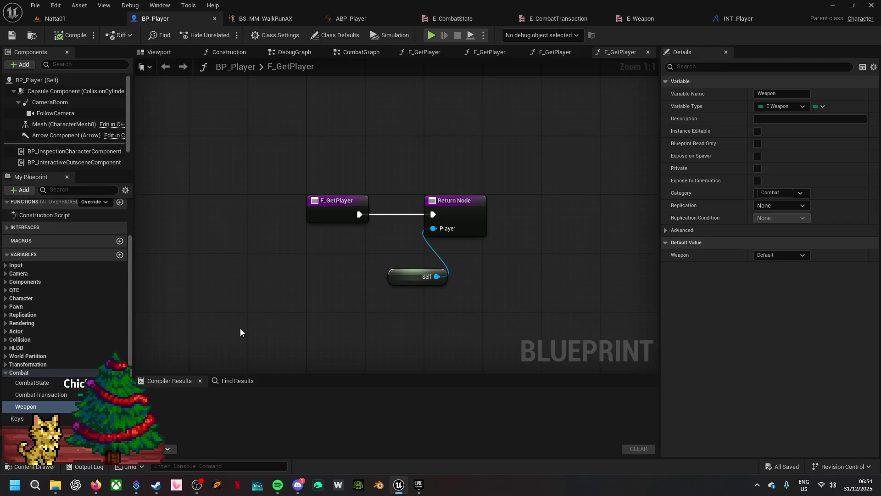
pyautogui.click(42, 405)
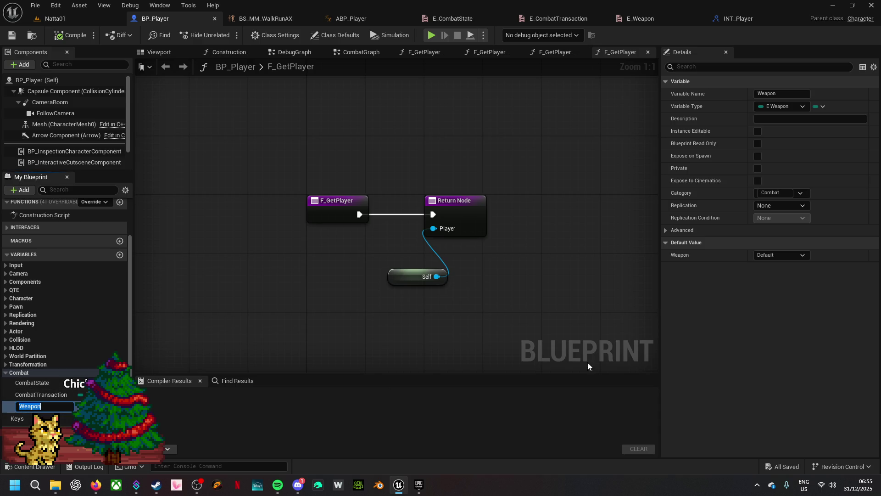
pyautogui.click(793, 253)
pyautogui.click(781, 277)
pyautogui.click(778, 259)
pyautogui.click(771, 271)
pyautogui.click(790, 467)
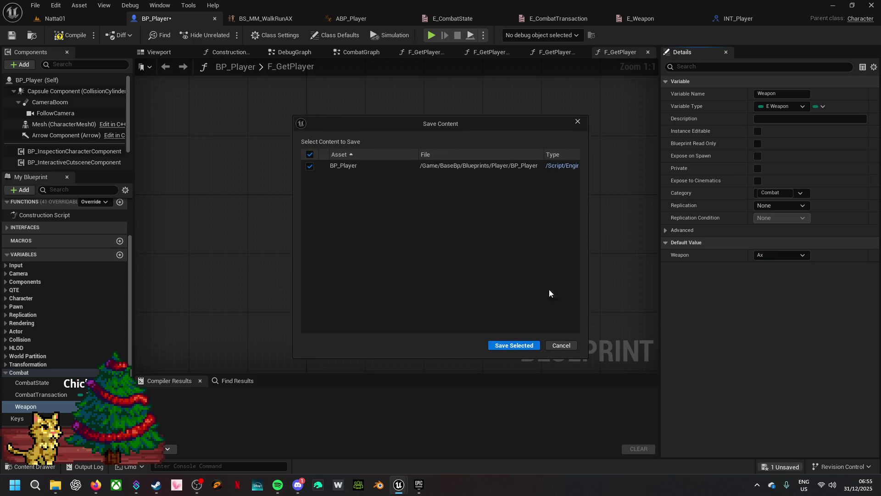
pyautogui.click(507, 344)
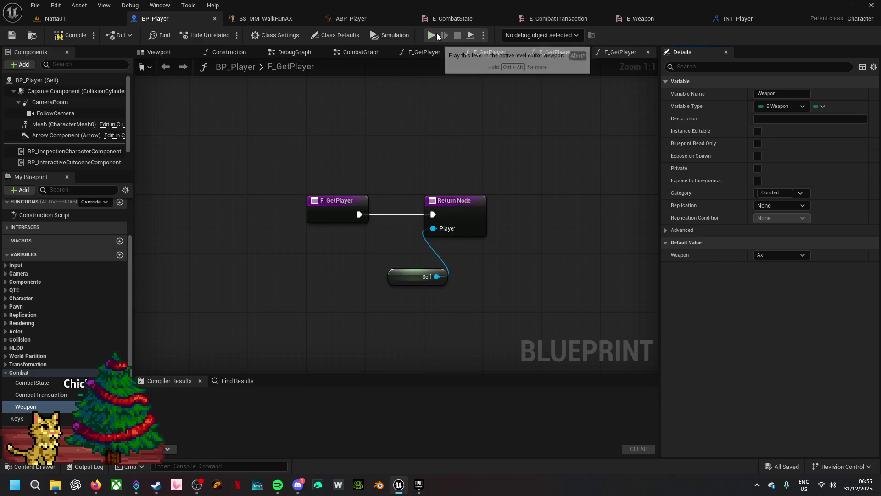
# - Run a quick play test, stop it, and return to the BS_MM_WalkRunAX editor
pyautogui.hotkey('alt', 'p')
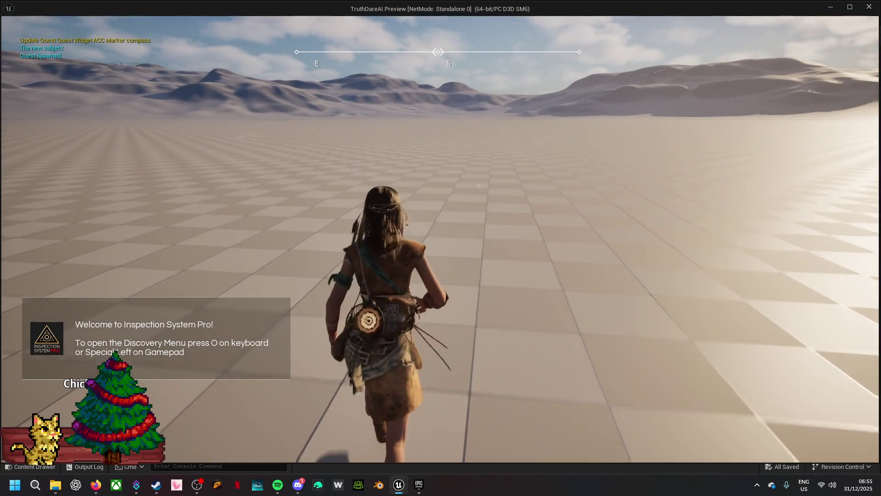
pyautogui.press('Escape')
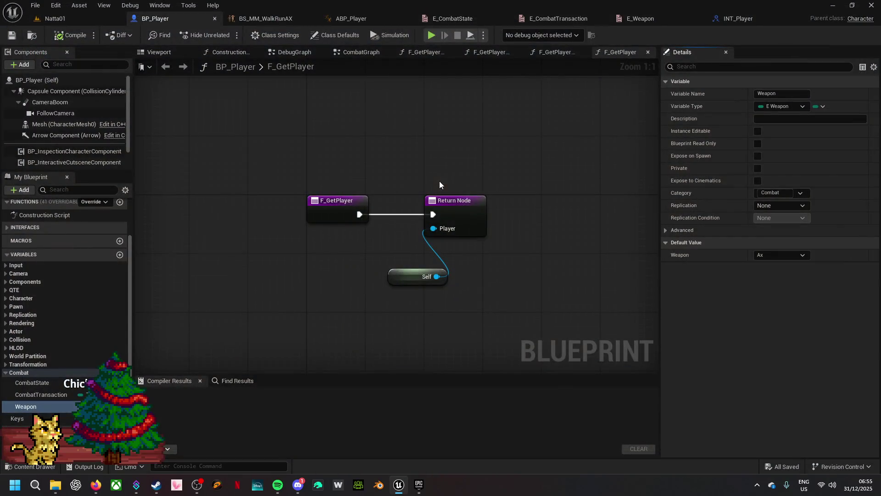
pyautogui.click(287, 21)
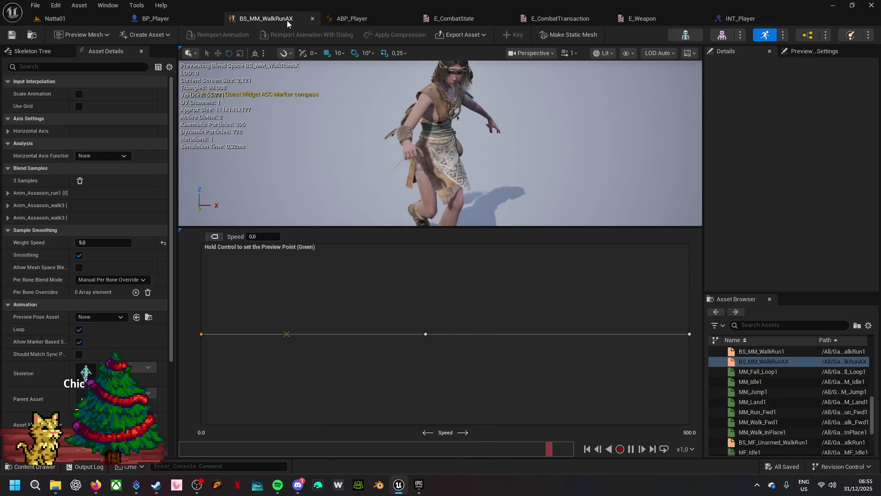
# - Place BS_MM_WalkRunAX in Walk/Run, feed it into Ax Pose with Ground Speed as Speed, and compile
pyautogui.click(32, 36)
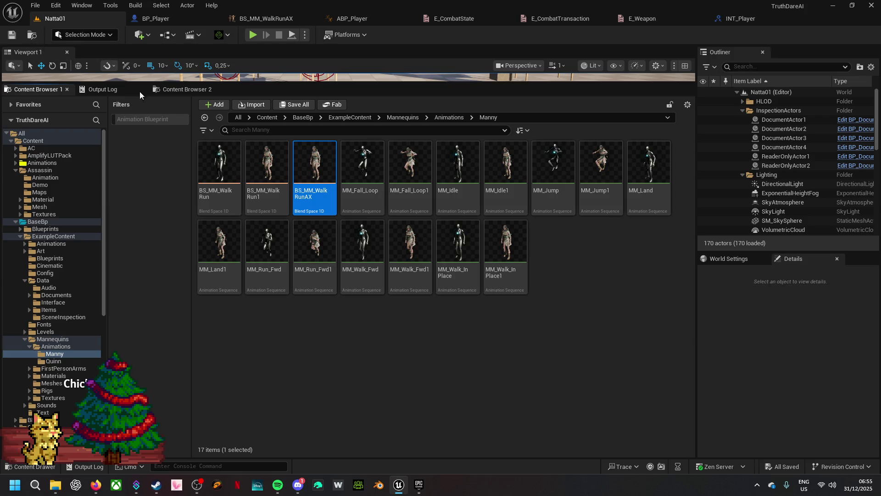
pyautogui.moveTo(325, 199)
pyautogui.mouseDown()
pyautogui.moveTo(359, 18)
pyautogui.moveTo(296, 338)
pyautogui.mouseUp()
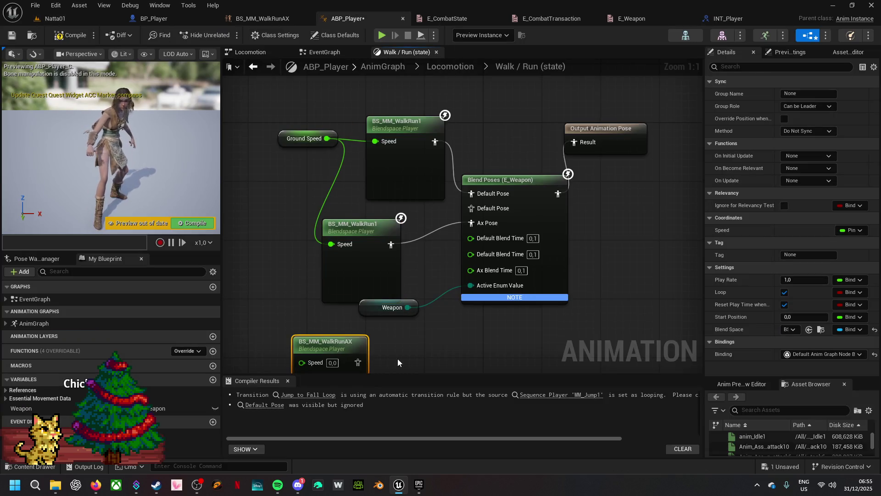
pyautogui.moveTo(371, 316)
pyautogui.mouseDown()
pyautogui.moveTo(450, 243)
pyautogui.moveTo(484, 177)
pyautogui.mouseUp()
pyautogui.moveTo(403, 198)
pyautogui.mouseDown()
pyautogui.moveTo(425, 196)
pyautogui.moveTo(469, 155)
pyautogui.moveTo(484, 162)
pyautogui.mouseUp()
pyautogui.moveTo(341, 92); pyautogui.dragTo(310, 327)
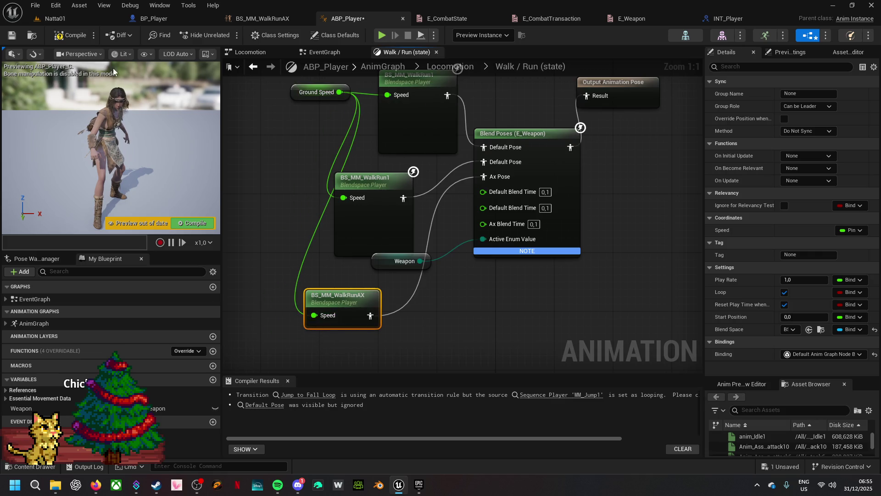
pyautogui.click(71, 36)
pyautogui.click(383, 37)
# - Run the character forward with W and back with S, then stop the play session
pyautogui.press('w')
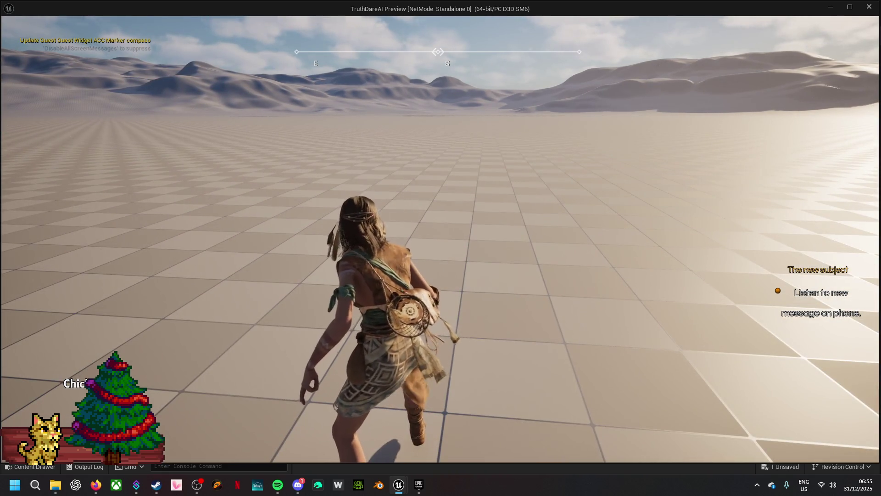
pyautogui.press('s')
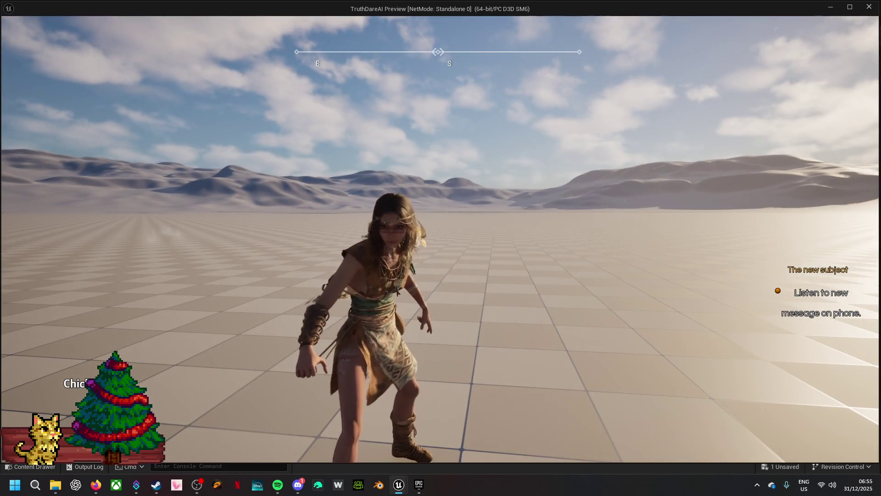
pyautogui.press('Escape')
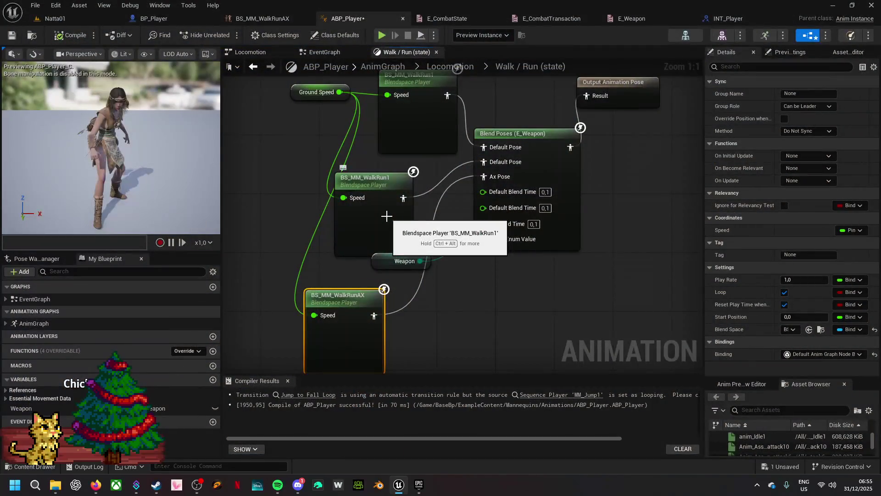
# - Save ABP_Player, then reset BP_Player's Weapon default to Default and save it
pyautogui.click(781, 467)
pyautogui.click(498, 346)
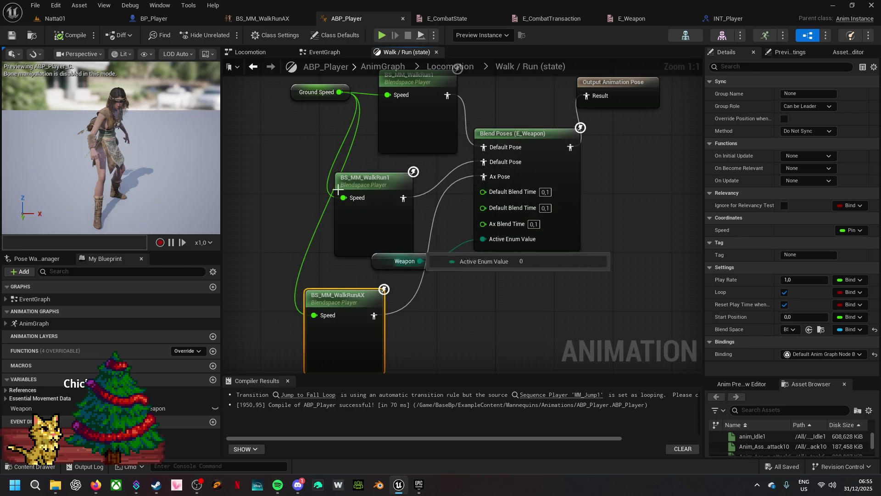
pyautogui.click(178, 19)
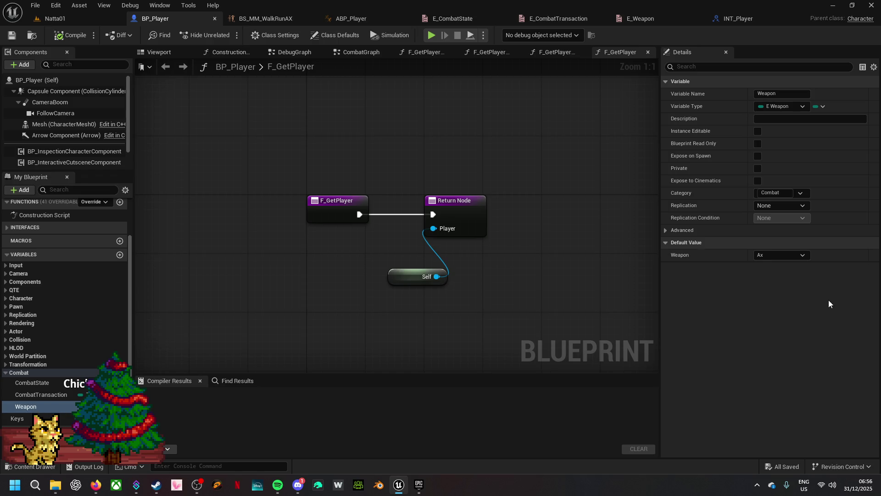
pyautogui.click(796, 256)
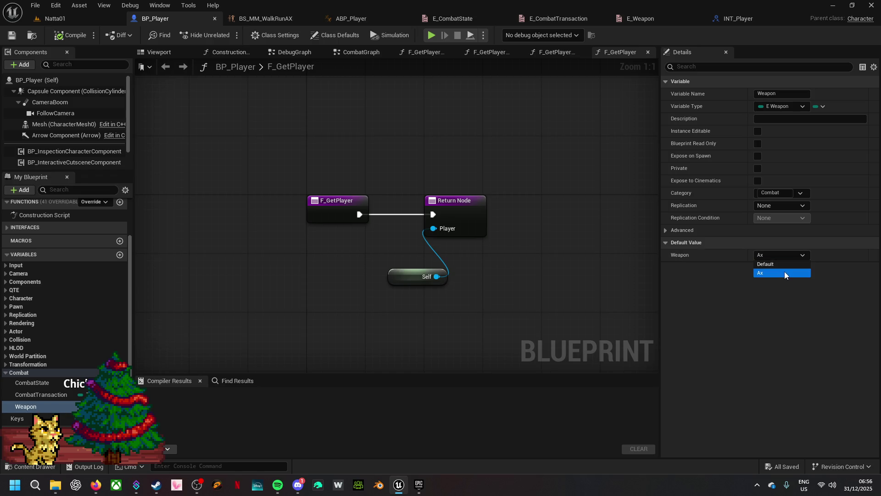
pyautogui.click(786, 265)
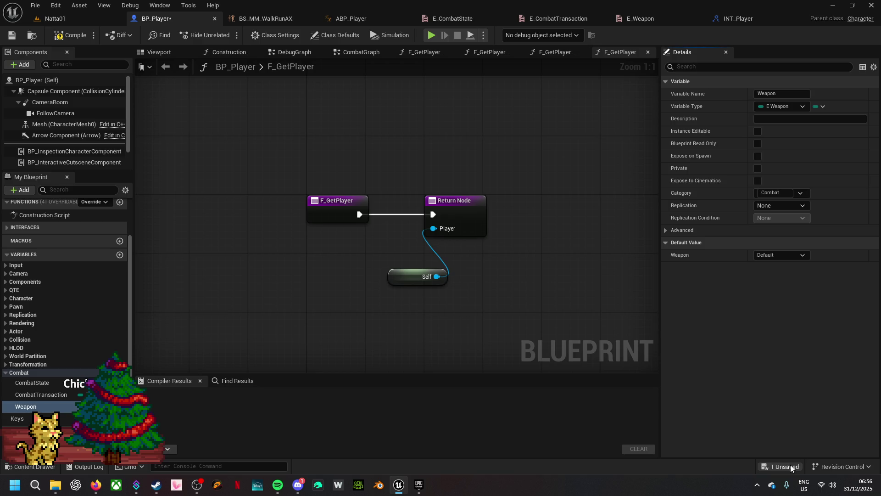
pyautogui.click(790, 467)
pyautogui.click(509, 346)
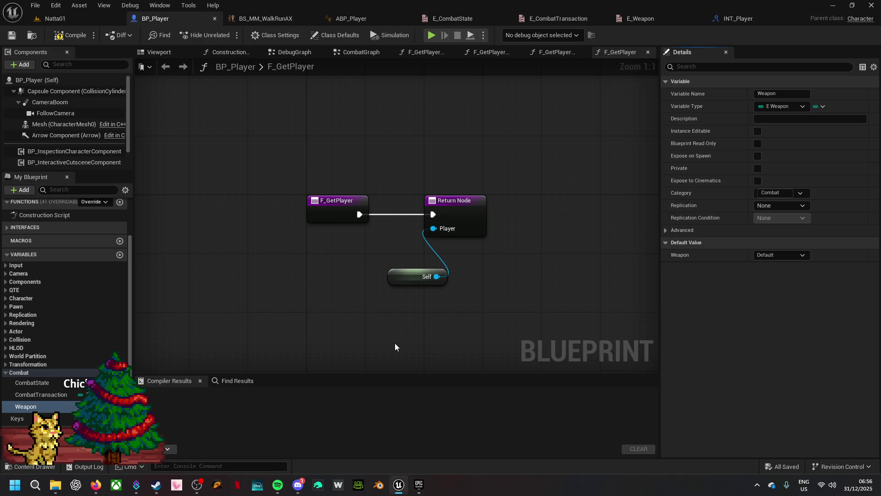
# - Place Self beside the Return Node, compile and save BP_Player, and tidy the F_GetPlayer node
pyautogui.moveTo(413, 278); pyautogui.dragTo(373, 250)
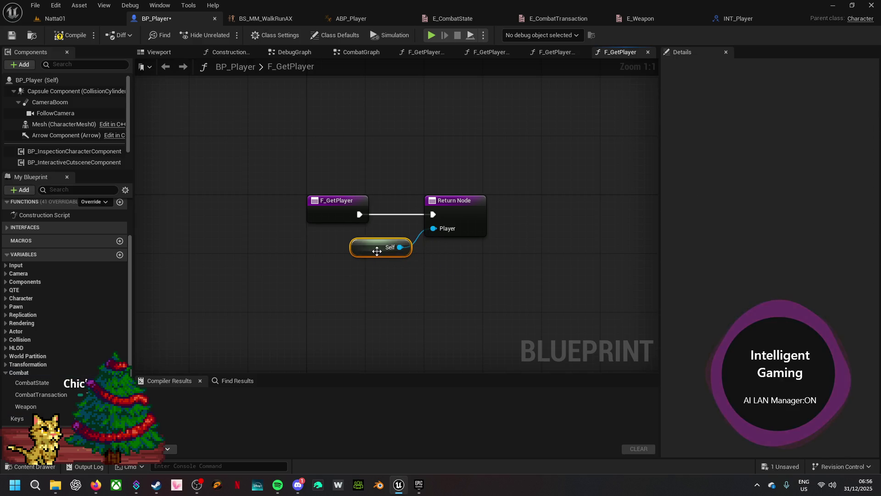
pyautogui.click(76, 36)
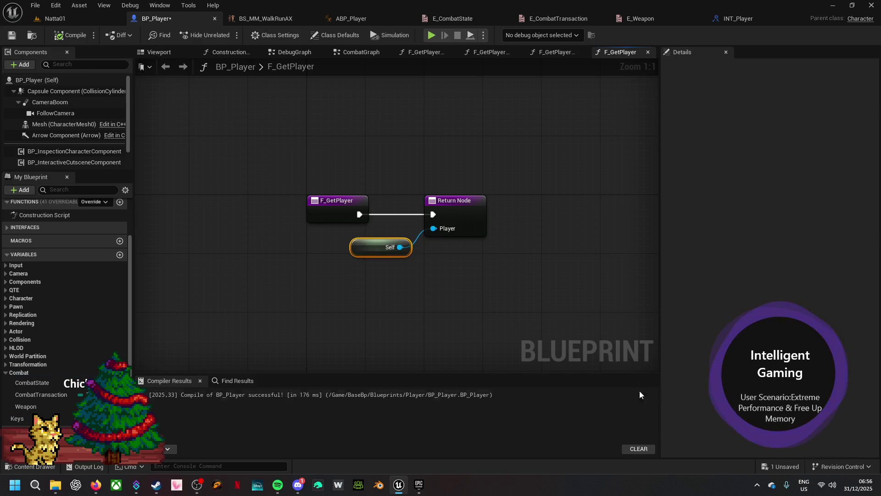
pyautogui.hotkey('ctrl', 'shift', 's')
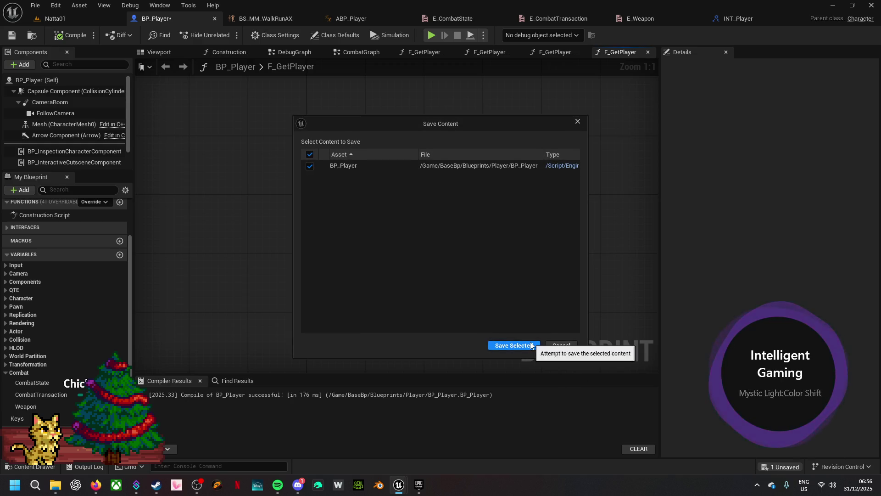
pyautogui.click(514, 345)
pyautogui.moveTo(344, 215); pyautogui.dragTo(370, 210)
pyautogui.moveTo(370, 247); pyautogui.dragTo(366, 247)
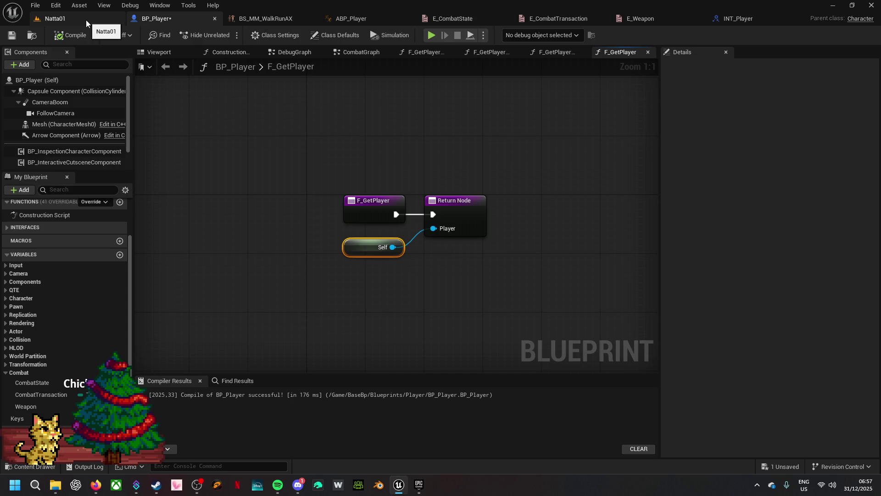
# - Move the Keys variable from Combat into the QTE category and add a new Boolean variable
pyautogui.click(368, 18)
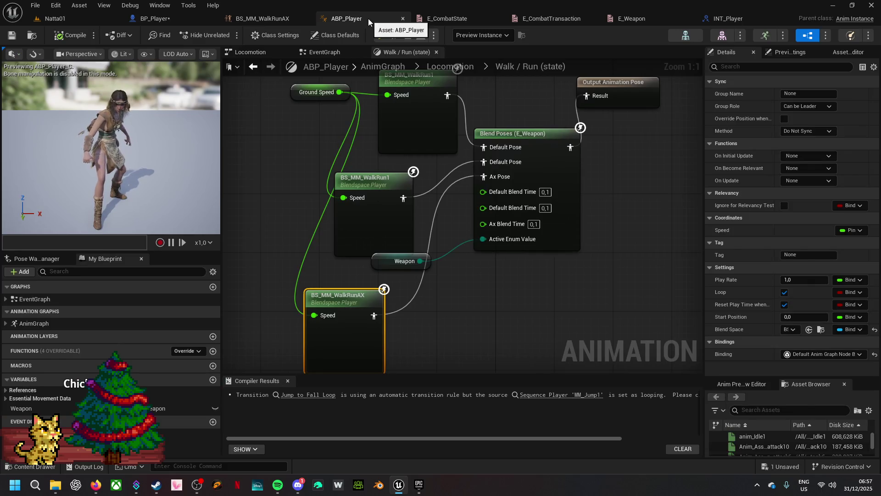
pyautogui.click(164, 18)
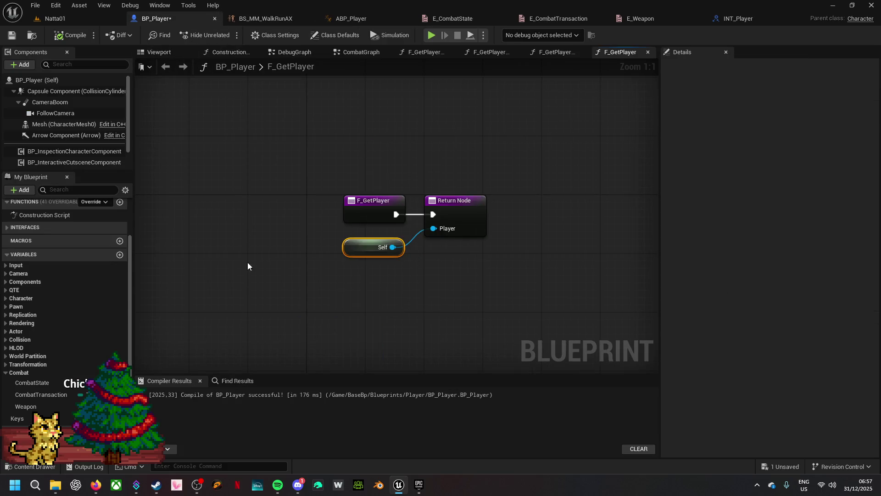
pyautogui.click(31, 373)
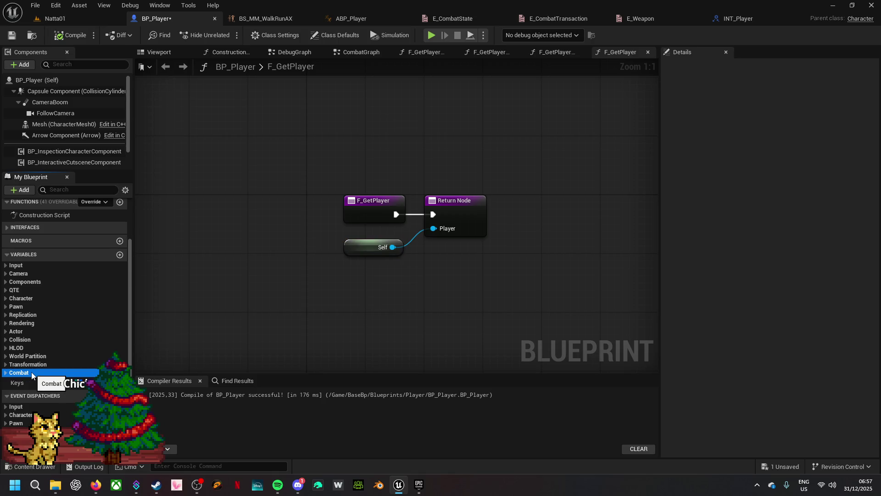
pyautogui.doubleClick(7, 374)
pyautogui.click(6, 374)
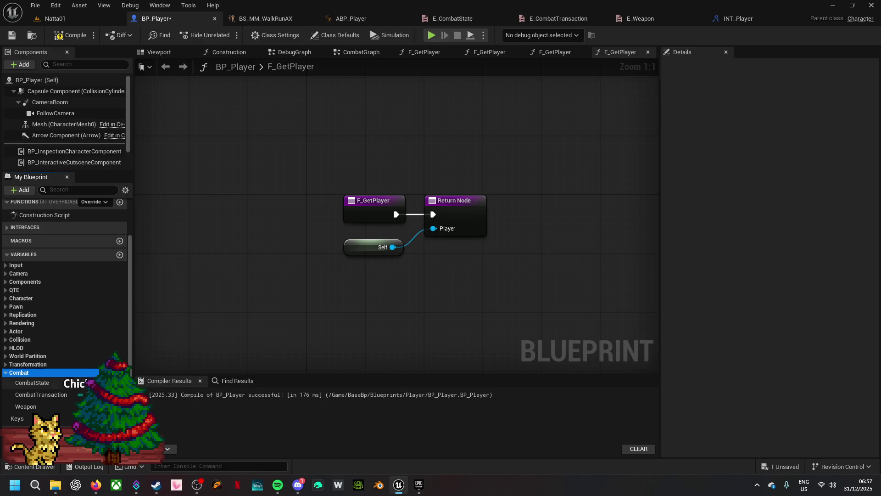
pyautogui.click(32, 418)
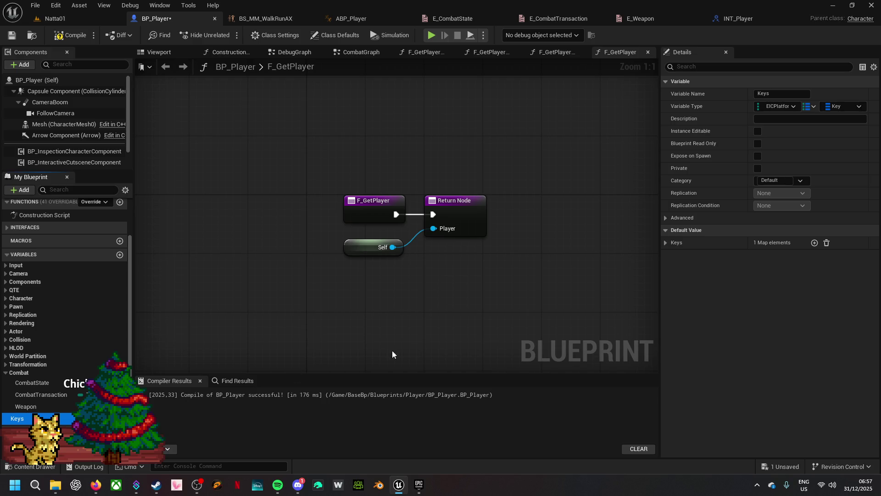
pyautogui.click(802, 180)
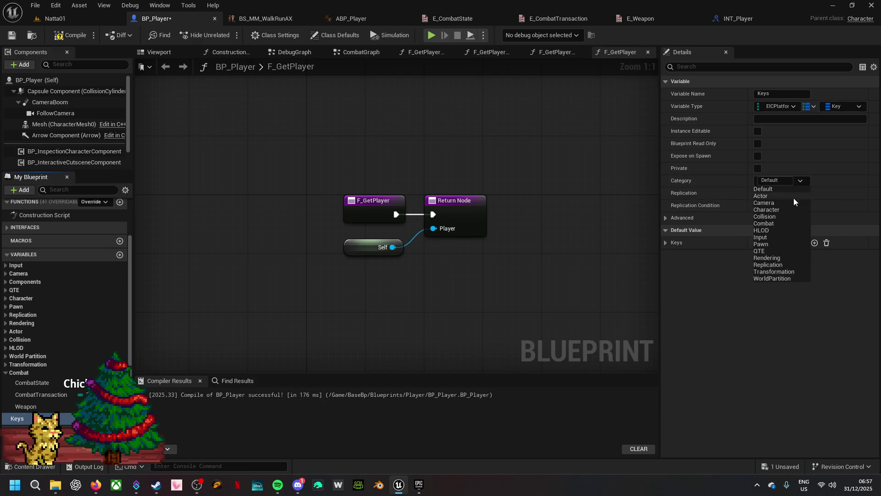
pyautogui.click(761, 252)
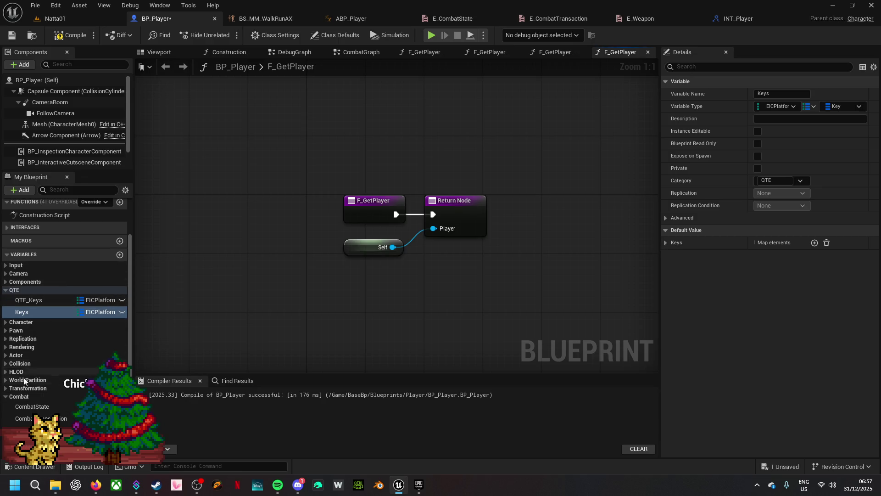
pyautogui.click(42, 396)
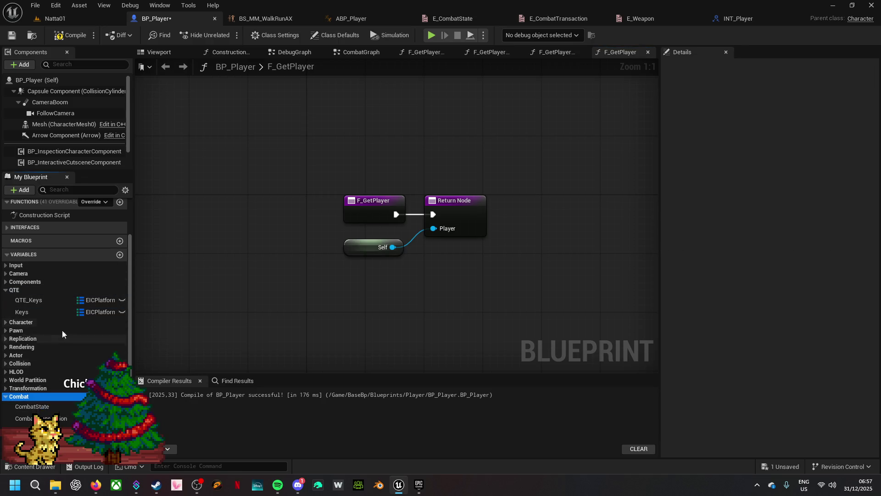
pyautogui.click(119, 255)
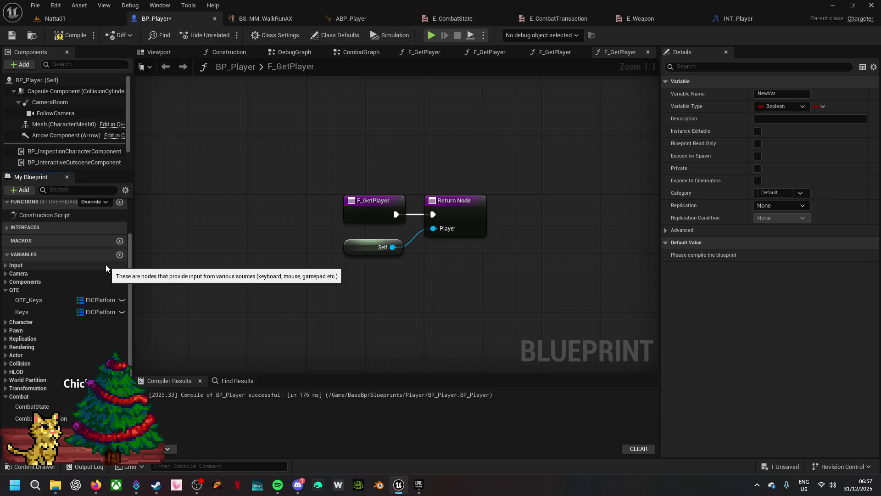
# - Rename NewVar to AttackAnim, make it an Anim Montage array, and compile BP_Player
pyautogui.write('AttackAnim')
pyautogui.press('Return')
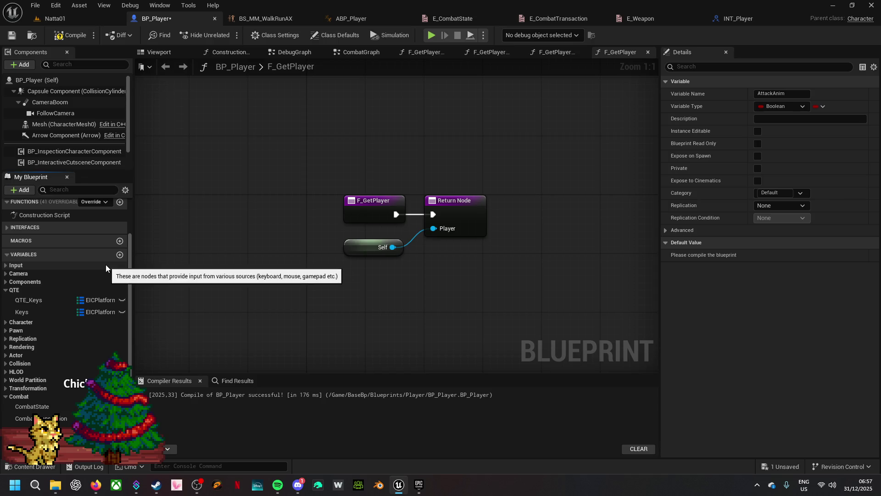
pyautogui.click(101, 442)
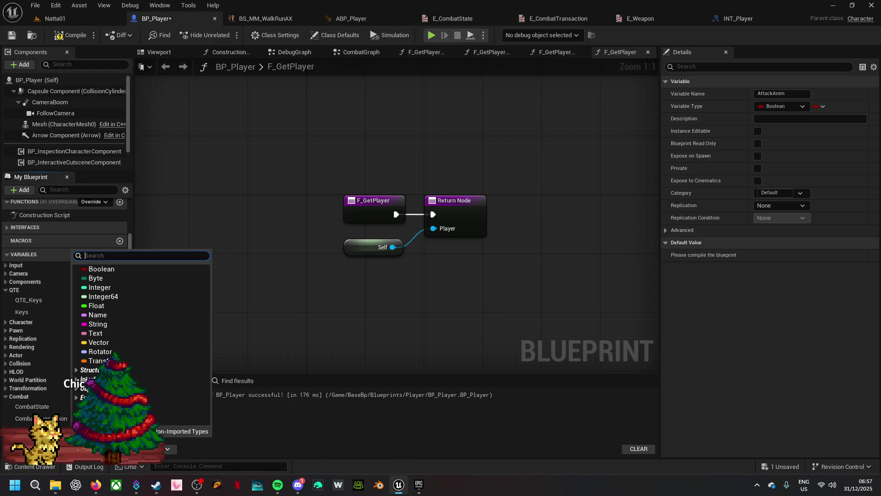
pyautogui.write('a')
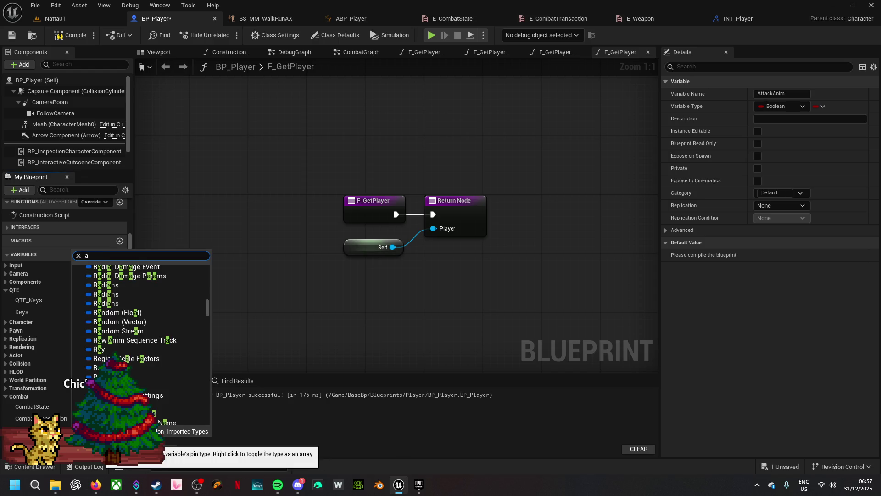
pyautogui.write('nim mont')
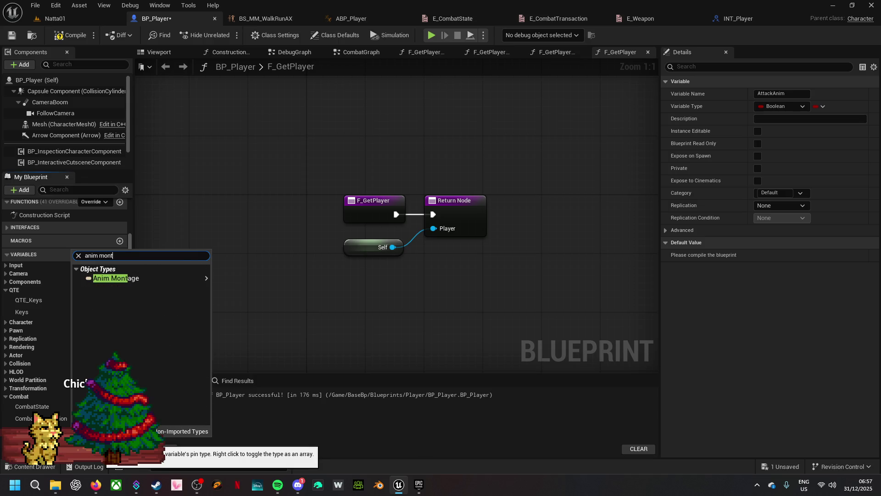
pyautogui.click(189, 277)
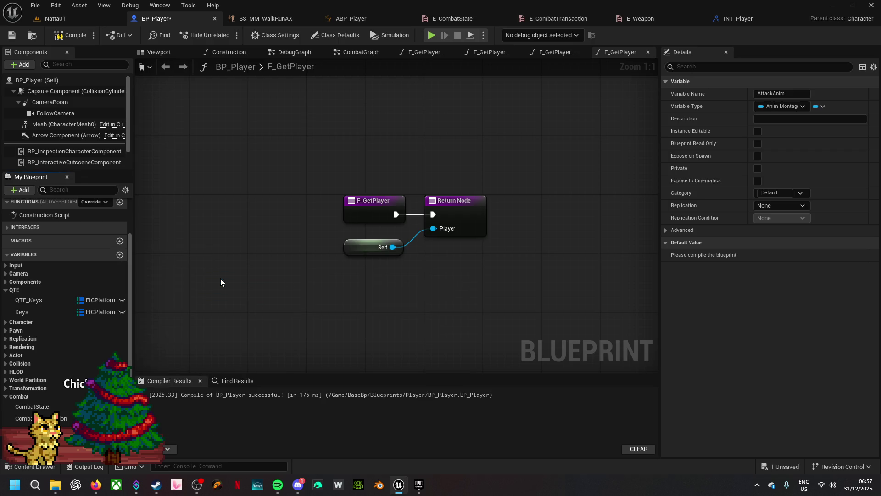
pyautogui.click(819, 107)
pyautogui.click(815, 133)
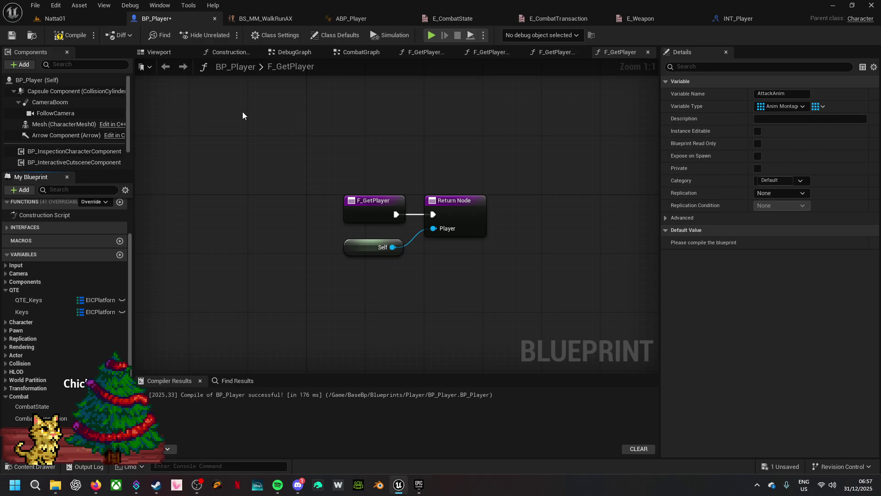
pyautogui.click(72, 35)
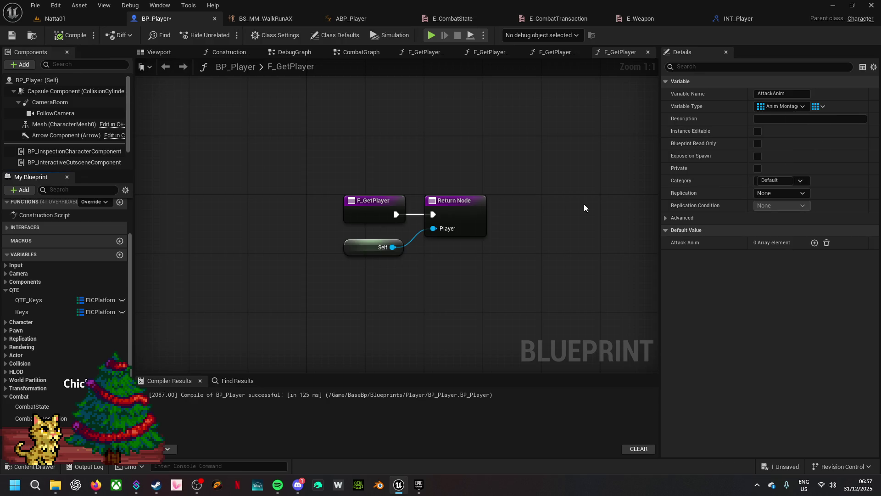
pyautogui.click(55, 18)
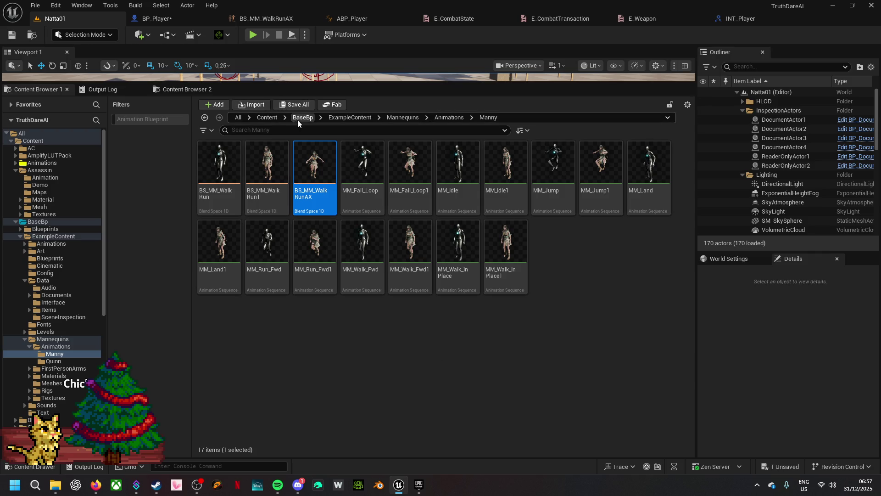
# - Browse to Content > Assassin > Animation and filter the list for the attack animations
pyautogui.click(267, 117)
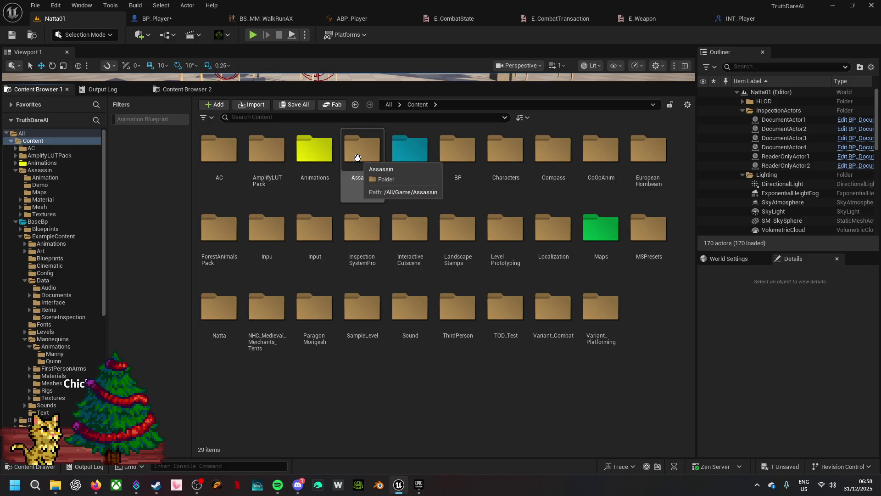
pyautogui.doubleClick(352, 182)
pyautogui.doubleClick(206, 158)
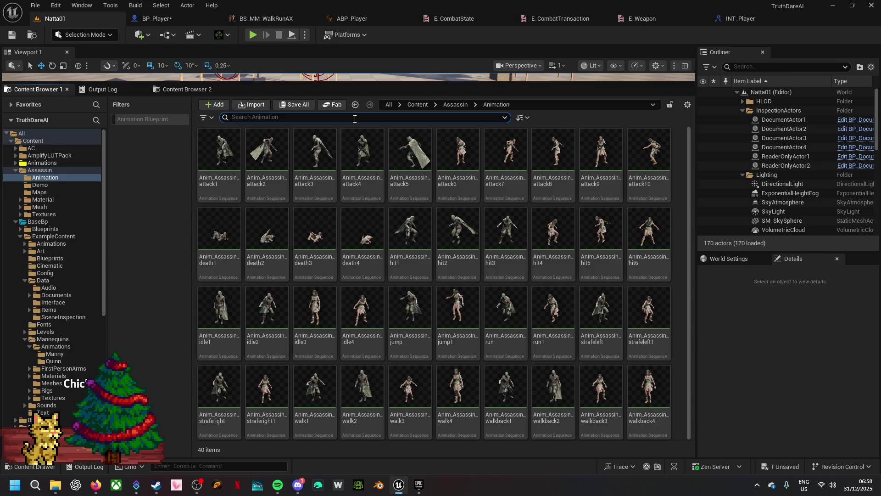
pyautogui.write('attac')
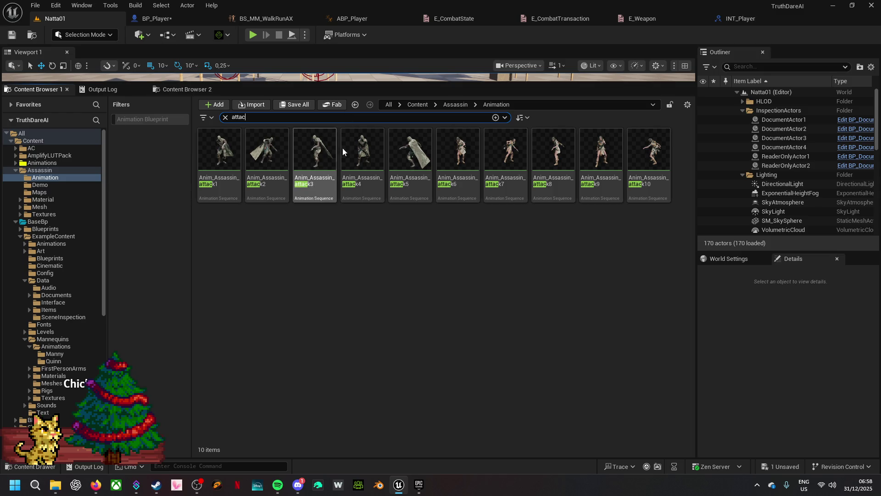
# - Create AnimMontages from attack6 through attack10 and drag them over to BP_Player
pyautogui.click(468, 184)
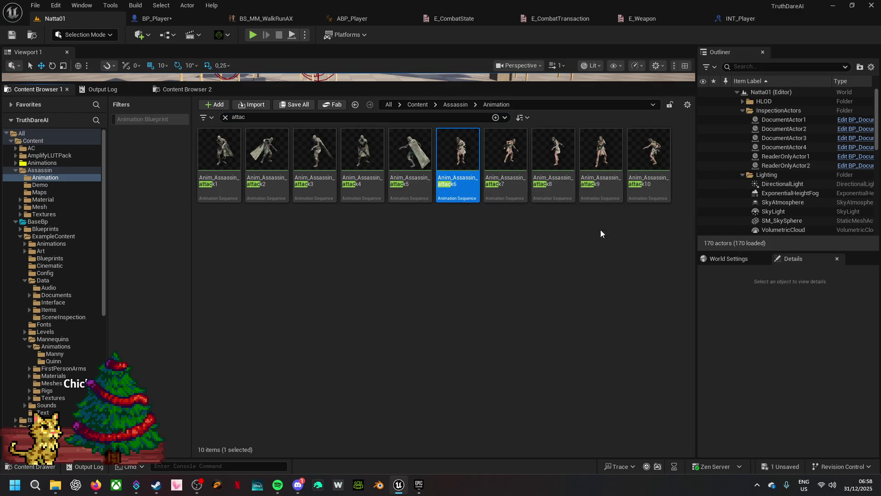
pyautogui.keyDown('shift'); pyautogui.click(648, 175); pyautogui.keyUp('shift')
pyautogui.rightClick(648, 174)
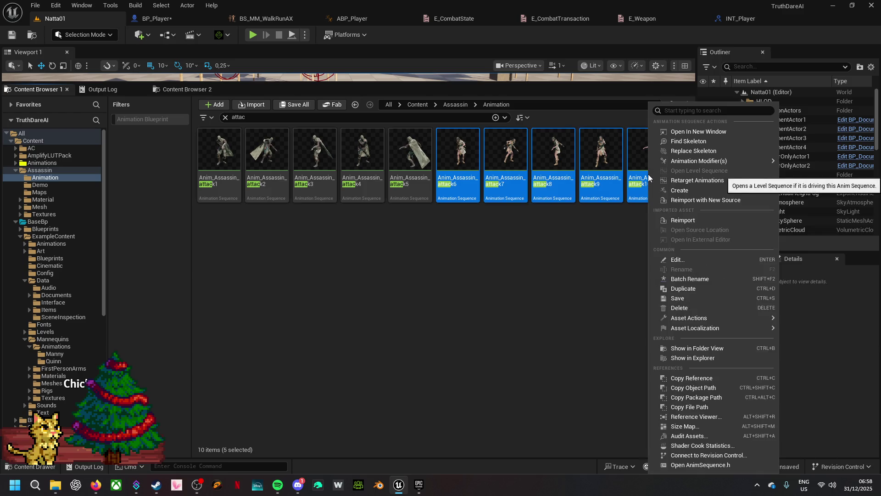
pyautogui.moveTo(692, 189)
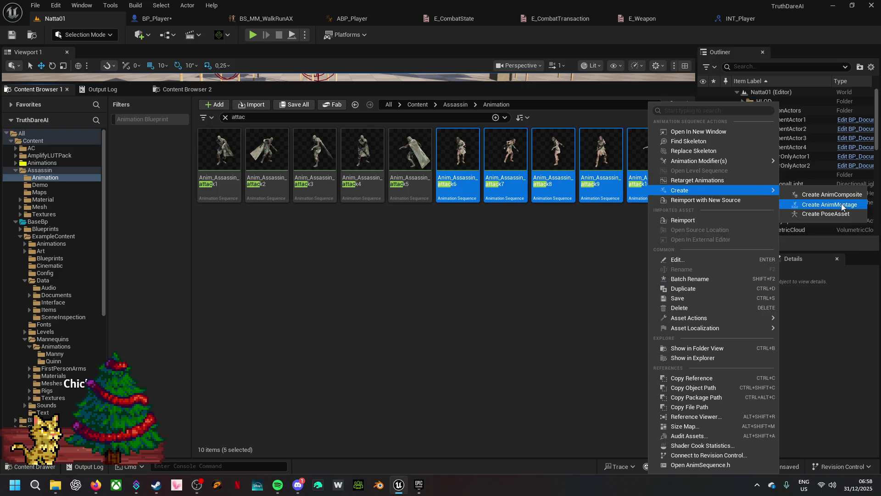
pyautogui.click(841, 205)
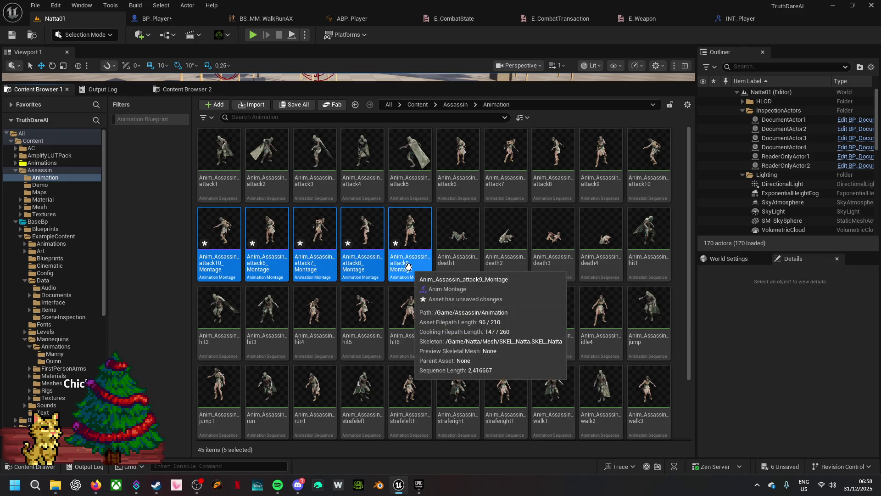
pyautogui.moveTo(407, 266)
pyautogui.mouseDown()
pyautogui.moveTo(392, 213)
pyautogui.moveTo(239, 25)
pyautogui.moveTo(216, 23)
pyautogui.moveTo(285, 41)
pyautogui.moveTo(728, 251)
pyautogui.moveTo(780, 243)
pyautogui.mouseUp()
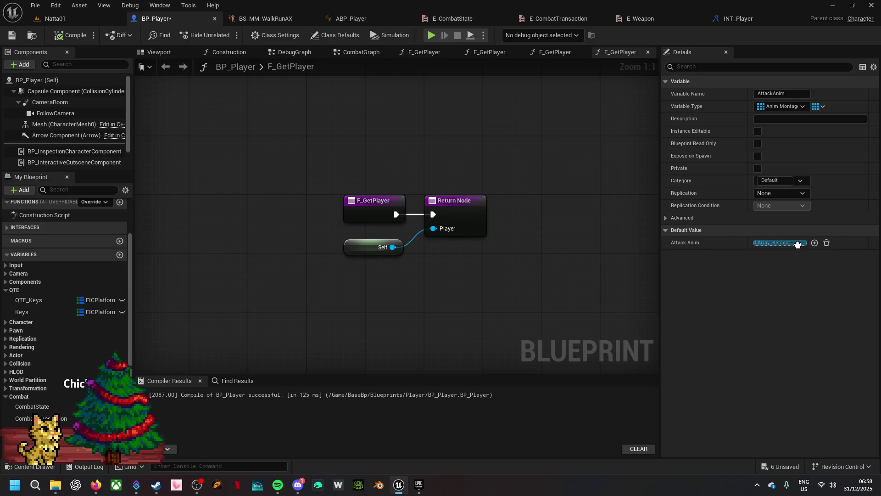
# - Expand the AttackAnim array to show its five attack montage entries at Index 0–4
pyautogui.click(666, 243)
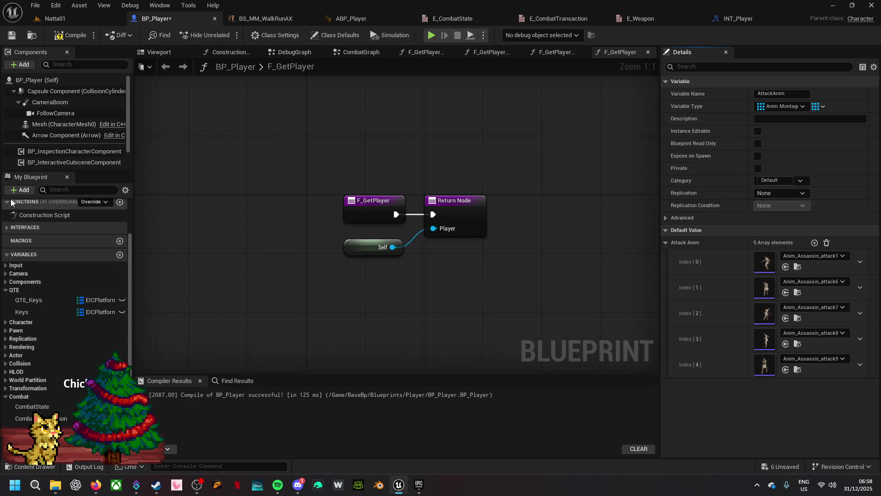
pyautogui.scroll(3, 20, 230)
# - Open DebugGraph to locate the Q key event, then close the BP_Player blueprint
pyautogui.click(28, 224)
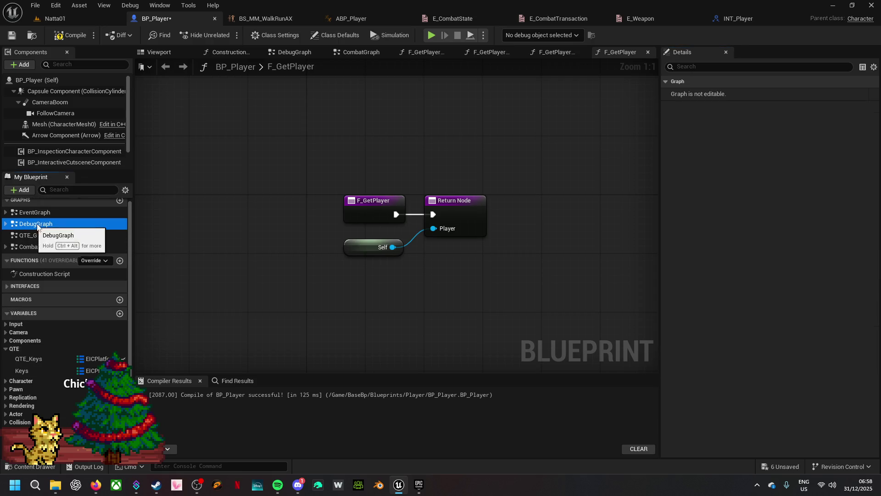
pyautogui.doubleClick(34, 224)
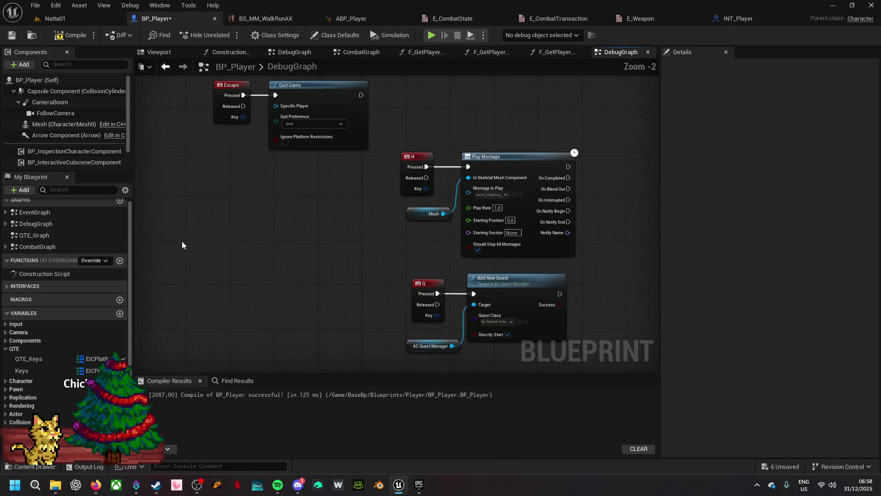
pyautogui.moveTo(360, 312)
pyautogui.mouseDown()
pyautogui.moveTo(379, 256)
pyautogui.moveTo(354, 244)
pyautogui.moveTo(321, 175)
pyautogui.mouseUp()
pyautogui.click(455, 214)
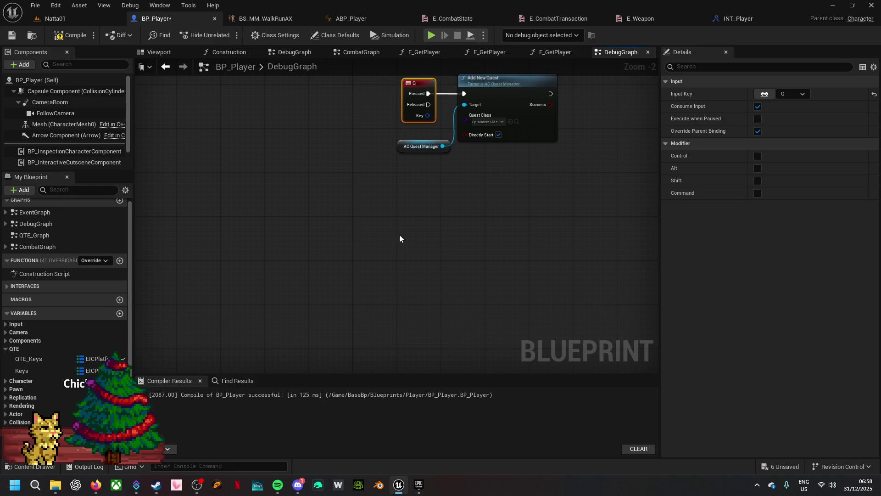
pyautogui.hotkey('ctrl', 'w')
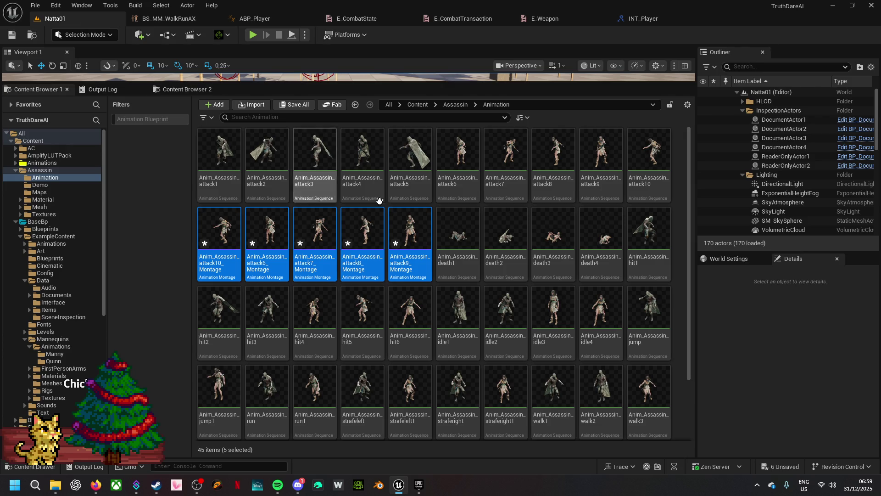
# - Reopen BP_Player through the Default Pawn Class entry in World Settings
pyautogui.click(729, 259)
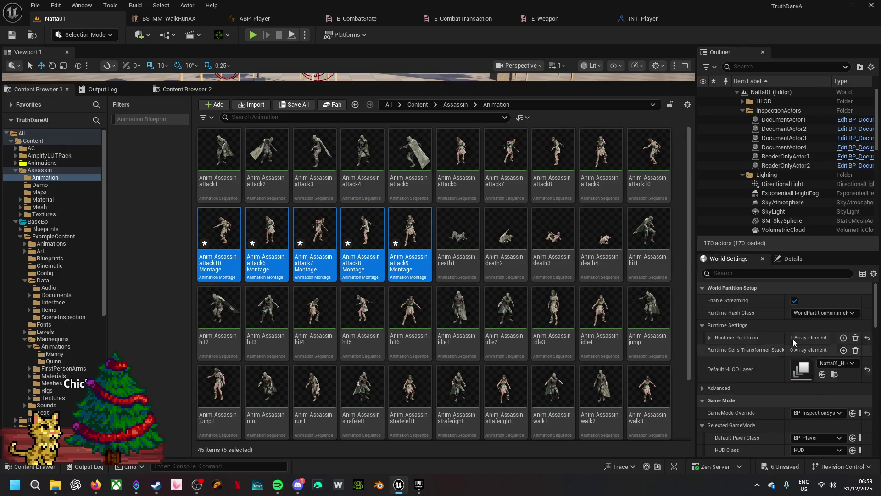
pyautogui.click(370, 78)
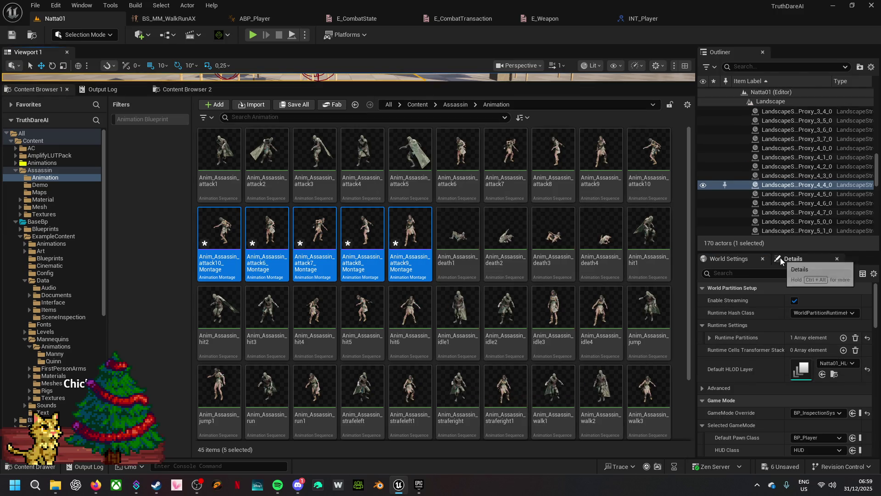
pyautogui.scroll(-3, 795, 345)
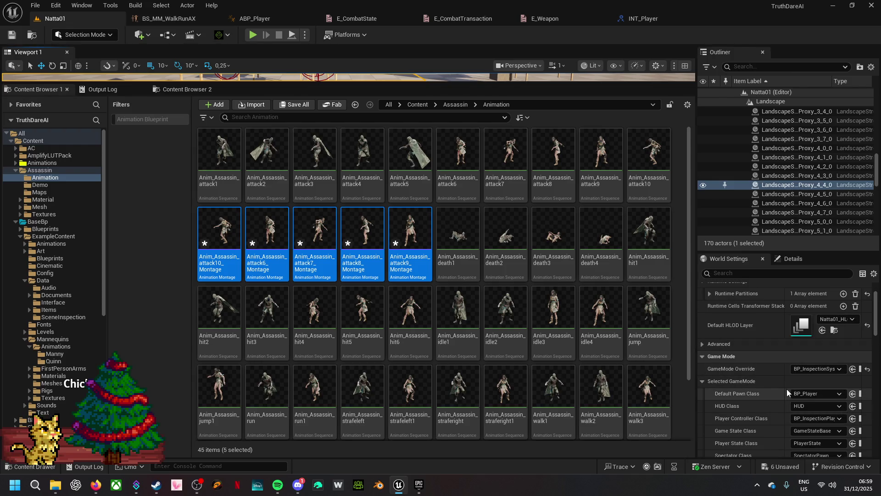
pyautogui.moveTo(786, 389); pyautogui.dragTo(765, 388)
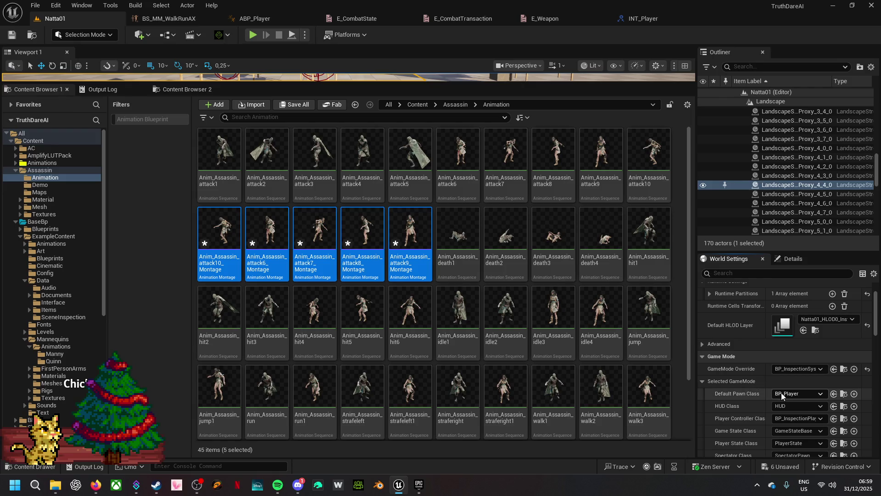
pyautogui.click(844, 394)
pyautogui.doubleClick(463, 169)
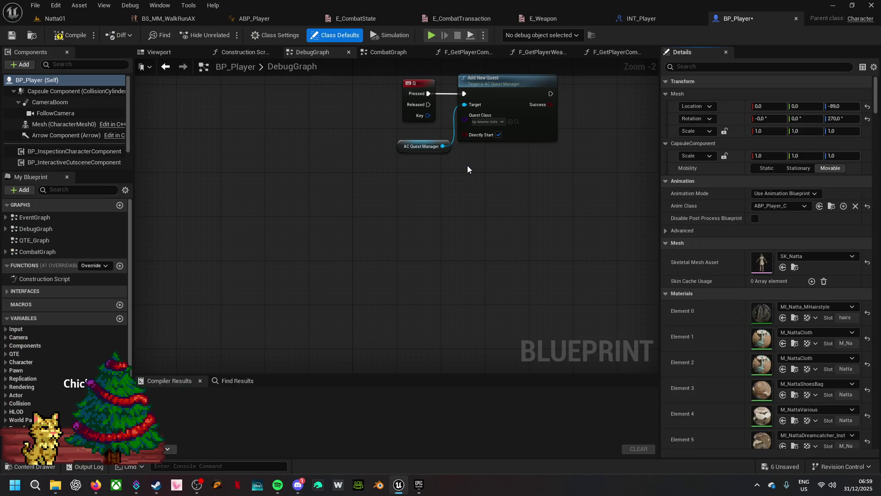
# - Save the six unsaved assets and duplicate the Q key event node in DebugGraph
pyautogui.click(786, 467)
pyautogui.click(512, 345)
pyautogui.click(417, 98)
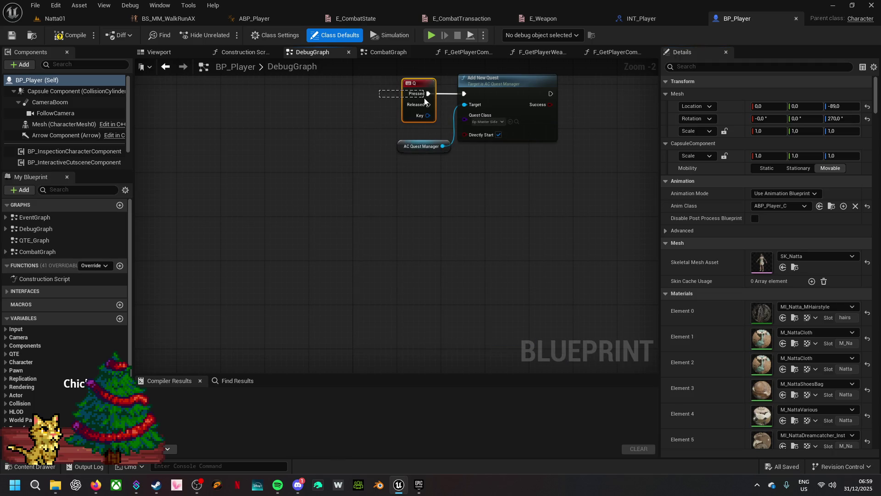
pyautogui.click(384, 260)
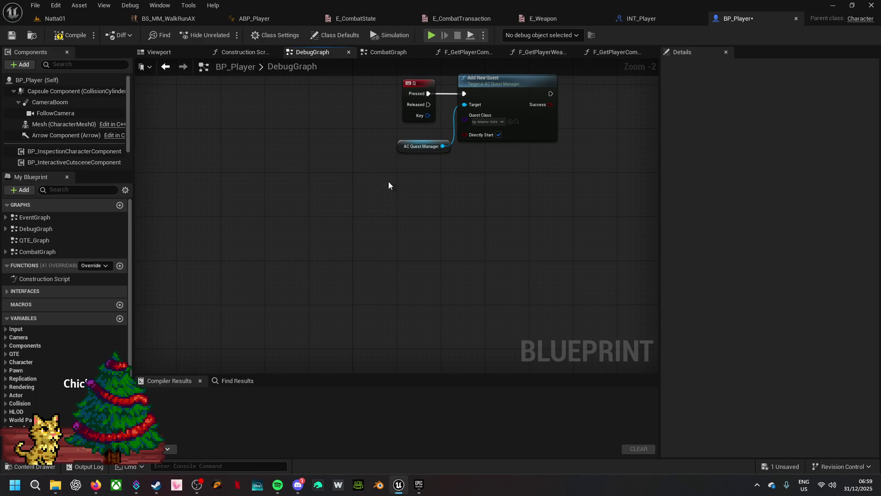
pyautogui.click(403, 82)
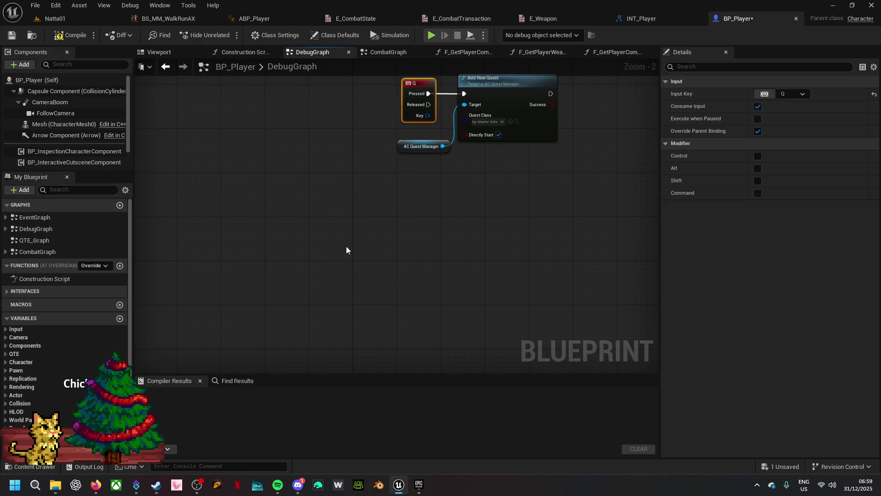
pyautogui.hotkey('ctrl', 'c')
pyautogui.hotkey('ctrl', 'v')
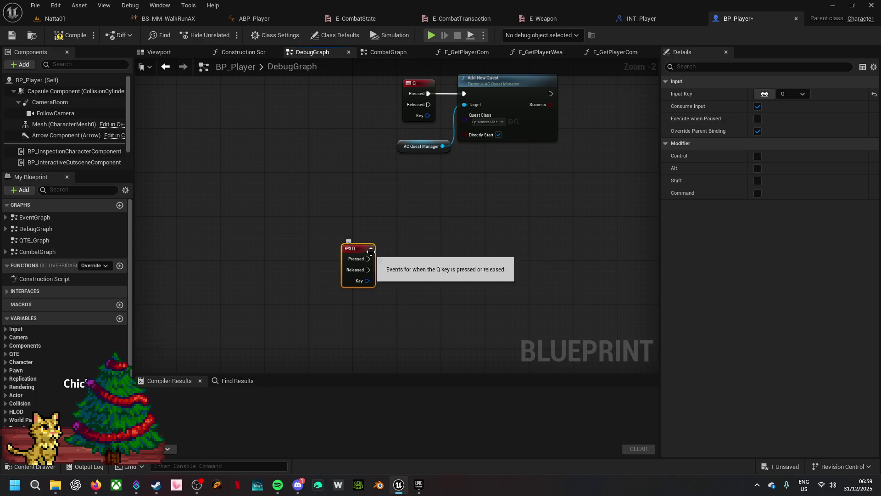
# - Change the duplicate event to Left Mouse Button and wire it to Play Montage on Mesh
pyautogui.click(765, 95)
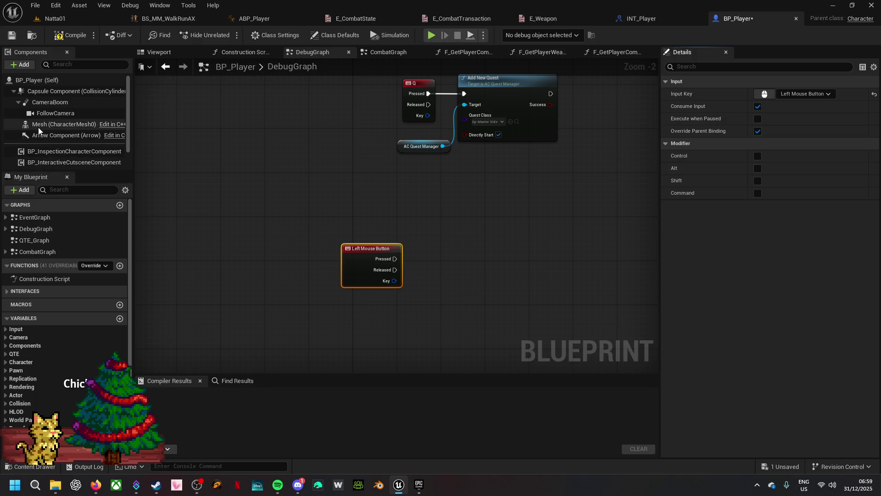
pyautogui.moveTo(41, 125)
pyautogui.mouseDown()
pyautogui.moveTo(331, 334)
pyautogui.moveTo(338, 317)
pyautogui.moveTo(404, 302)
pyautogui.mouseUp()
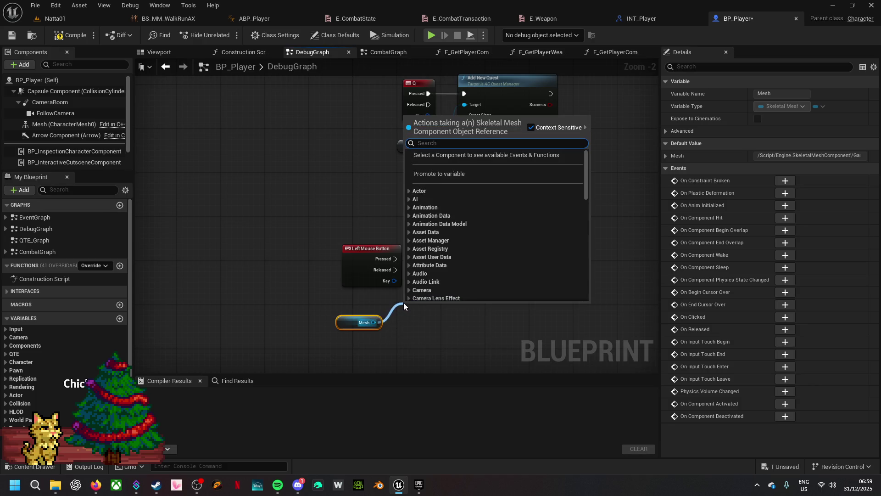
pyautogui.write('pla')
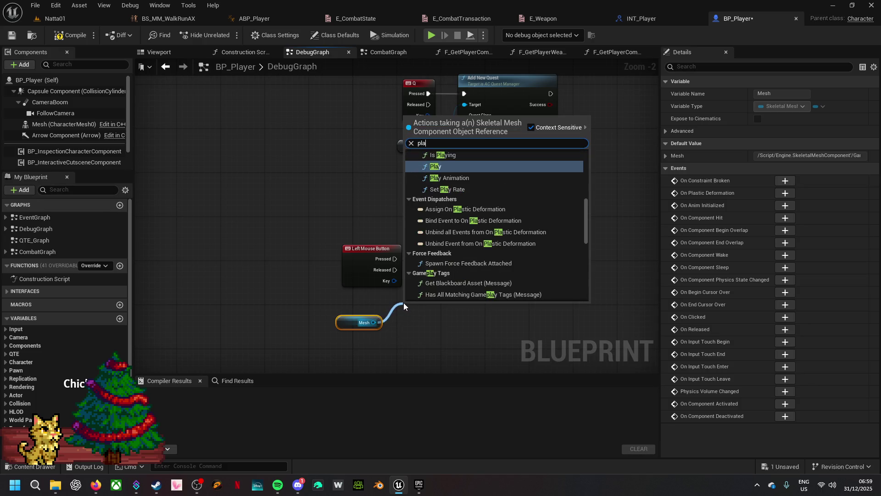
pyautogui.write('y monta')
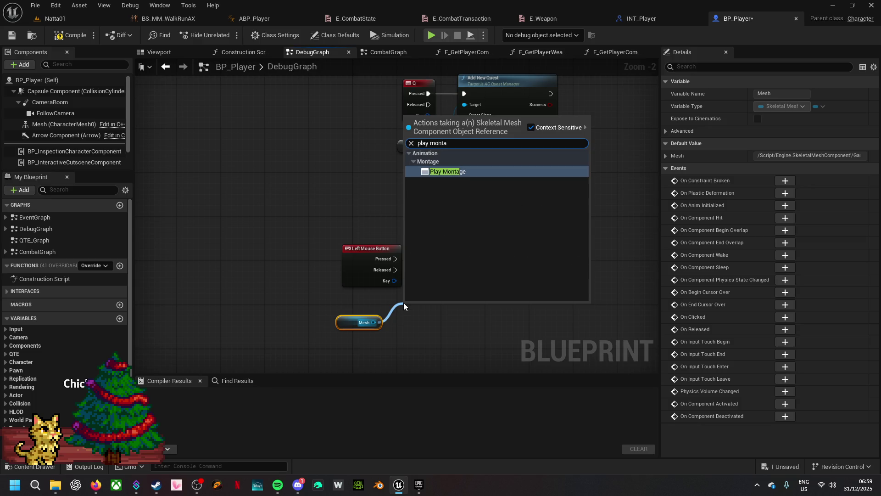
pyautogui.click(448, 172)
pyautogui.moveTo(448, 307); pyautogui.dragTo(492, 246)
pyautogui.moveTo(395, 259)
pyautogui.mouseDown()
pyautogui.moveTo(507, 253)
pyautogui.moveTo(467, 298)
pyautogui.mouseUp()
# - Feed Play Montage a Random Array Item drawn from the AttackAnim variable
pyautogui.write('rand')
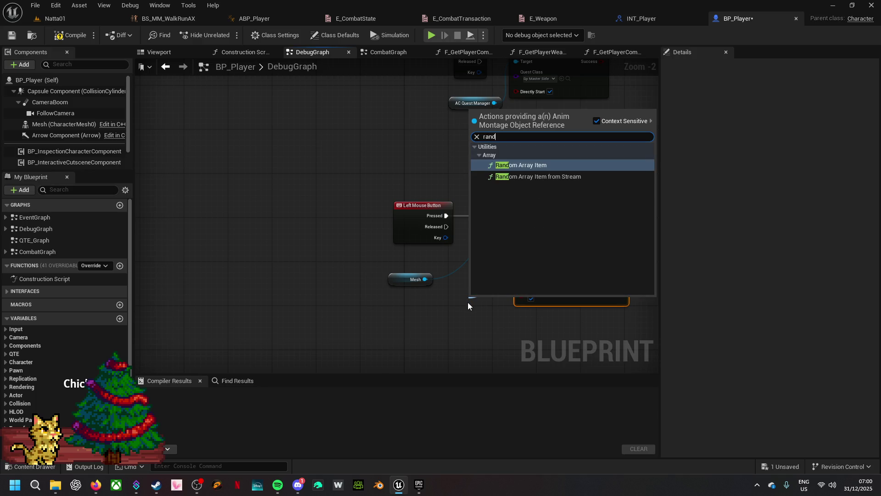
pyautogui.click(546, 164)
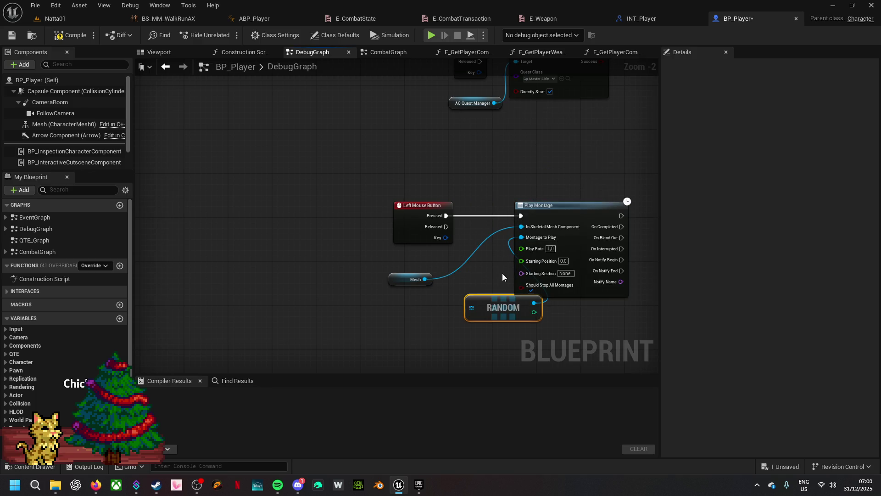
pyautogui.moveTo(497, 298); pyautogui.dragTo(430, 325)
pyautogui.moveTo(82, 436)
pyautogui.mouseDown()
pyautogui.moveTo(216, 383)
pyautogui.moveTo(324, 315)
pyautogui.moveTo(406, 335)
pyautogui.moveTo(499, 312)
pyautogui.mouseUp()
pyautogui.click(345, 327)
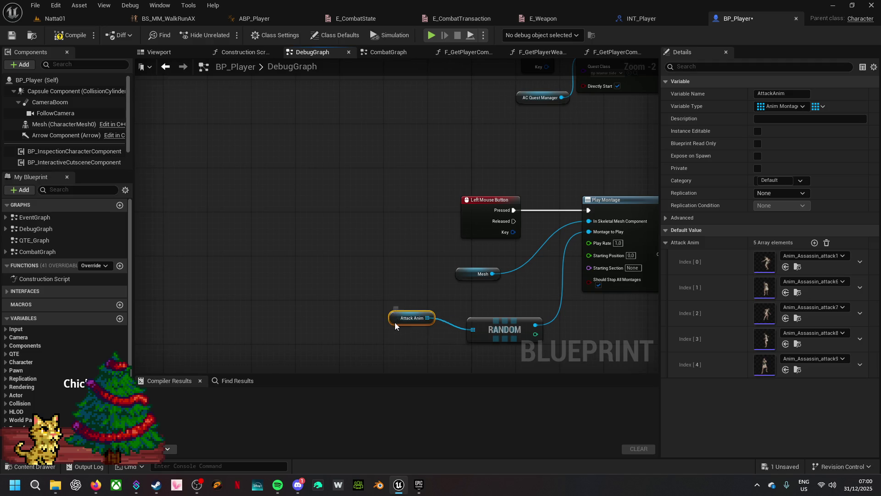
pyautogui.moveTo(474, 224); pyautogui.dragTo(339, 225)
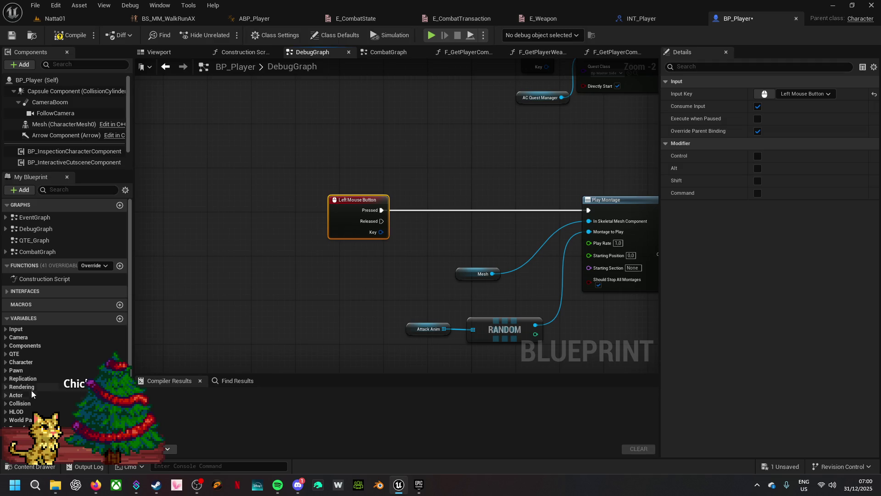
# - Add a getter and a setter for the Combat Transaction variable in DebugGraph
pyautogui.click(7, 292)
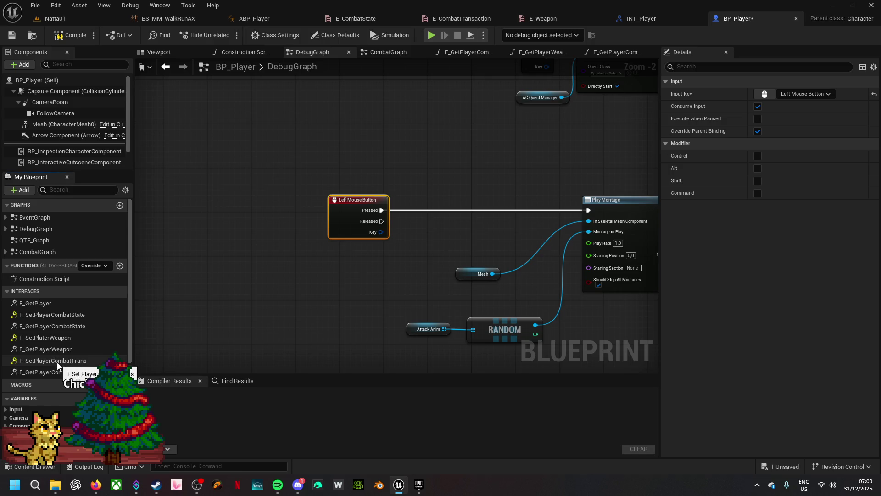
pyautogui.scroll(-5, 45, 396)
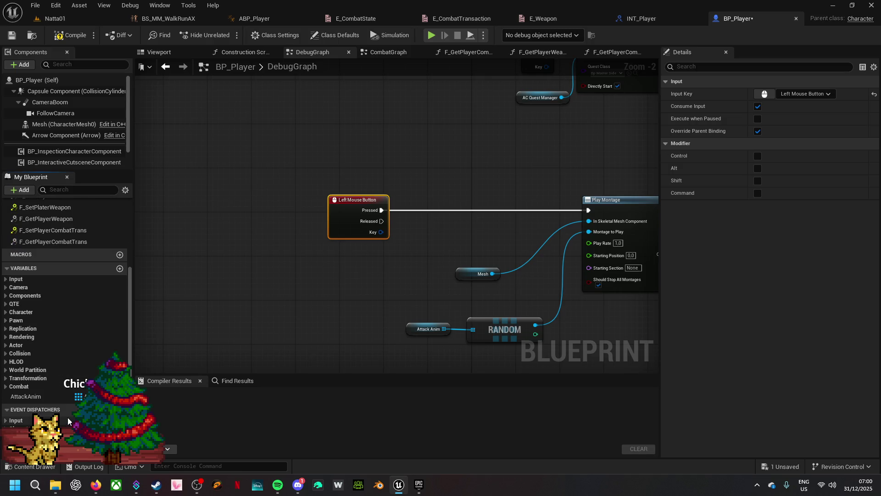
pyautogui.rightClick(380, 267)
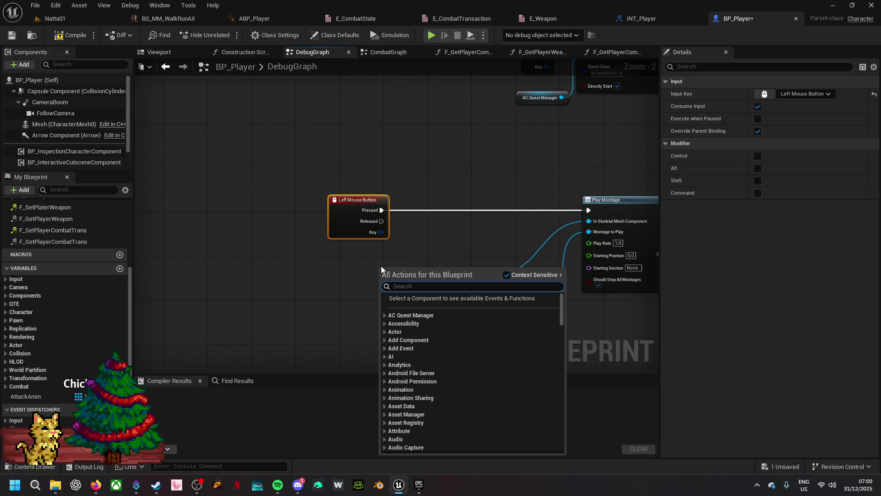
pyautogui.write('comba')
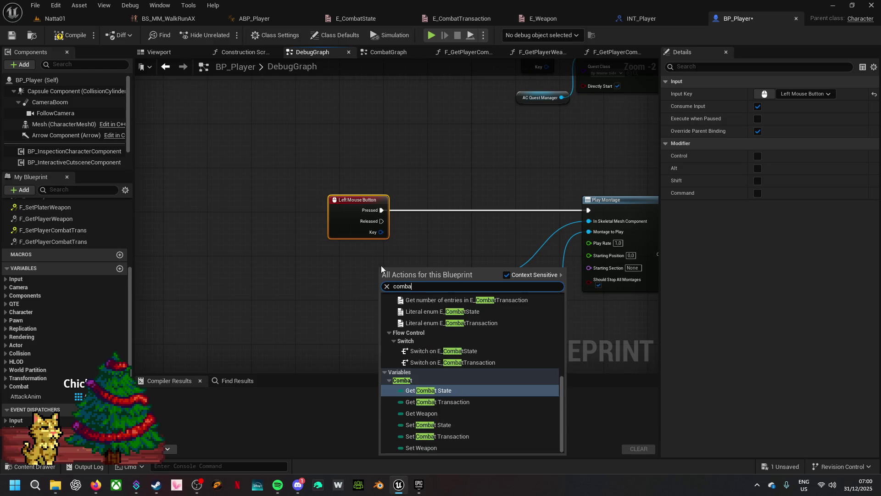
pyautogui.click(456, 404)
pyautogui.rightClick(343, 289)
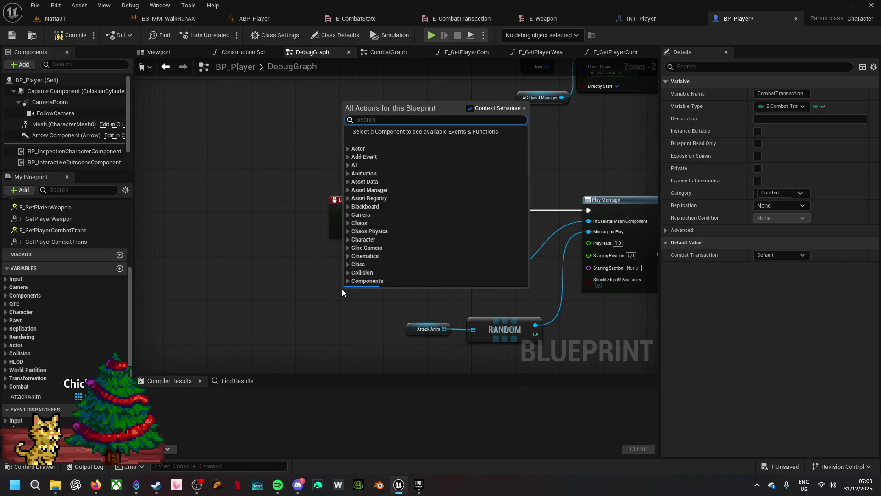
pyautogui.write('set co')
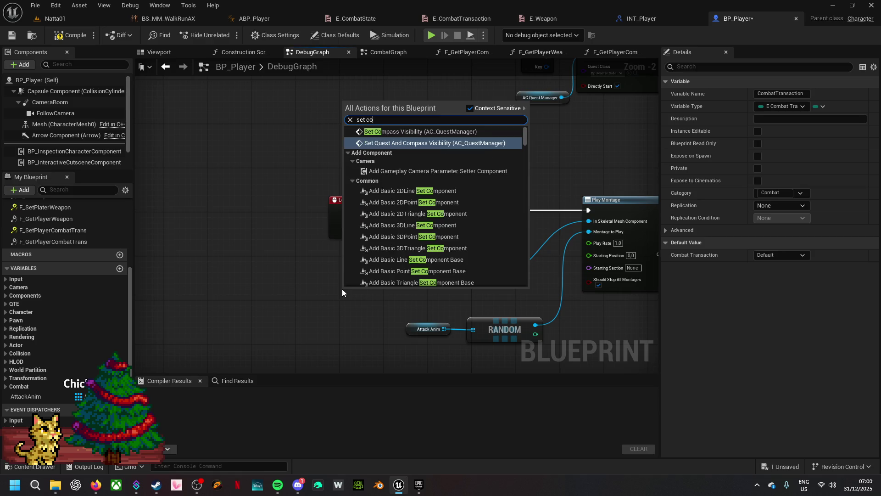
pyautogui.write('mbat tr')
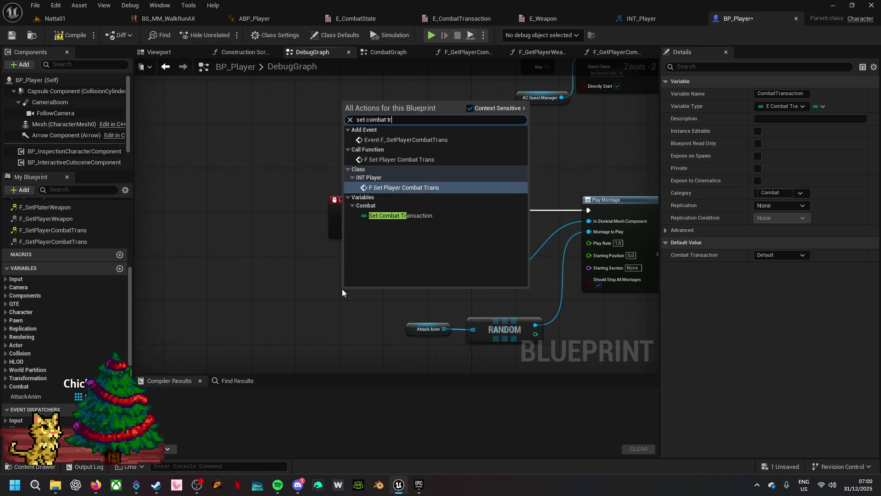
pyautogui.click(402, 215)
pyautogui.click(379, 213)
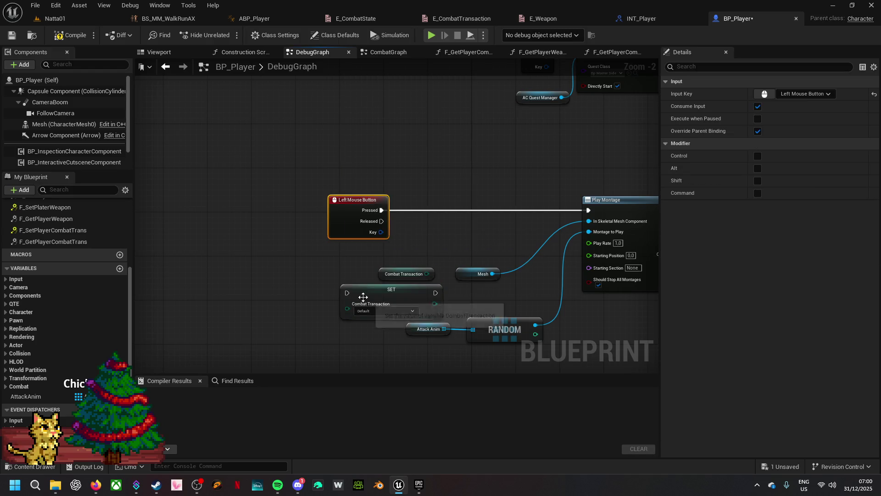
# - Add a Branch node, discarding a first equality check on Combat Transaction
pyautogui.moveTo(427, 274); pyautogui.dragTo(445, 238)
pyautogui.write('equal')
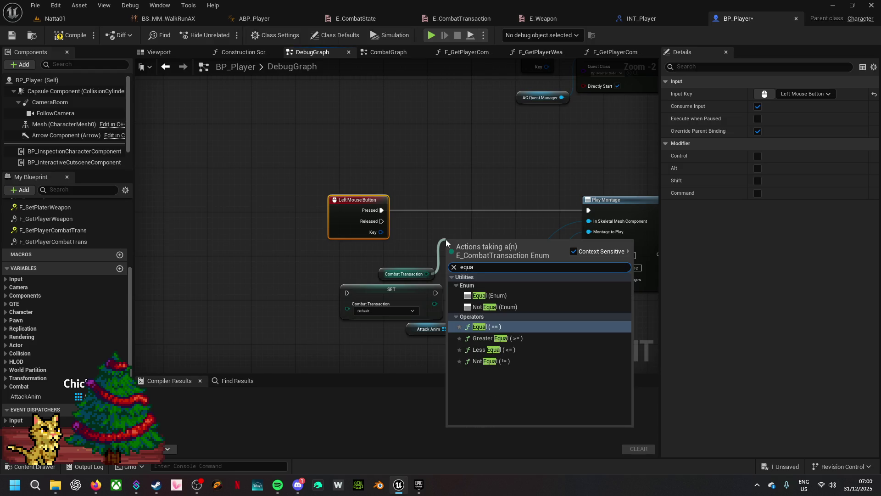
pyautogui.click(513, 295)
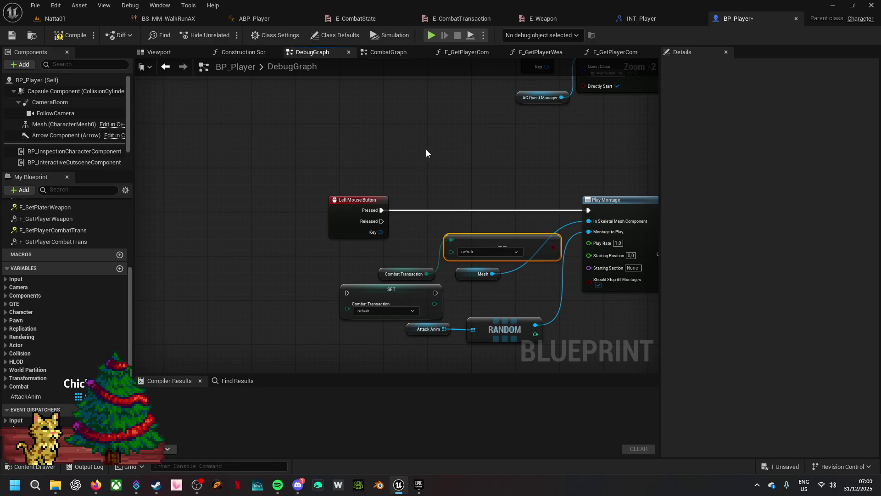
pyautogui.click(426, 179)
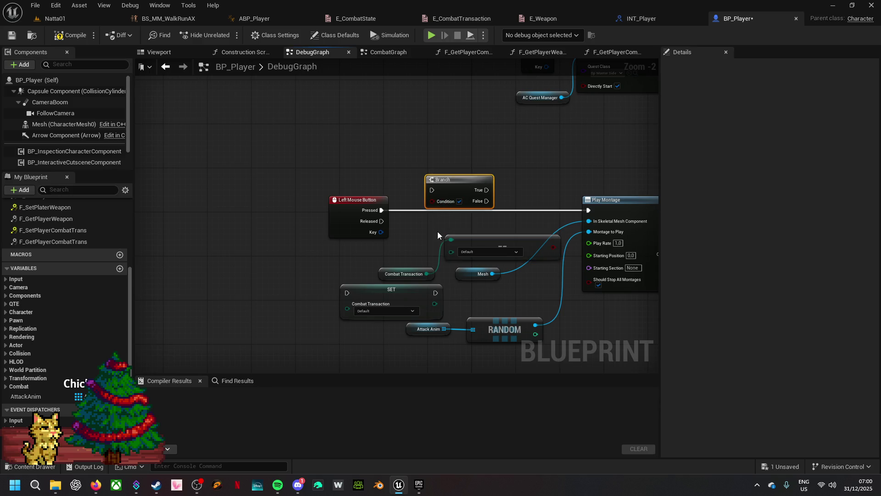
pyautogui.click(466, 239)
pyautogui.press('Delete')
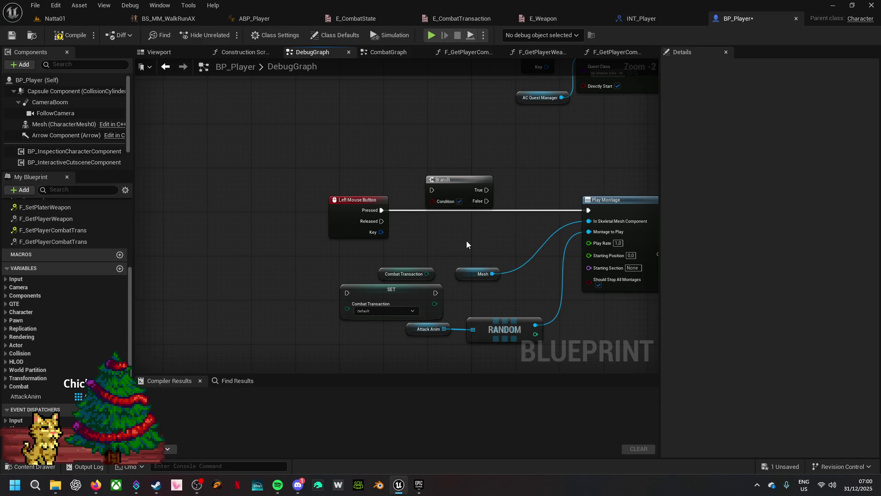
# - Compare Combat Transaction with a Not Equal (Enum) node left at Default
pyautogui.moveTo(427, 274); pyautogui.dragTo(459, 242)
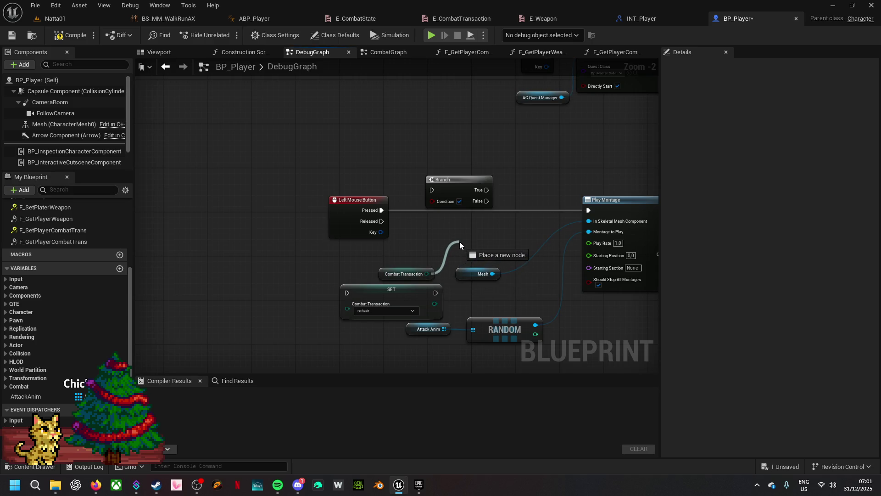
pyautogui.moveTo(459, 242); pyautogui.dragTo(459, 241)
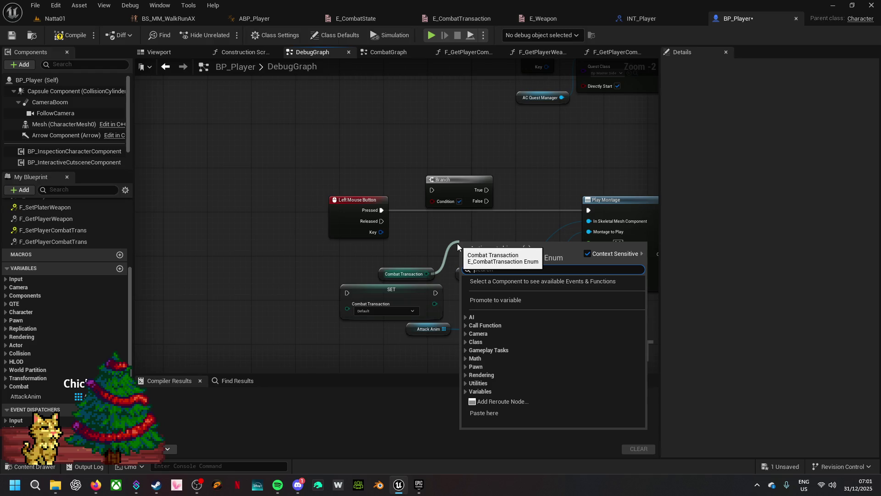
pyautogui.write('no')
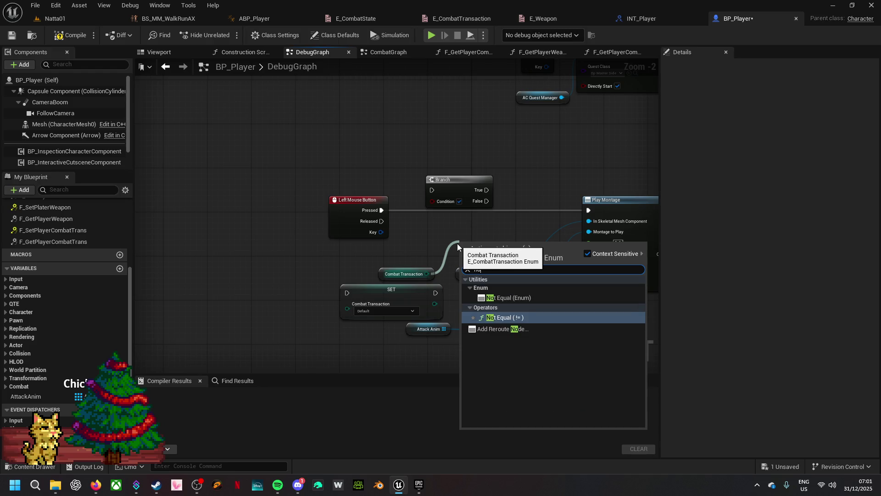
pyautogui.write('t equ')
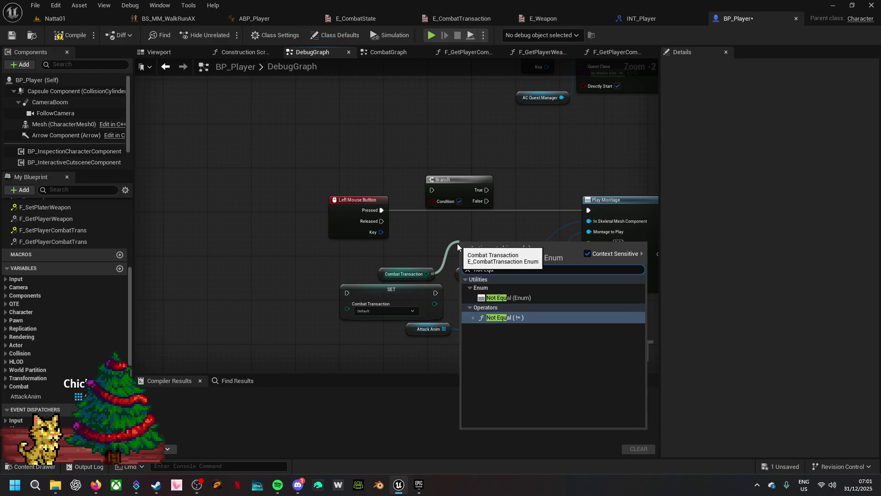
pyautogui.click(524, 298)
pyautogui.click(513, 258)
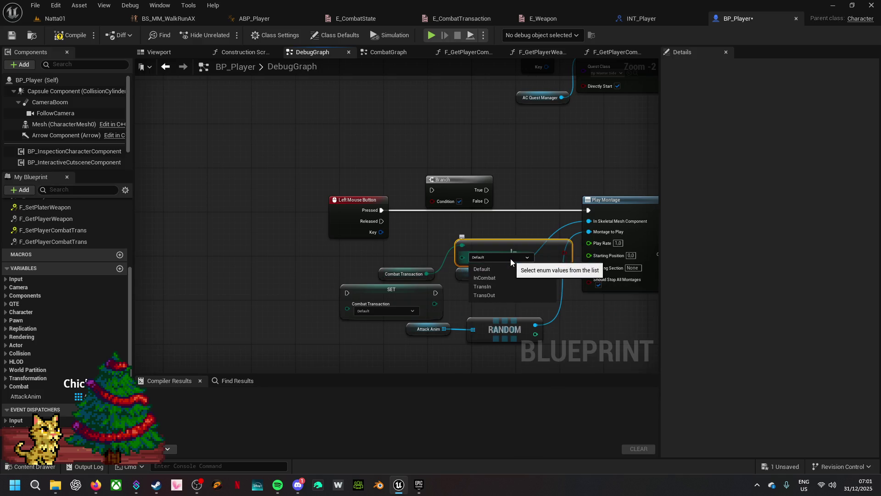
pyautogui.click(414, 239)
pyautogui.click(479, 260)
pyautogui.press('Delete')
# - Delete the old transaction nodes and add a Combat State getter to the graph
pyautogui.moveTo(408, 265); pyautogui.dragTo(379, 311)
pyautogui.press('Delete')
pyautogui.rightClick(334, 286)
pyautogui.write('state')
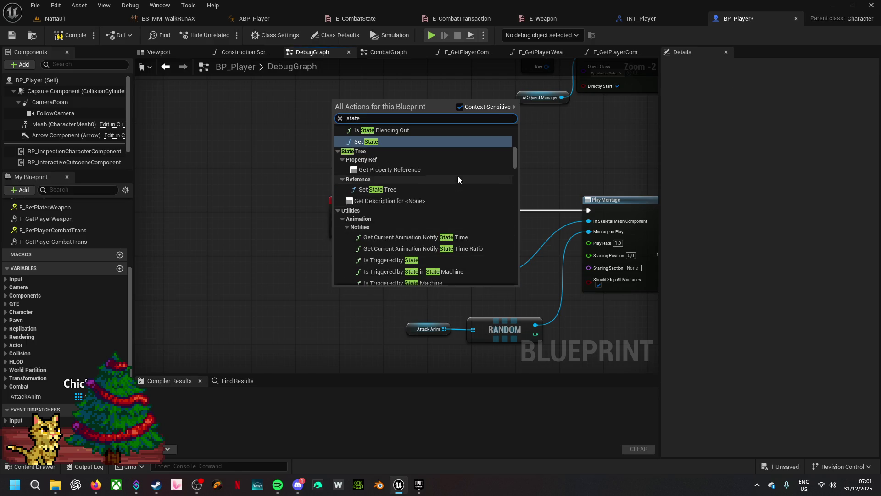
pyautogui.scroll(-10, 458, 176)
pyautogui.scroll(-2, 471, 195)
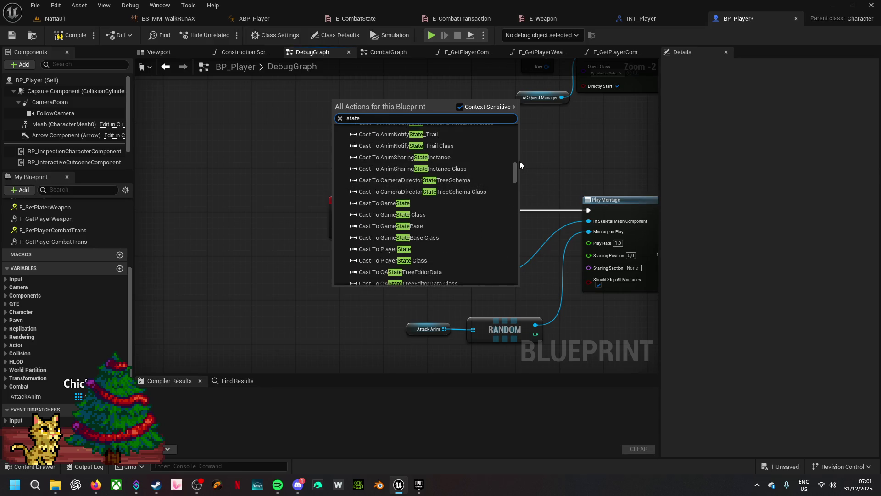
pyautogui.moveTo(516, 167); pyautogui.dragTo(504, 273)
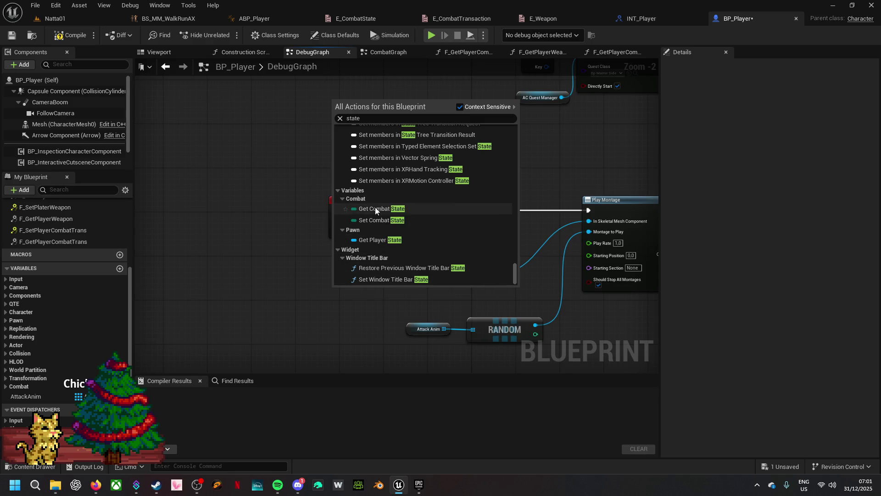
pyautogui.click(376, 208)
# - Add a SET Combat State node and a Not Equal (Enum) comparison on Combat State
pyautogui.rightClick(293, 323)
pyautogui.write('se')
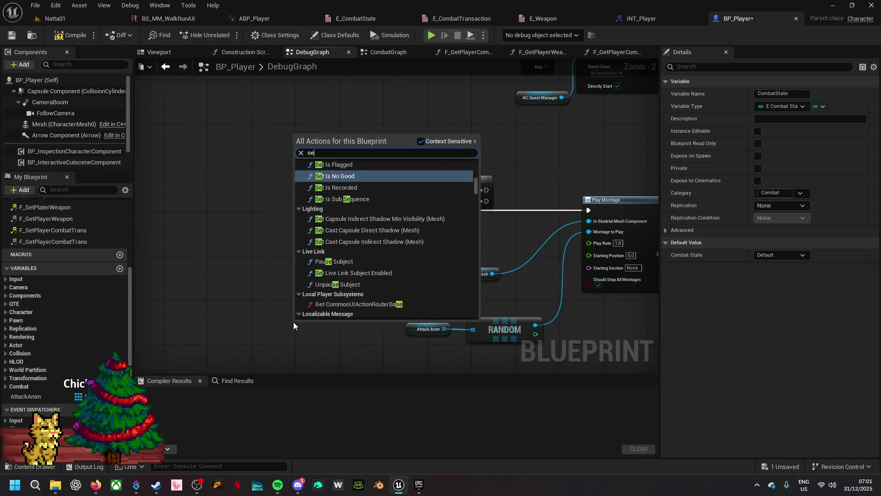
pyautogui.write('t combat sta')
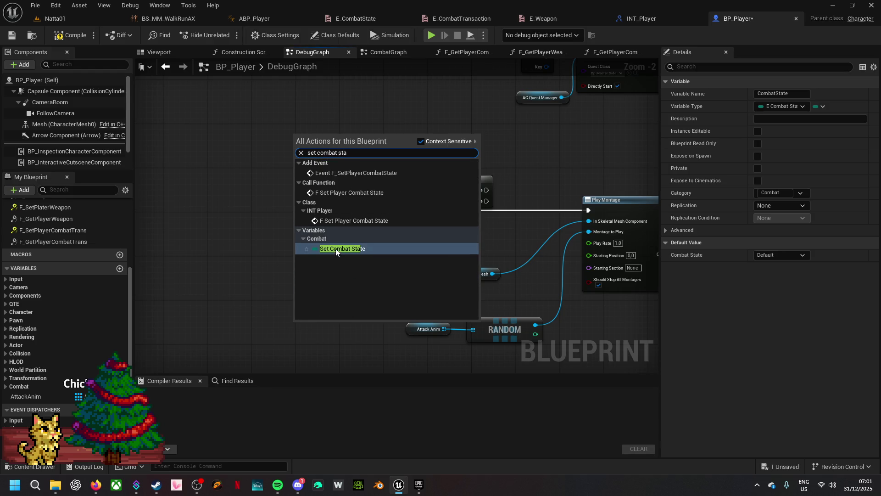
pyautogui.click(340, 248)
pyautogui.moveTo(366, 290); pyautogui.dragTo(398, 261)
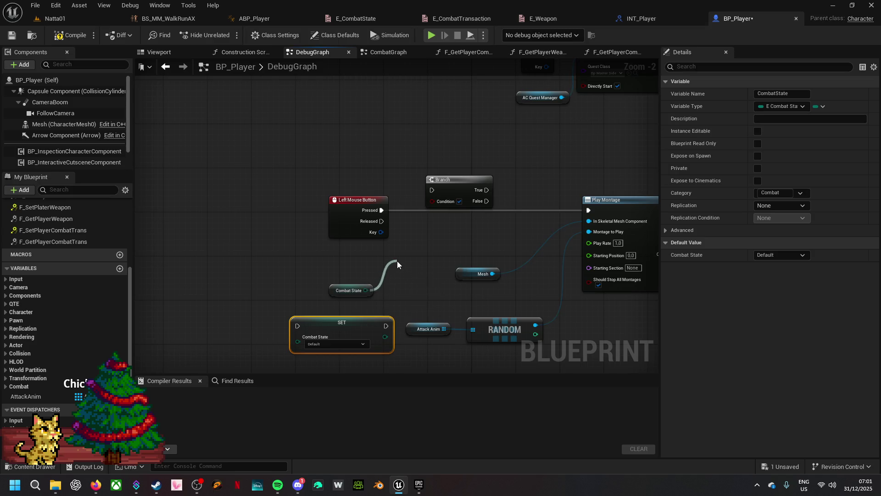
pyautogui.write('not equa')
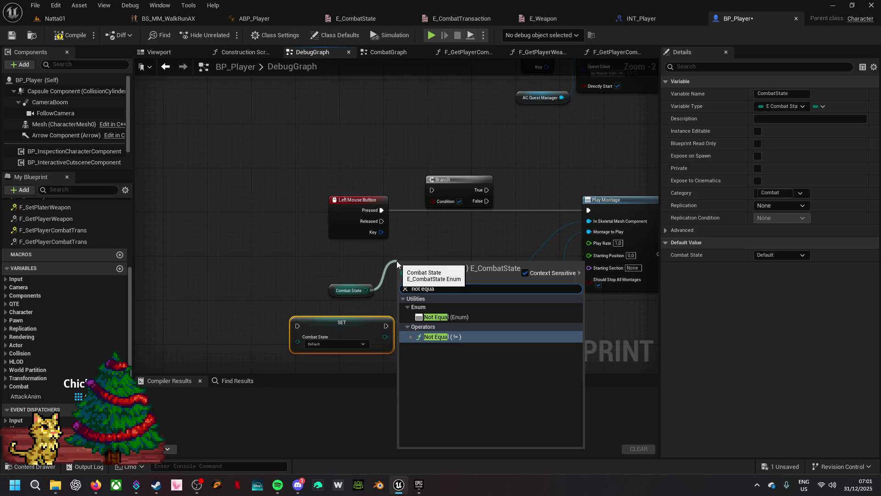
pyautogui.click(457, 316)
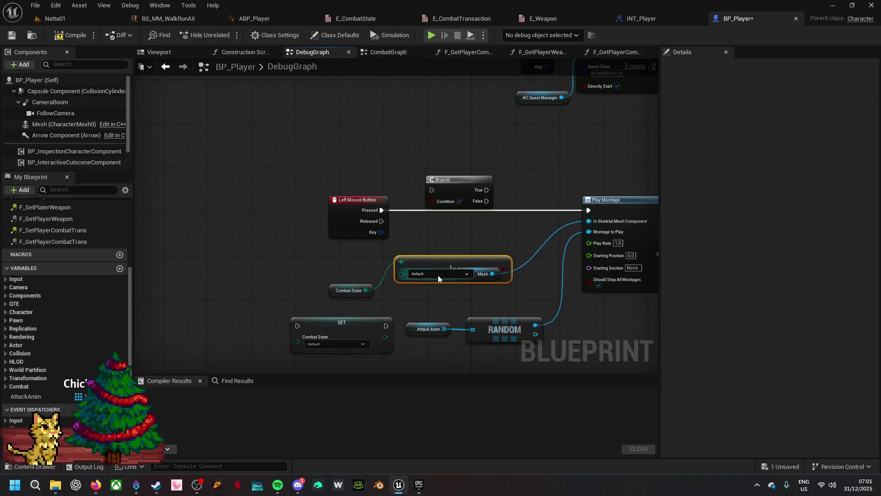
# - Compare against Attacking, feed it into the Branch condition, and wire Pressed to the Branch
pyautogui.click(438, 274)
pyautogui.click(434, 293)
pyautogui.moveTo(504, 270)
pyautogui.mouseDown()
pyautogui.moveTo(476, 227)
pyautogui.moveTo(434, 198)
pyautogui.mouseUp()
pyautogui.moveTo(382, 210)
pyautogui.mouseDown()
pyautogui.moveTo(432, 190)
pyautogui.moveTo(456, 206)
pyautogui.moveTo(522, 215)
pyautogui.moveTo(589, 210)
pyautogui.mouseUp()
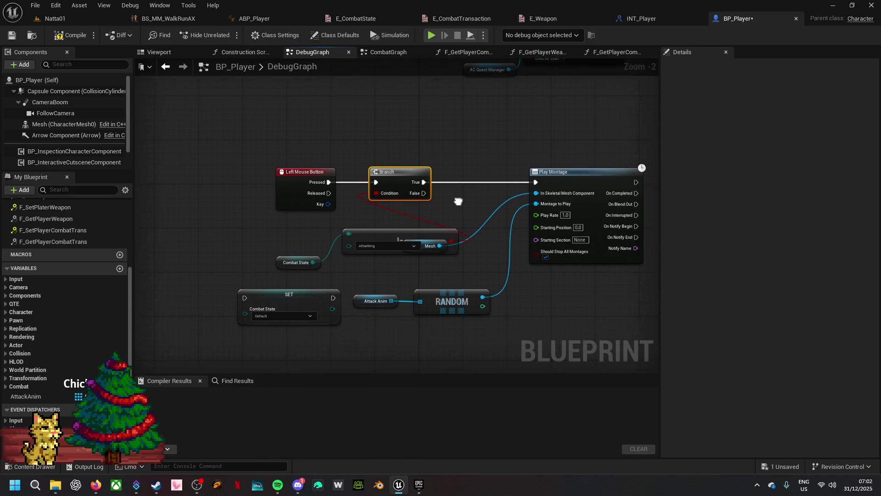
# - Rearrange the graph, shifting Play Montage with its Mesh, Attack Anim and Random inputs right
pyautogui.moveTo(437, 233); pyautogui.dragTo(436, 211)
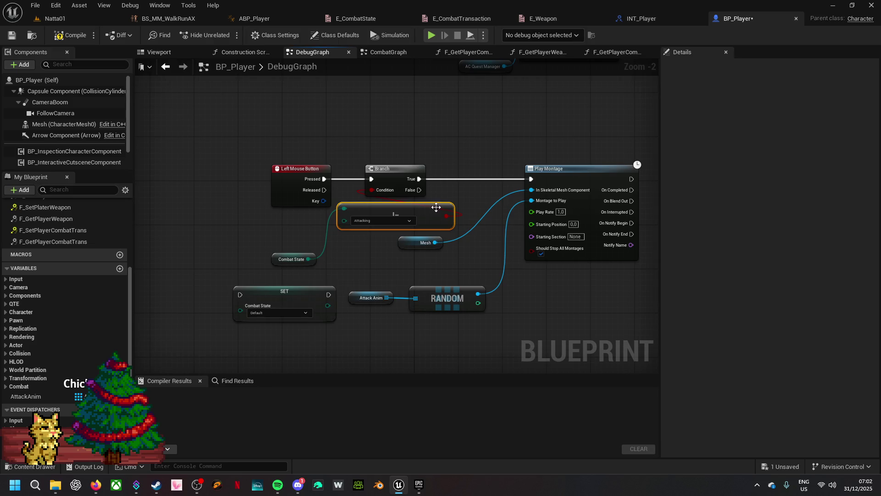
pyautogui.moveTo(301, 300); pyautogui.dragTo(223, 285)
pyautogui.moveTo(320, 231)
pyautogui.mouseDown()
pyautogui.moveTo(343, 253)
pyautogui.moveTo(360, 298)
pyautogui.moveTo(357, 275)
pyautogui.moveTo(492, 280)
pyautogui.moveTo(504, 263)
pyautogui.mouseUp()
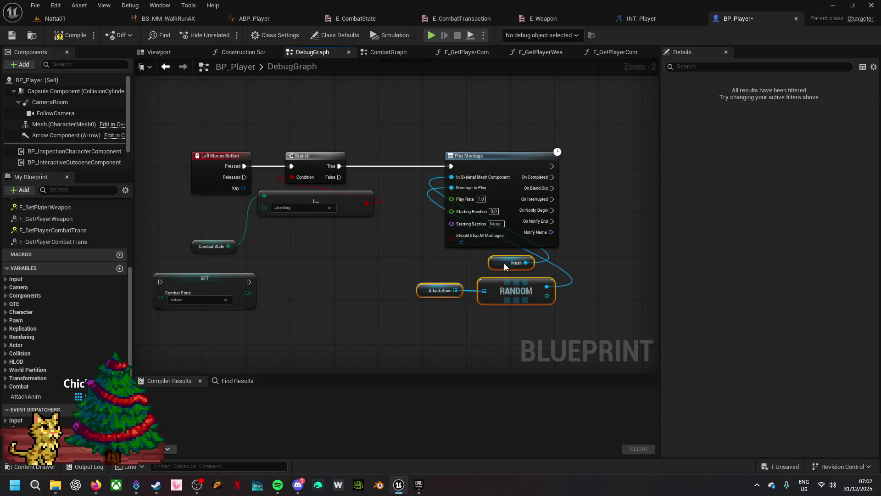
pyautogui.moveTo(511, 159); pyautogui.dragTo(593, 157)
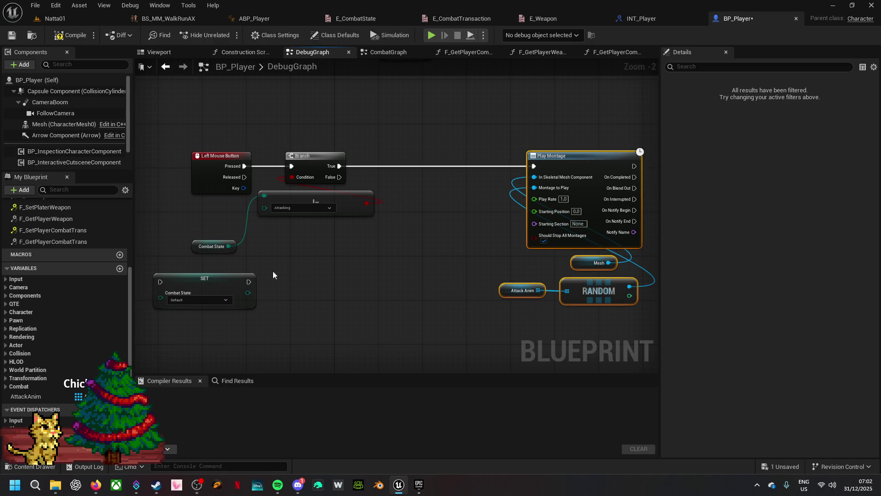
# - Insert SET Combat State = Attacking between Branch True and Play Montage, then compile BP_Player
pyautogui.moveTo(219, 285)
pyautogui.mouseDown()
pyautogui.moveTo(472, 200)
pyautogui.moveTo(467, 169)
pyautogui.mouseUp()
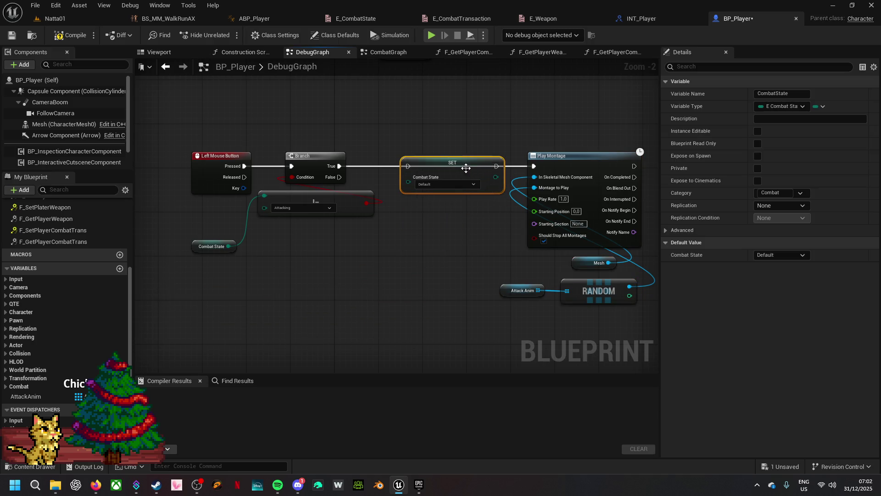
pyautogui.moveTo(340, 166); pyautogui.dragTo(407, 167)
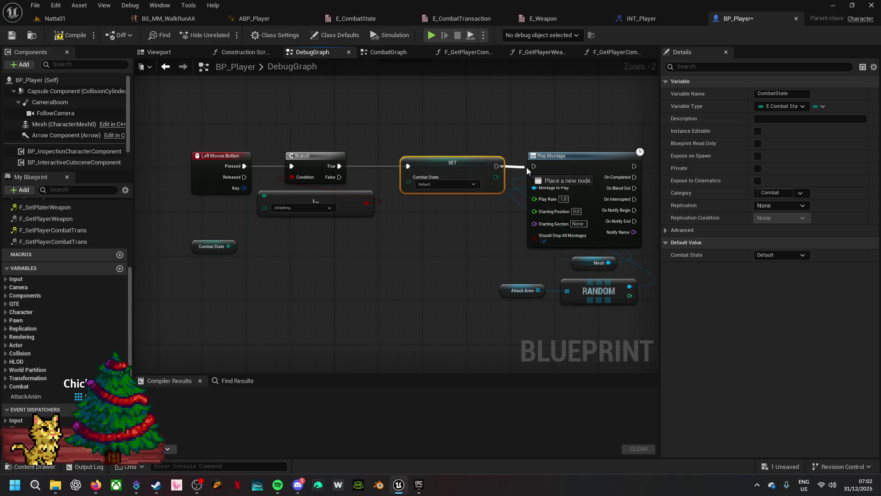
pyautogui.click(456, 186)
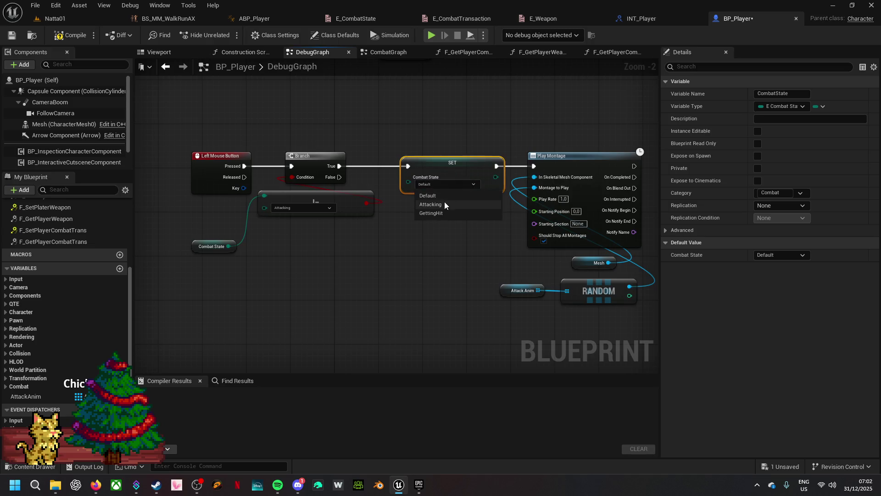
pyautogui.click(443, 202)
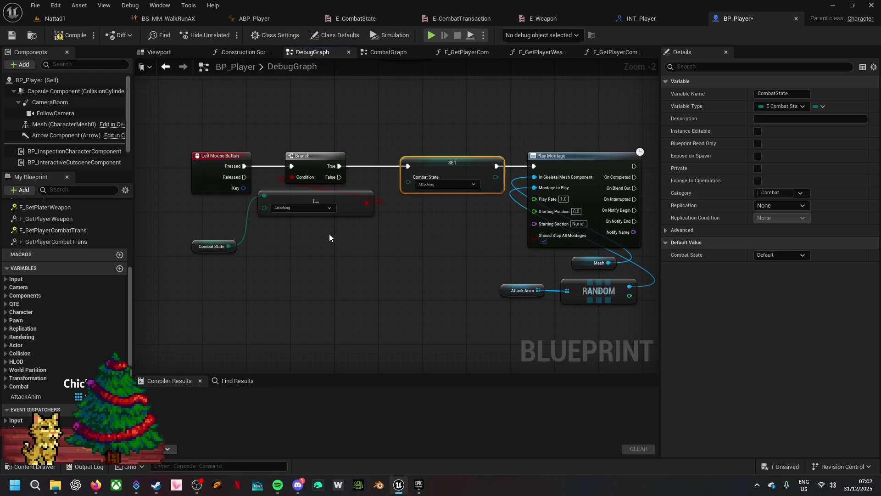
pyautogui.click(69, 36)
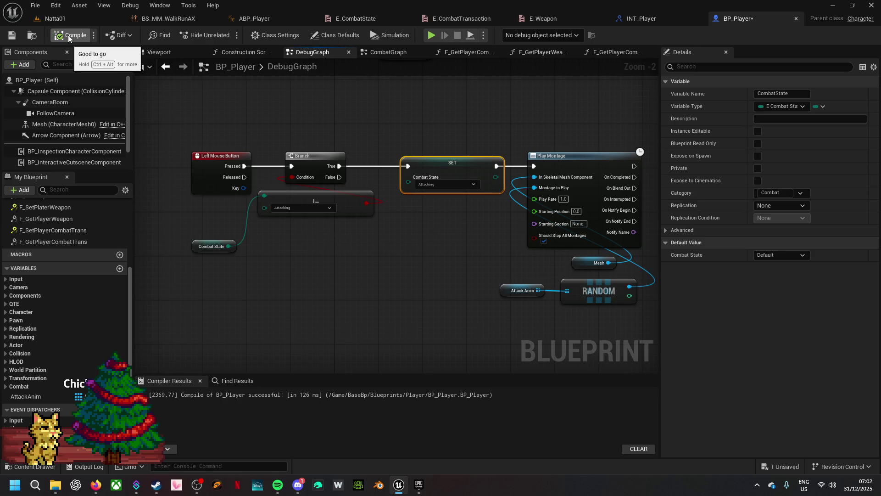
# - In ABP_Player, add a new event graph named NotifGraph
pyautogui.click(260, 21)
pyautogui.moveTo(281, 191); pyautogui.dragTo(413, 161)
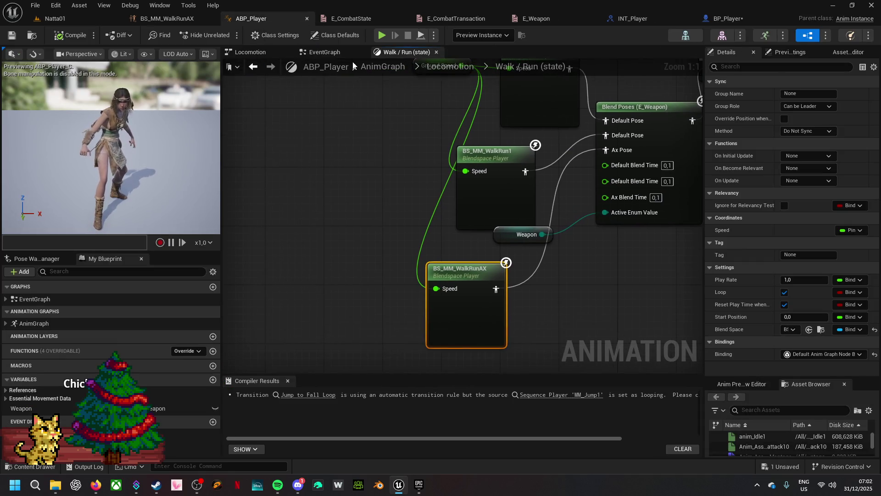
pyautogui.click(335, 51)
pyautogui.moveTo(296, 229)
pyautogui.mouseDown()
pyautogui.moveTo(480, 324)
pyautogui.moveTo(488, 301)
pyautogui.mouseUp()
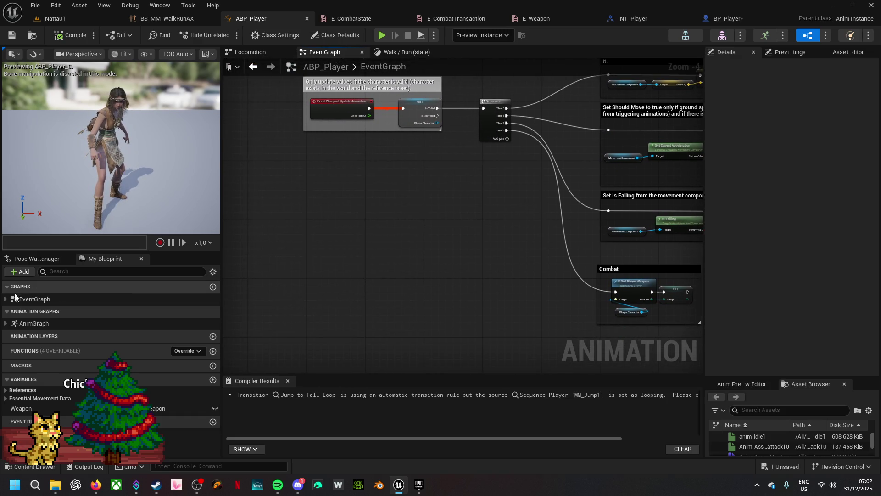
pyautogui.click(213, 288)
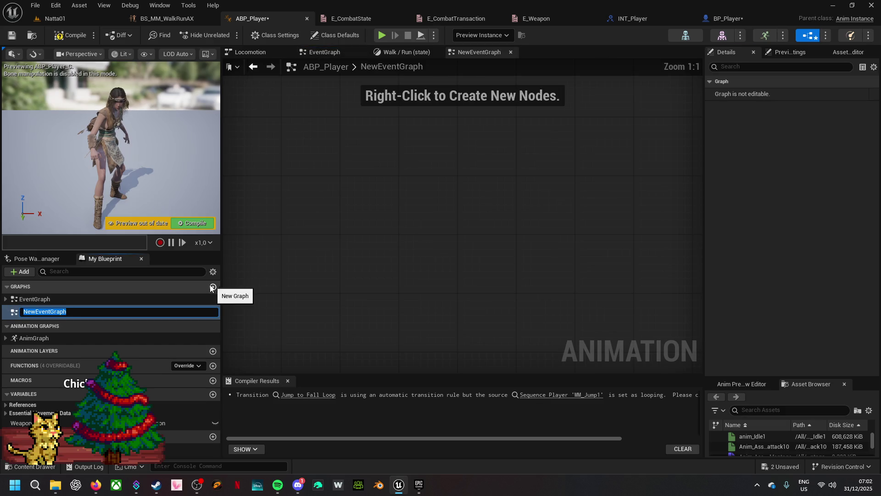
pyautogui.write('Notif')
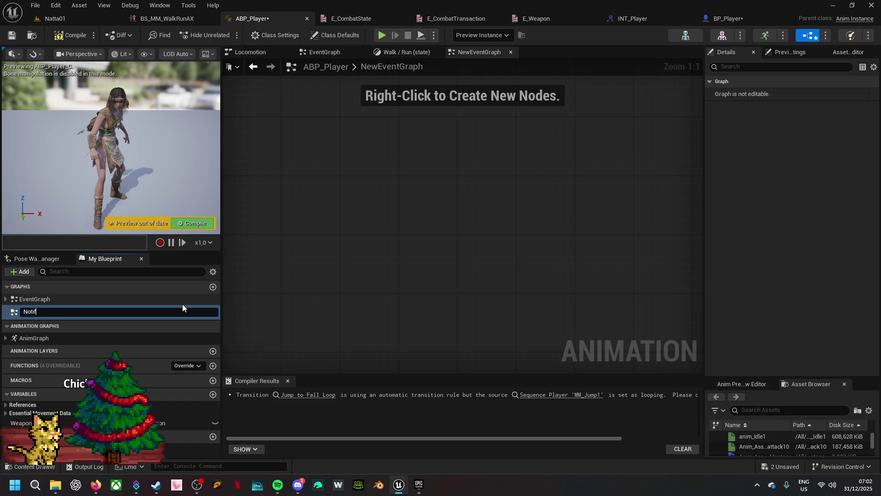
pyautogui.write('Graph')
pyautogui.press('Return')
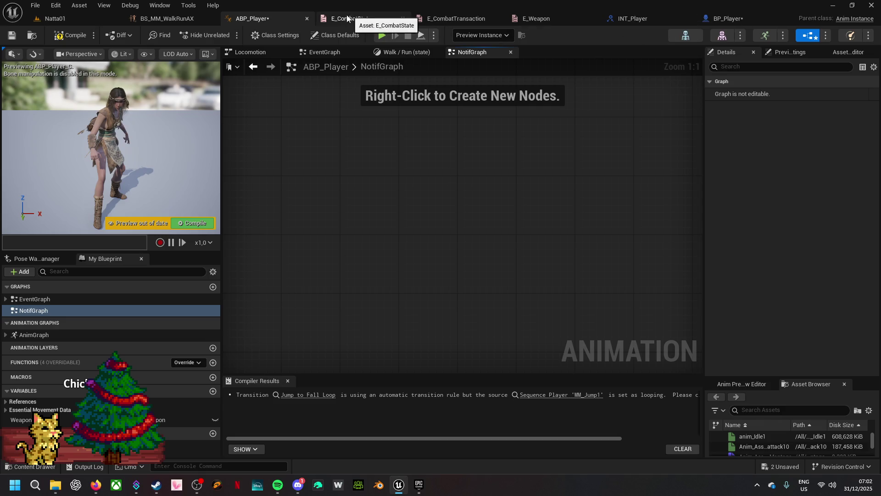
# - Check BP_Player's Attack Anim list, then open Anim_Assassin_attack10_Montage from the Content Browser
pyautogui.click(723, 20)
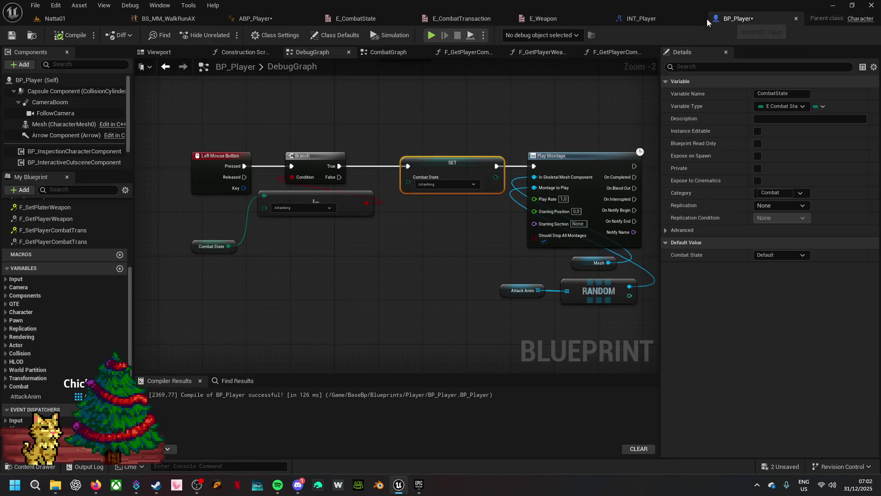
pyautogui.click(508, 292)
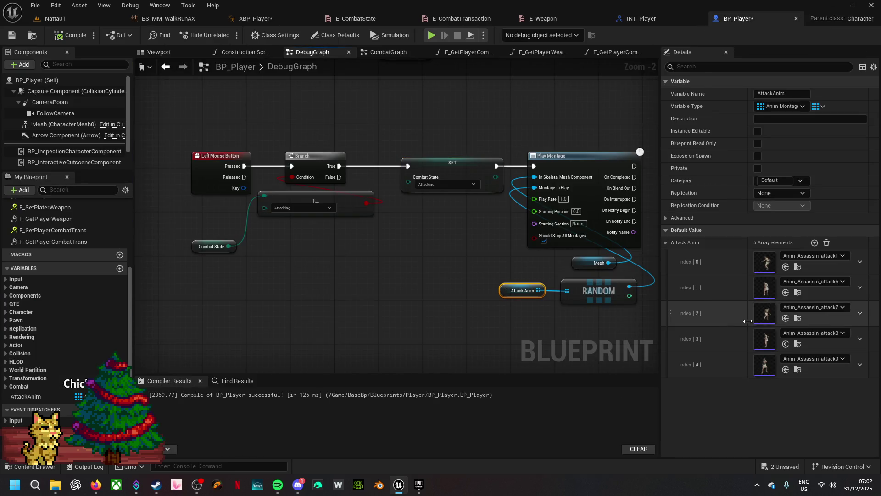
pyautogui.click(797, 263)
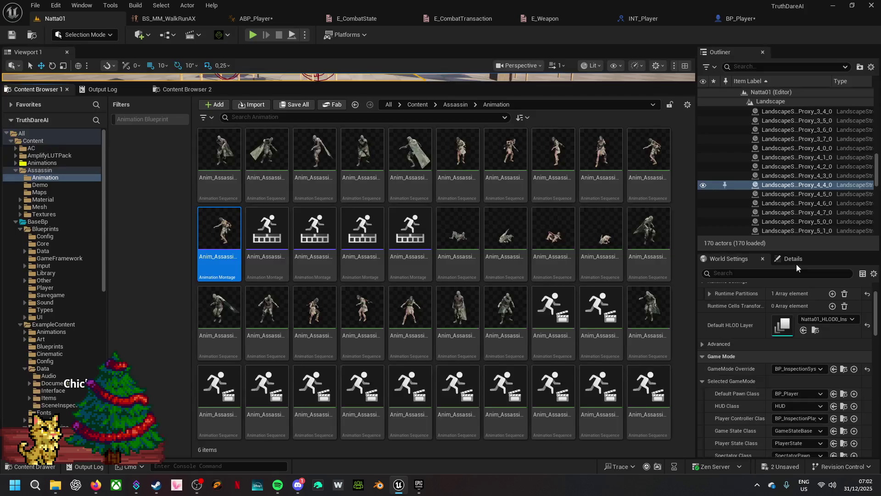
pyautogui.doubleClick(229, 269)
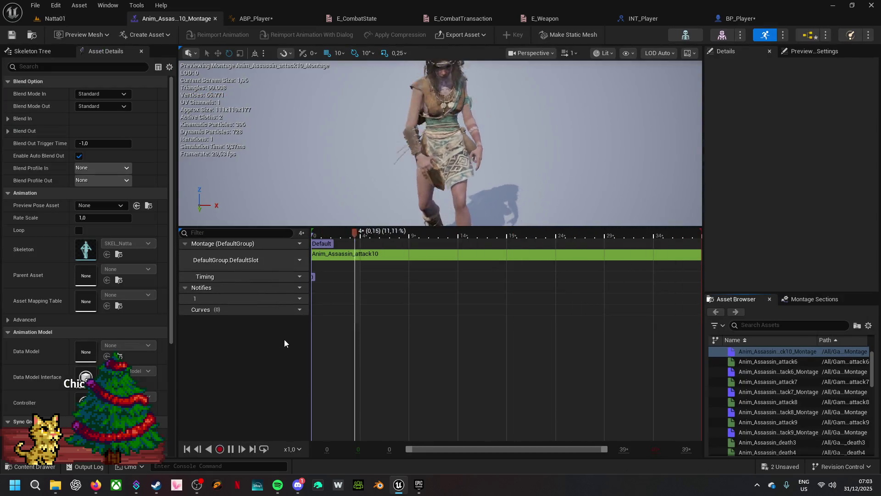
# - Dismiss stray timeline menus while trying to reach the Notifies track options
pyautogui.rightClick(378, 286)
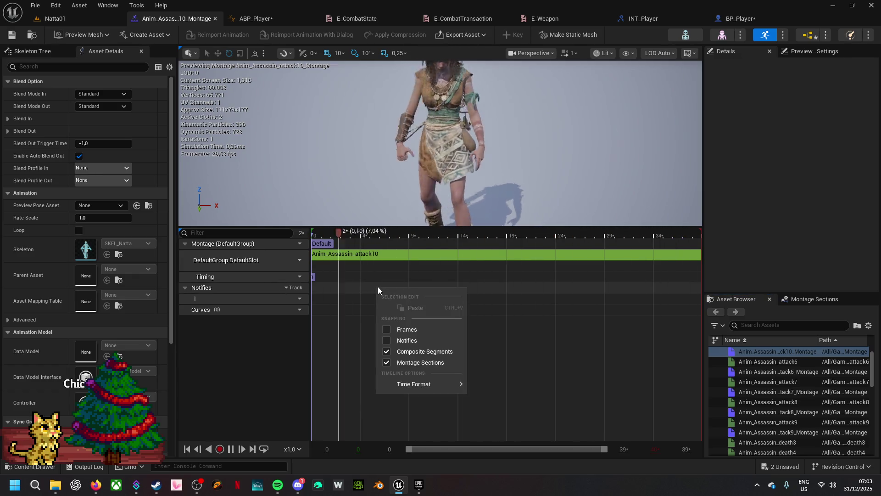
pyautogui.click(370, 288)
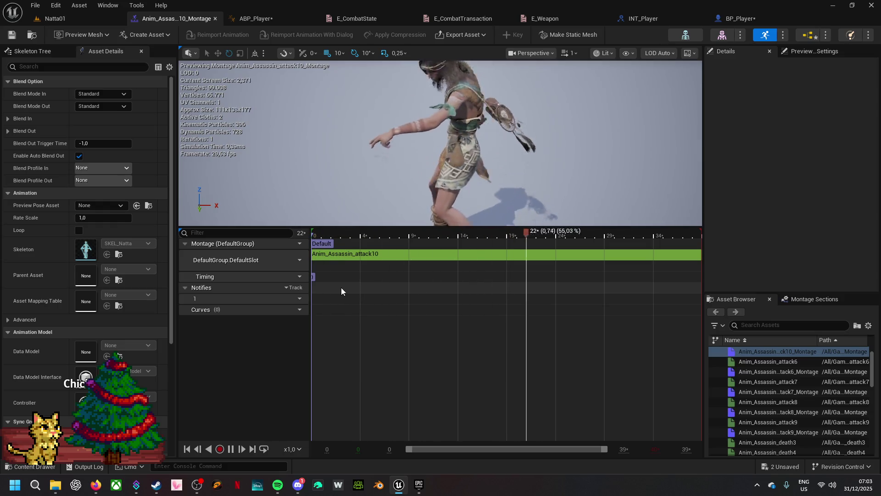
pyautogui.click(289, 287)
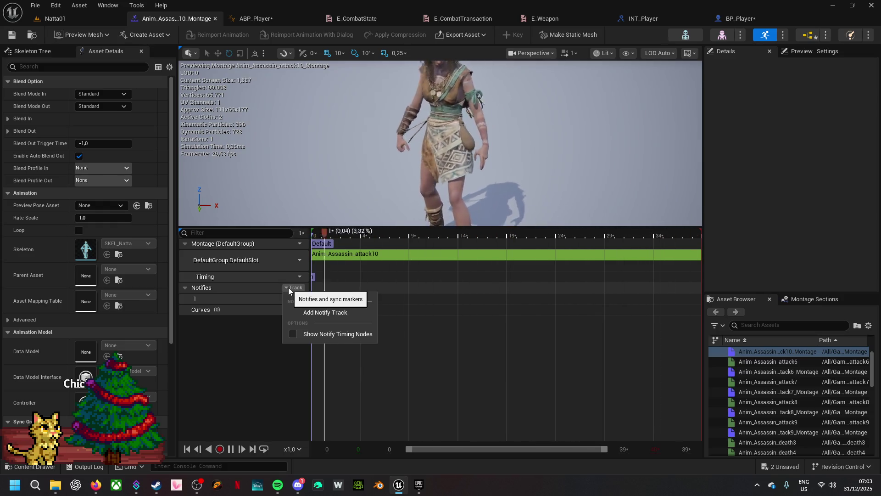
pyautogui.click(398, 288)
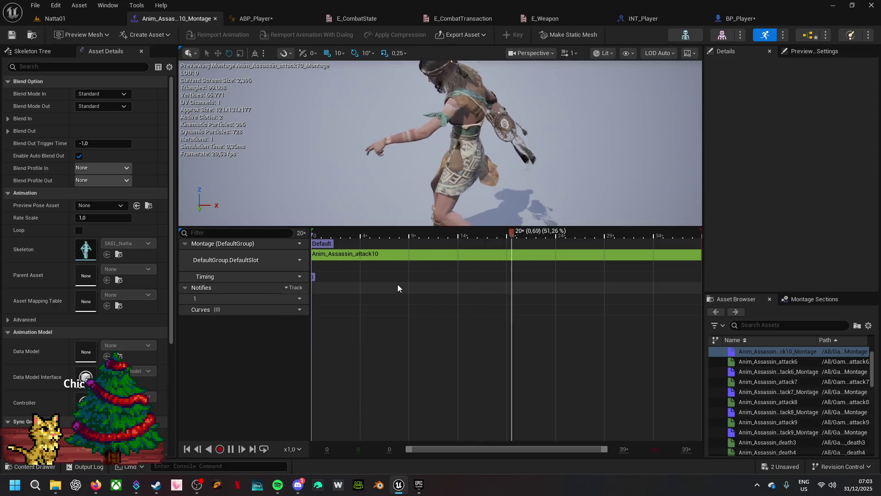
pyautogui.rightClick(398, 288)
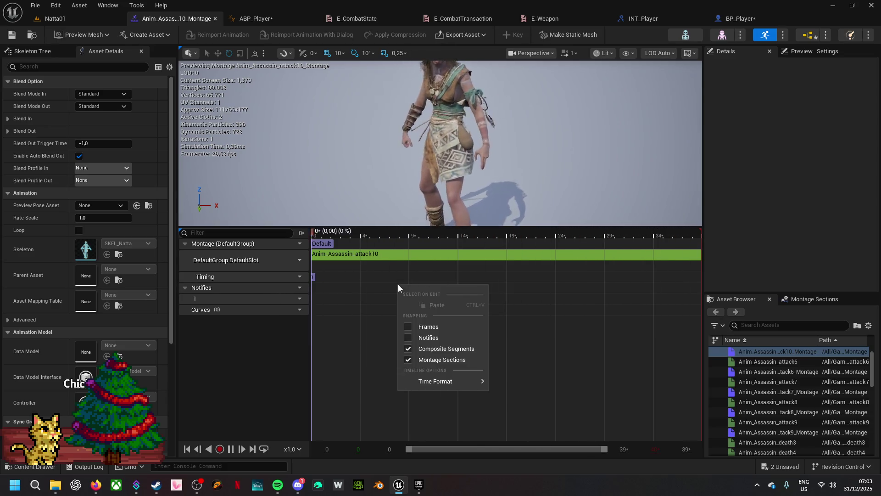
pyautogui.click(387, 286)
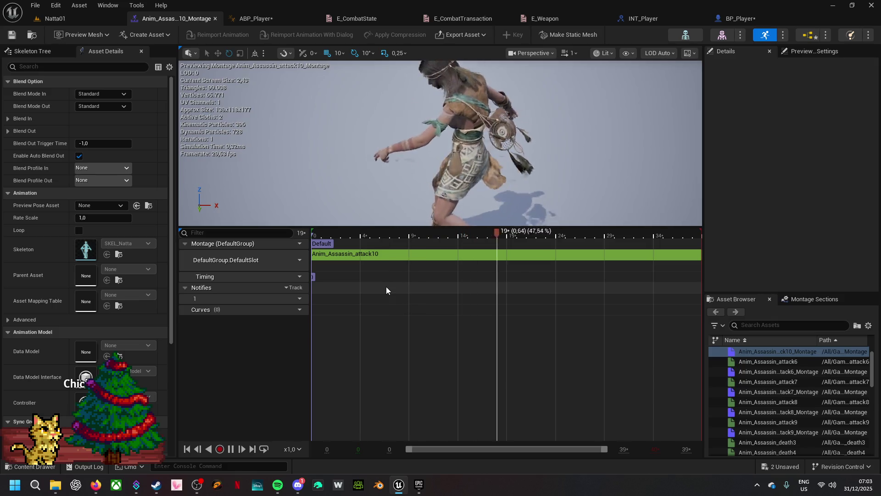
# - Create a new notify named EndAttack on the Notifies track
pyautogui.rightClick(386, 301)
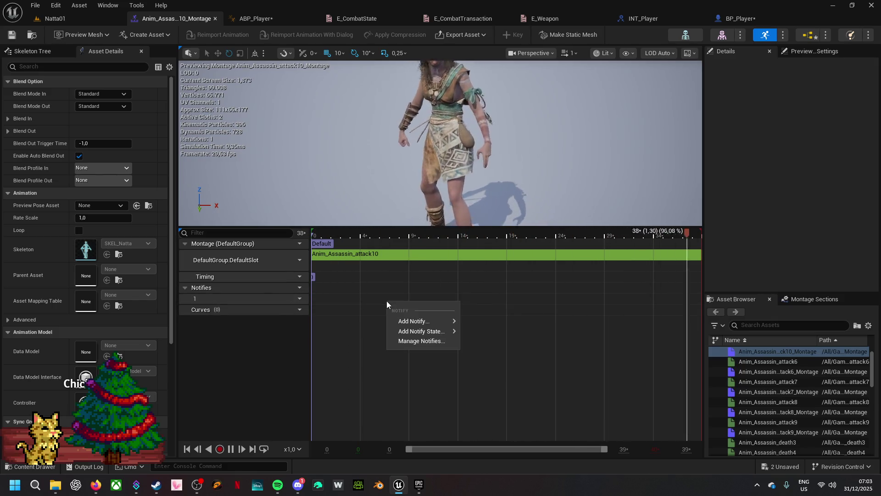
pyautogui.moveTo(423, 323)
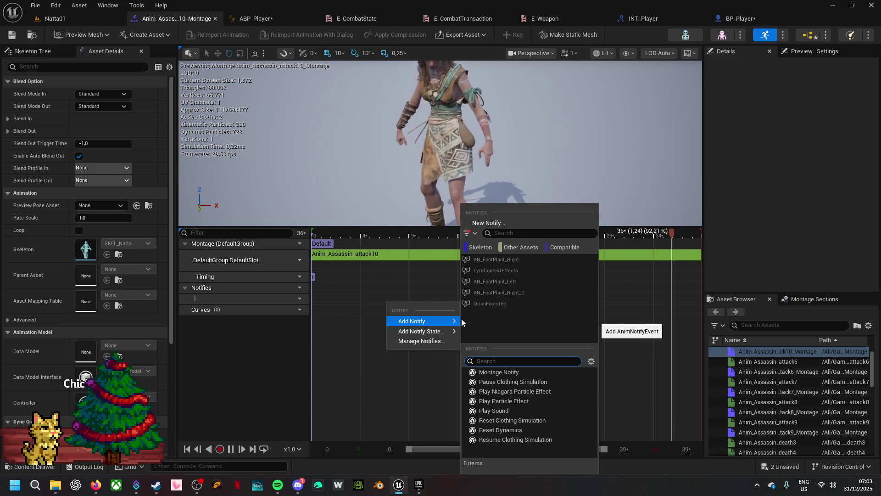
pyautogui.click(488, 223)
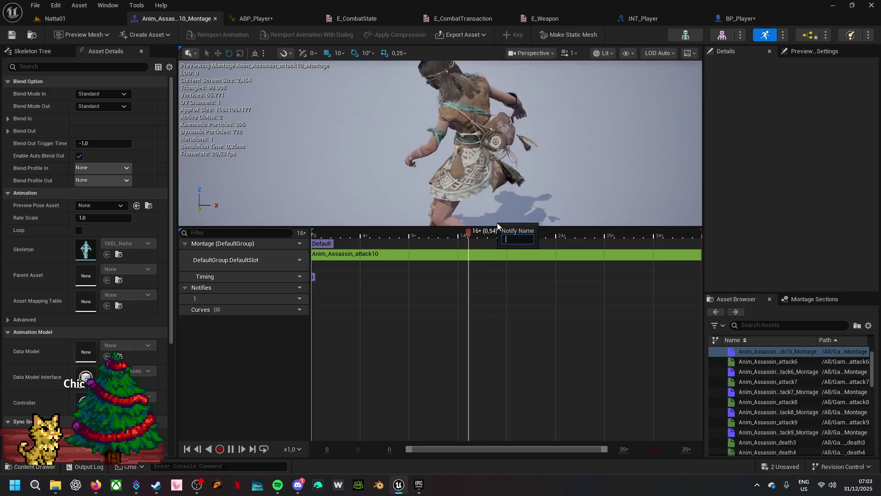
pyautogui.write('EndA')
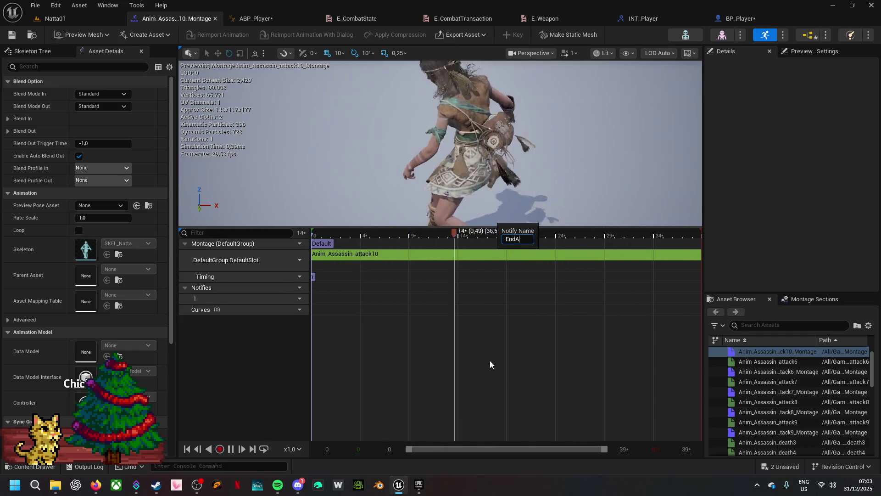
pyautogui.write('ttack')
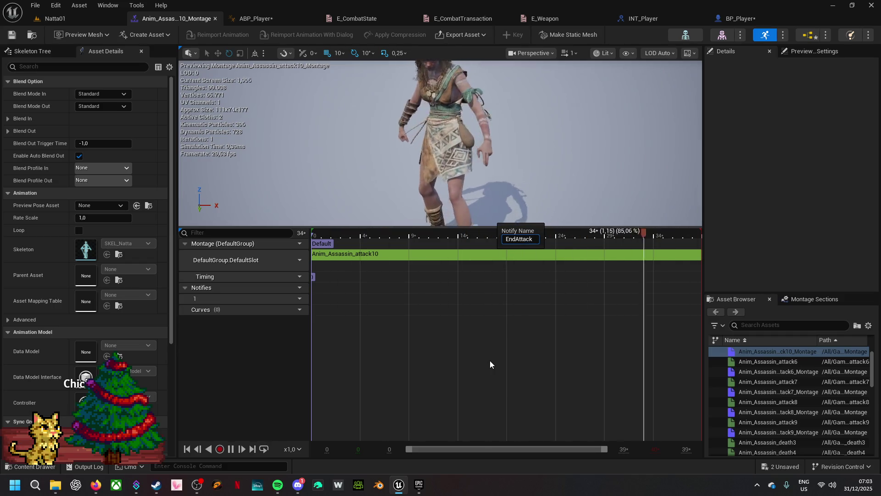
pyautogui.press('Return')
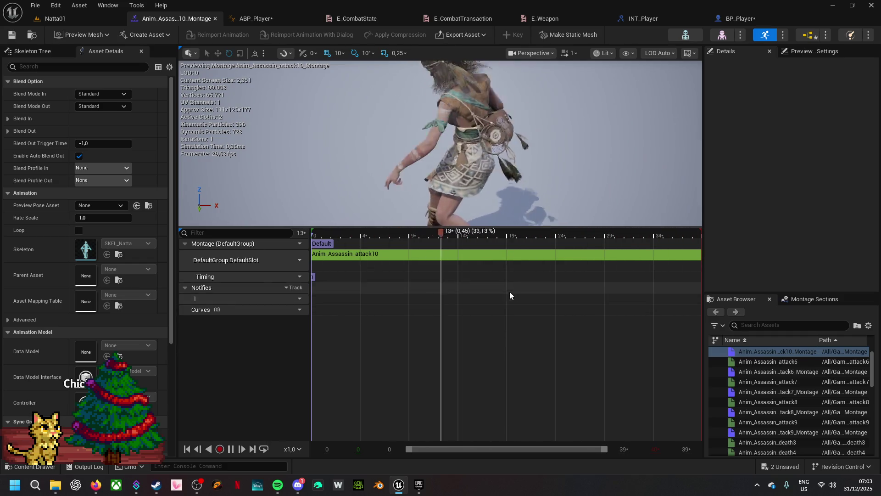
# - Repeat New Notify with the name EndAttack to add it to the track
pyautogui.rightClick(431, 300)
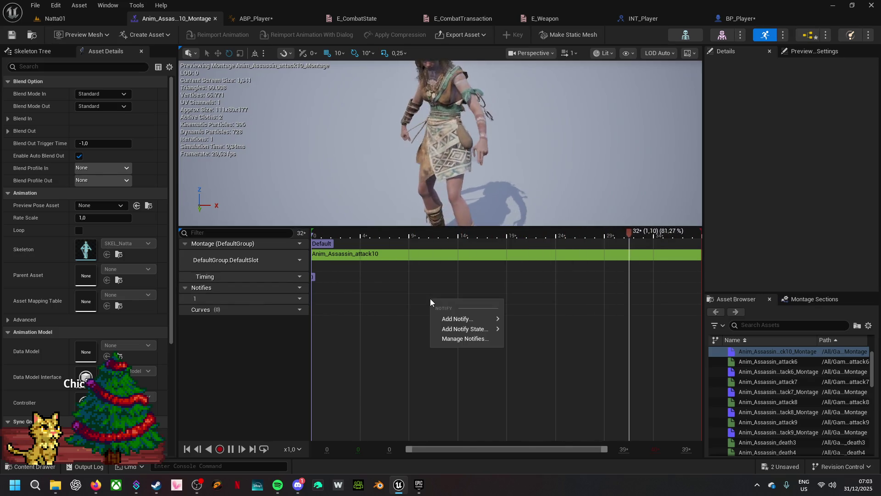
pyautogui.moveTo(451, 319)
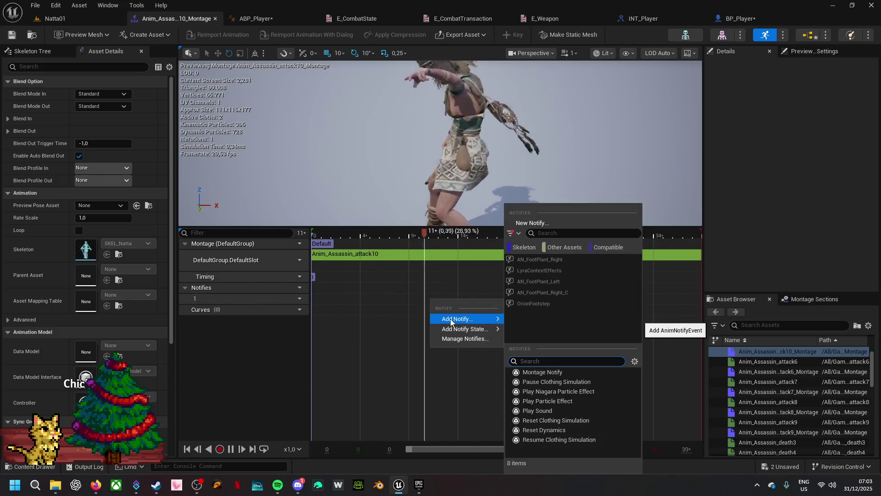
pyautogui.click(532, 222)
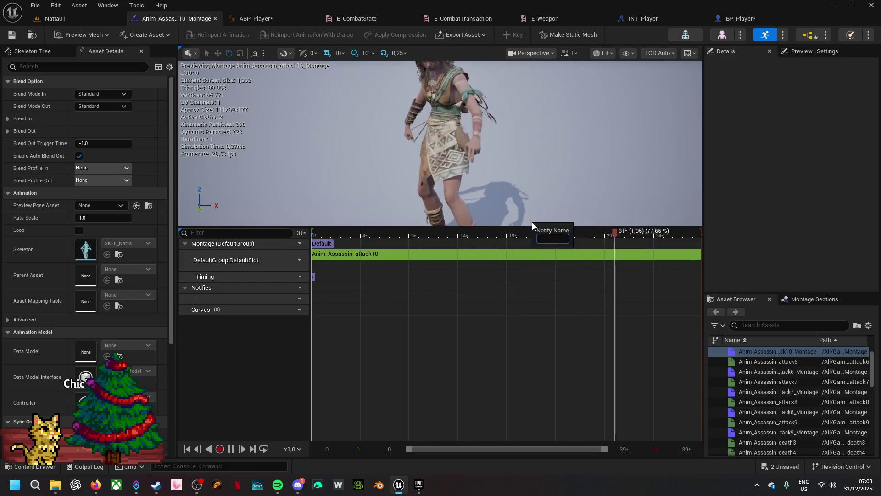
pyautogui.write('End')
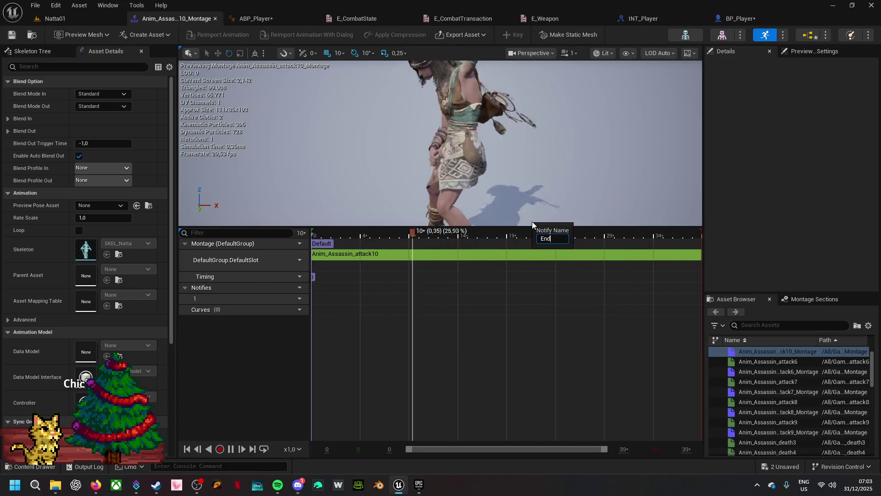
pyautogui.write('Attack')
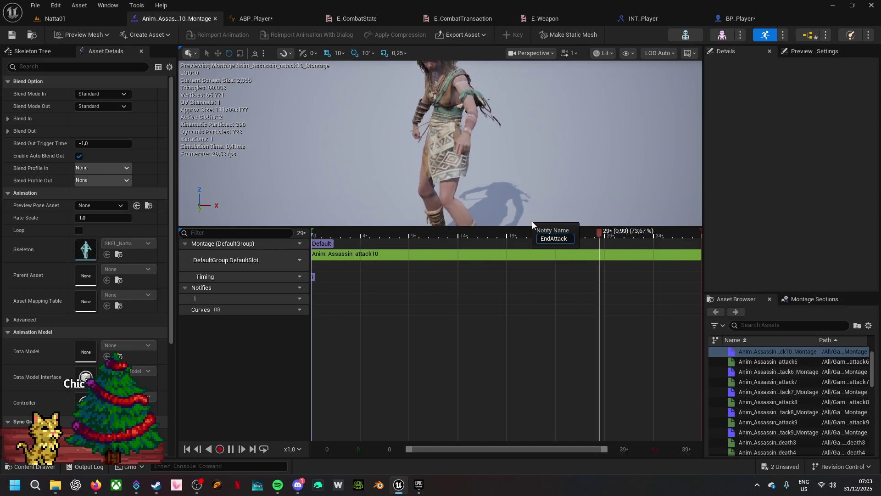
pyautogui.press('Return')
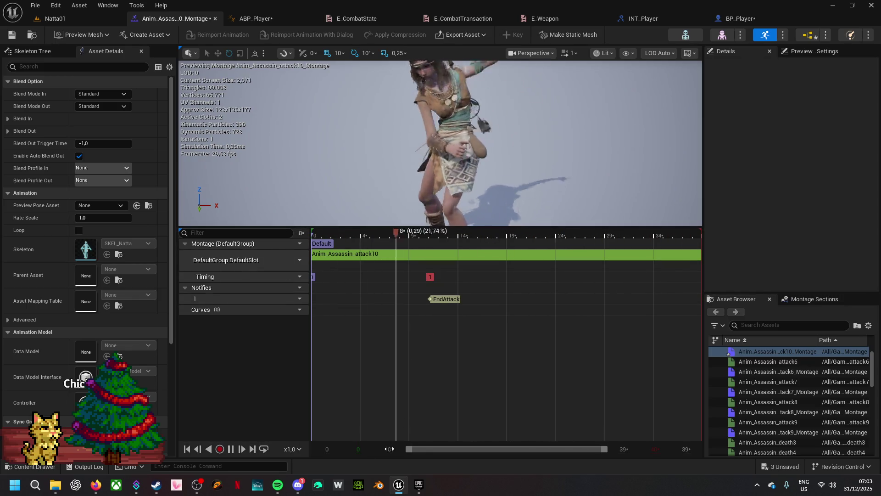
# - Place the EndAttack notify at frame 18 (0.608 s), then save the three modified assets
pyautogui.click(231, 449)
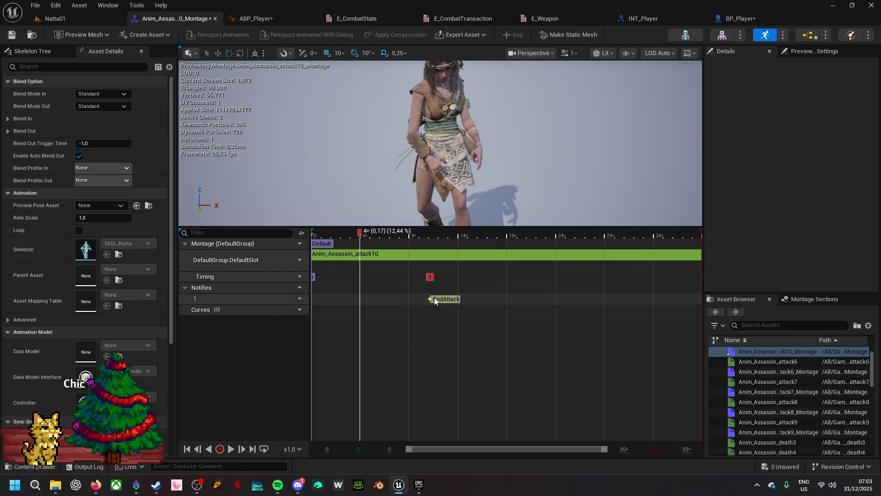
pyautogui.click(391, 233)
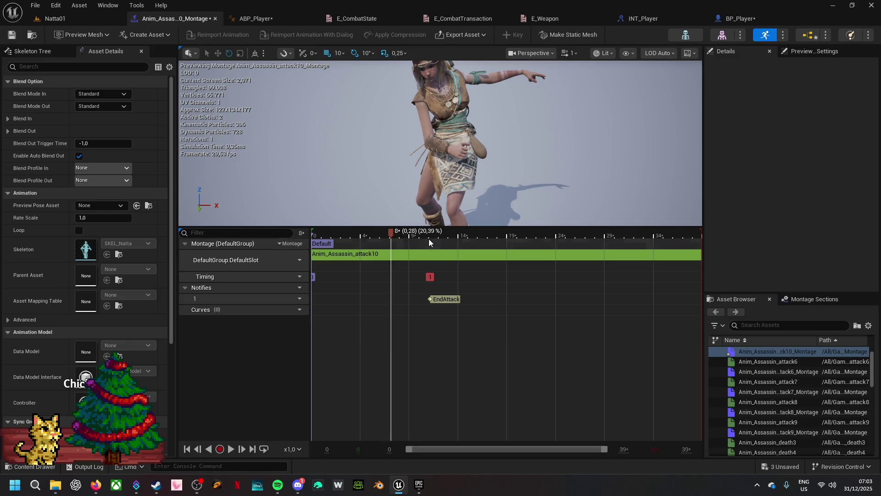
pyautogui.moveTo(404, 233); pyautogui.dragTo(498, 232)
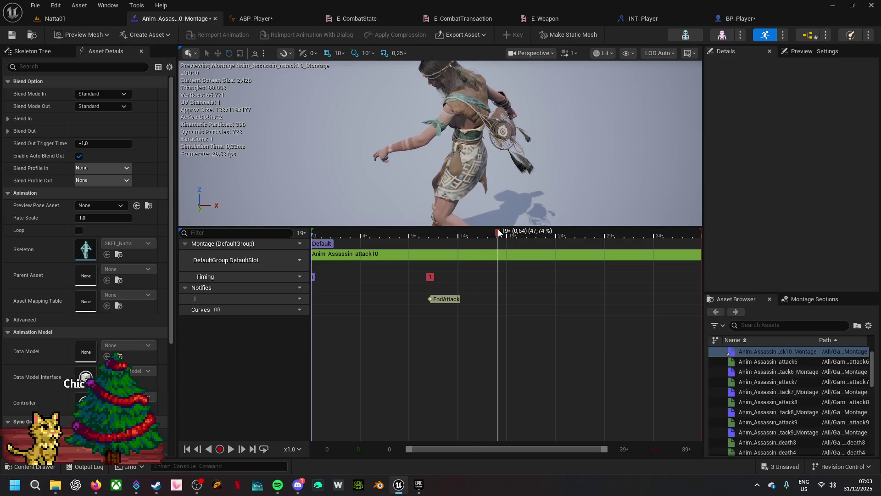
pyautogui.moveTo(502, 233)
pyautogui.mouseDown()
pyautogui.moveTo(326, 250)
pyautogui.moveTo(371, 255)
pyautogui.moveTo(488, 244)
pyautogui.mouseUp()
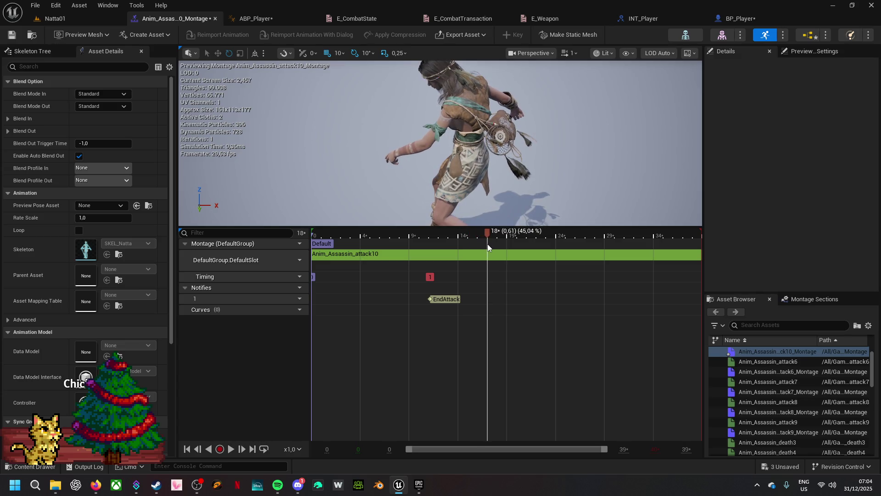
pyautogui.moveTo(442, 298); pyautogui.dragTo(494, 299)
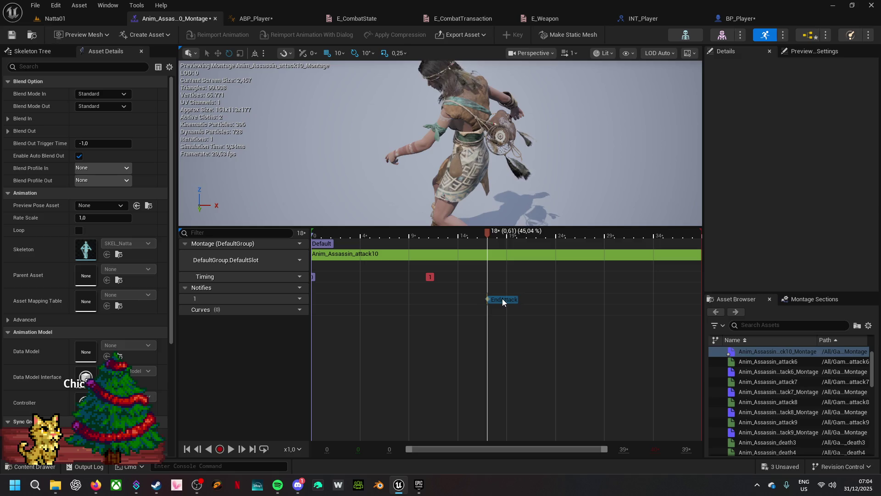
pyautogui.moveTo(501, 299); pyautogui.dragTo(502, 299)
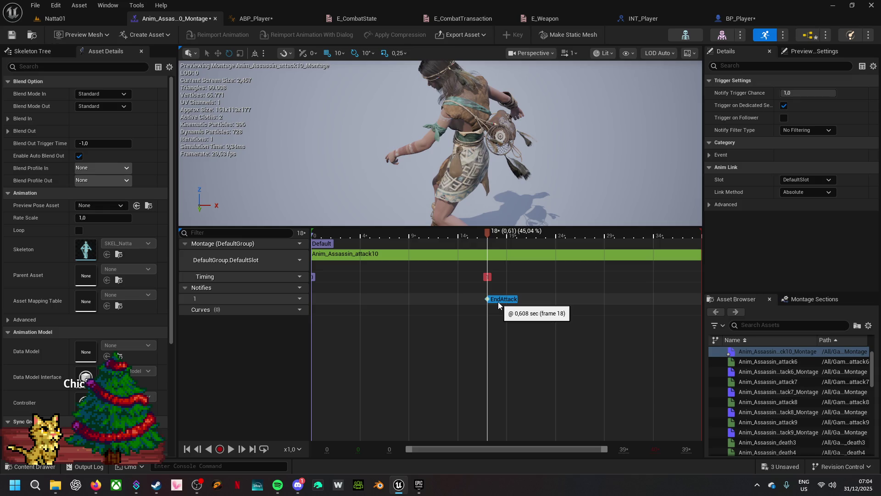
pyautogui.click(784, 467)
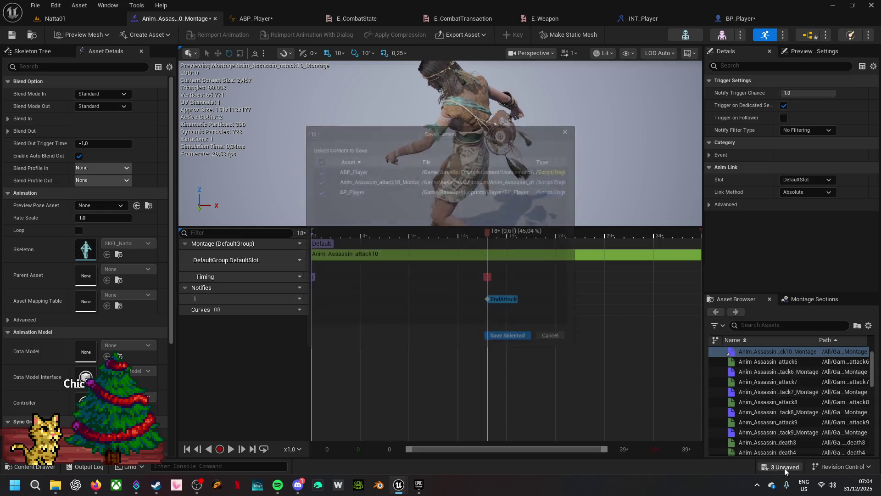
pyautogui.click(526, 348)
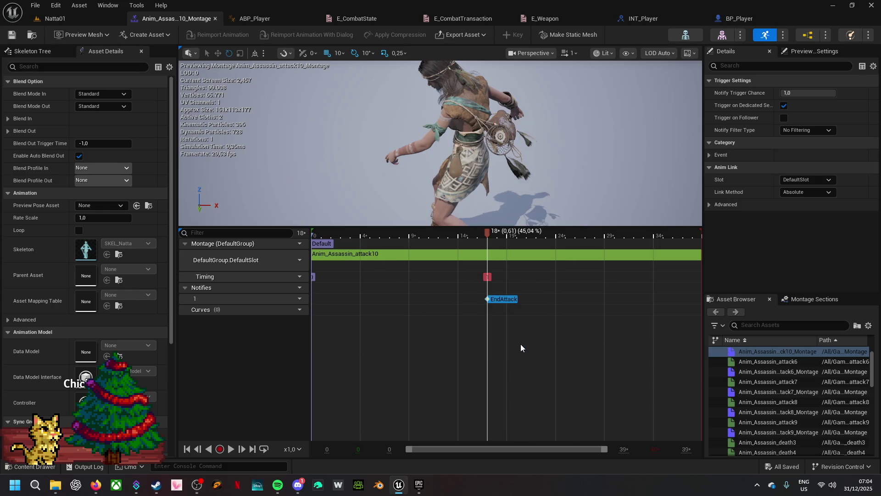
# - Check BP_Player's attack list, then open Anim_Assassin_attack6_Montage from the Assassin Animation folder
pyautogui.click(31, 35)
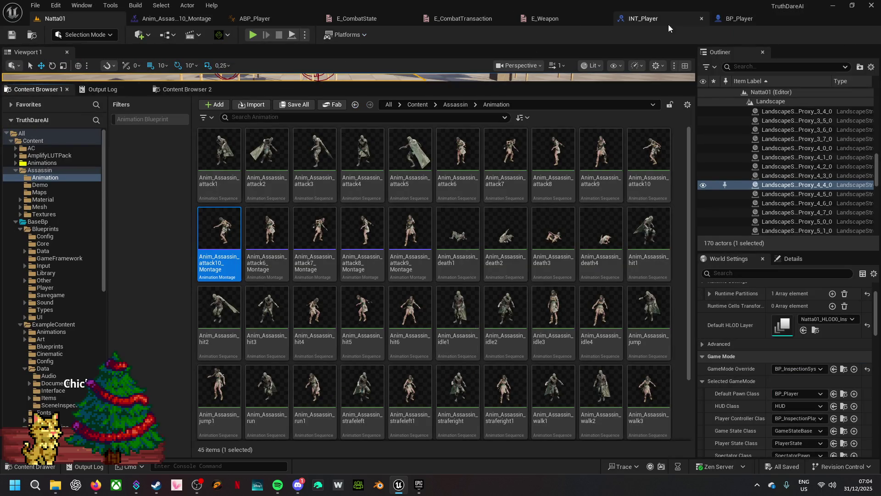
pyautogui.click(742, 19)
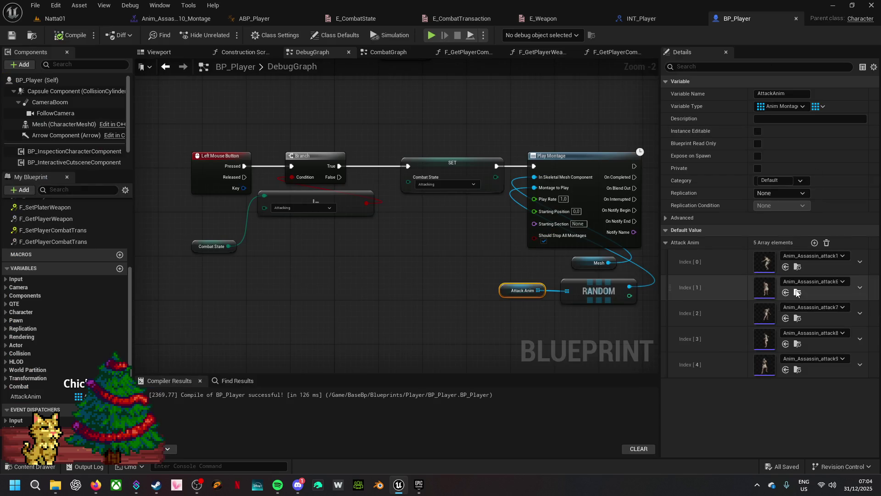
pyautogui.click(797, 293)
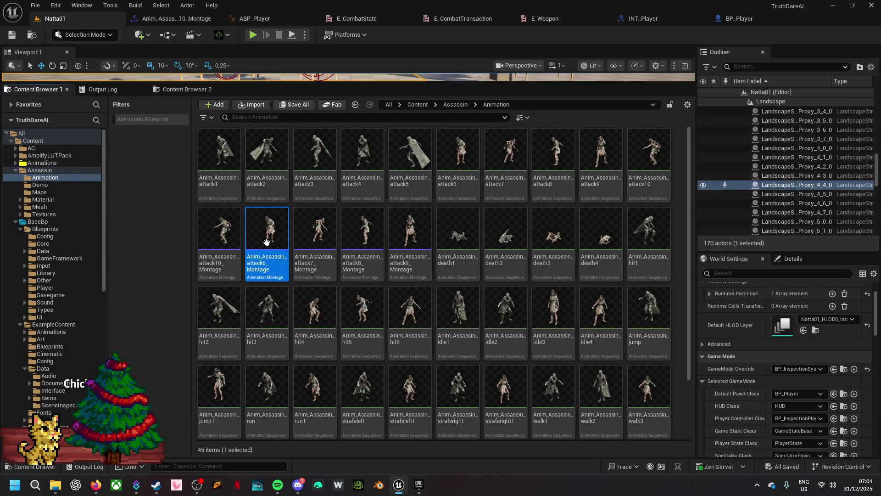
pyautogui.doubleClick(266, 242)
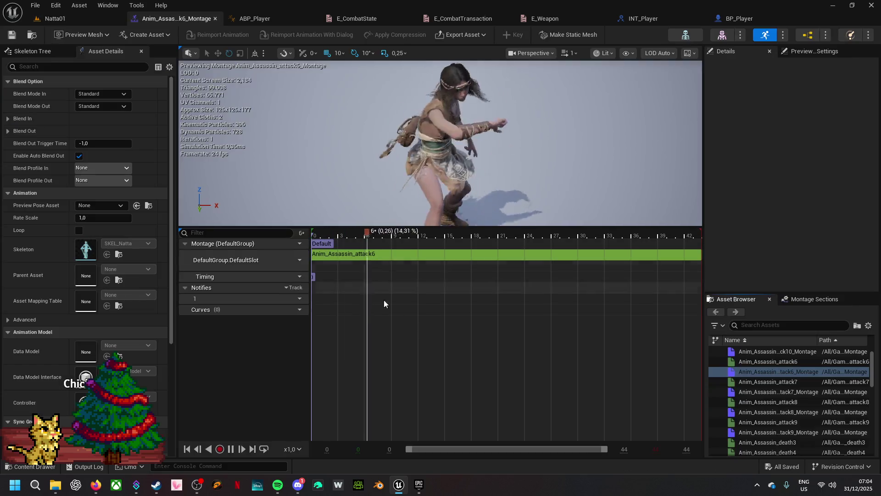
# - Add the existing EndAttack notify to the attack6 montage's Notifies track
pyautogui.rightClick(541, 301)
pyautogui.moveTo(574, 320)
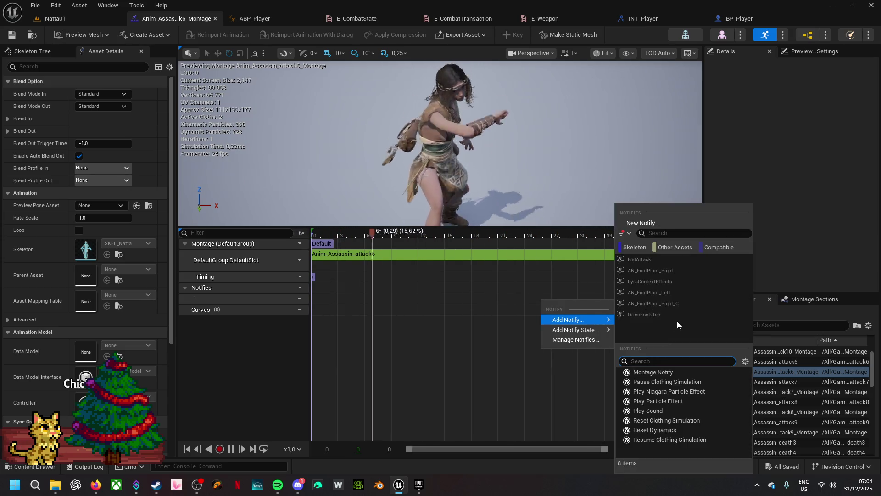
pyautogui.click(676, 232)
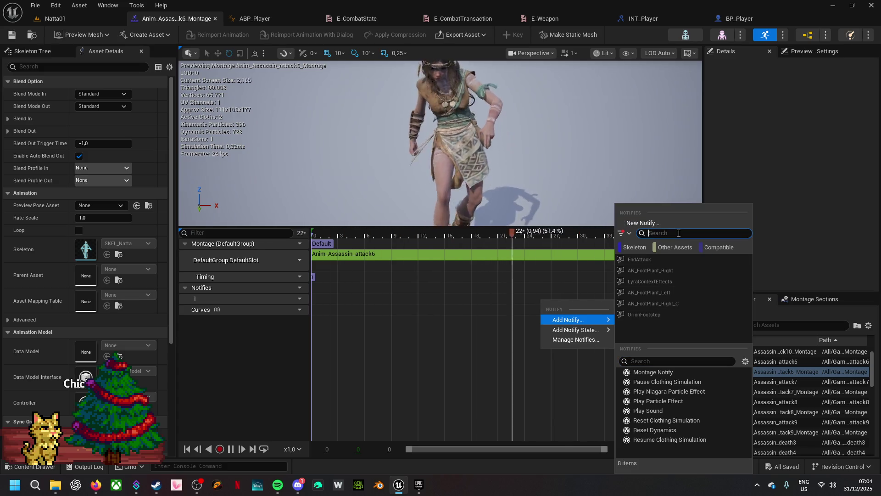
pyautogui.click(643, 258)
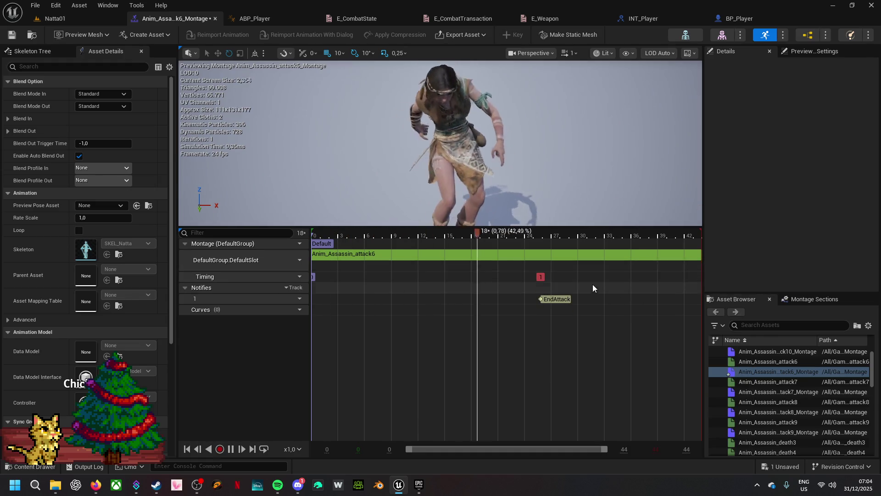
# - Move the attack6 EndAttack notify later, to about frame 26 (1.08 s)
pyautogui.click(231, 449)
pyautogui.moveTo(514, 232)
pyautogui.mouseDown()
pyautogui.moveTo(338, 235)
pyautogui.moveTo(473, 232)
pyautogui.mouseUp()
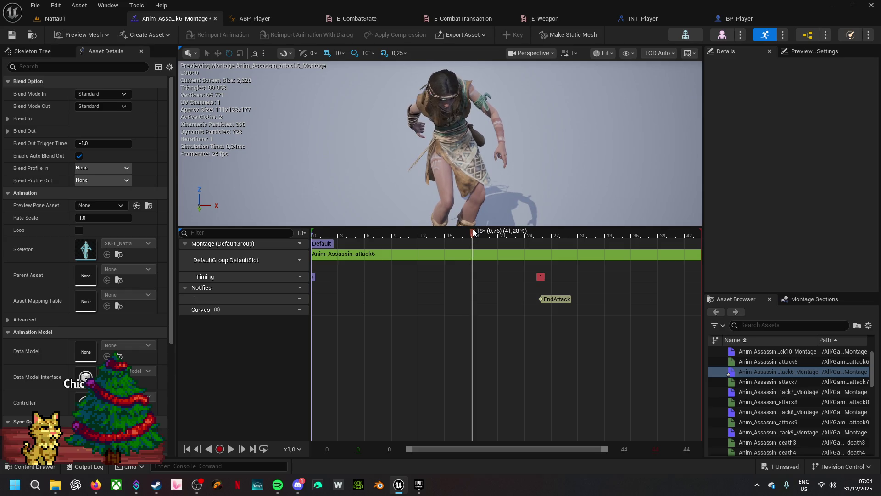
pyautogui.moveTo(550, 300); pyautogui.dragTo(486, 301)
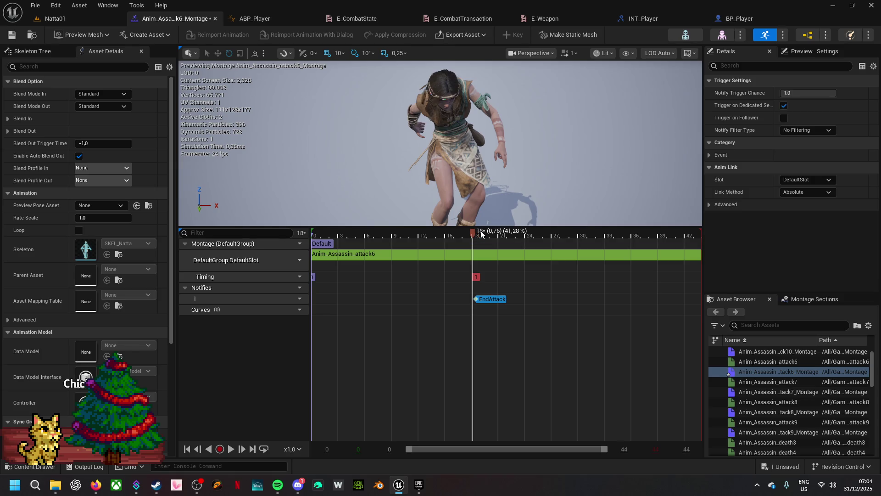
pyautogui.click(478, 233)
pyautogui.click(498, 235)
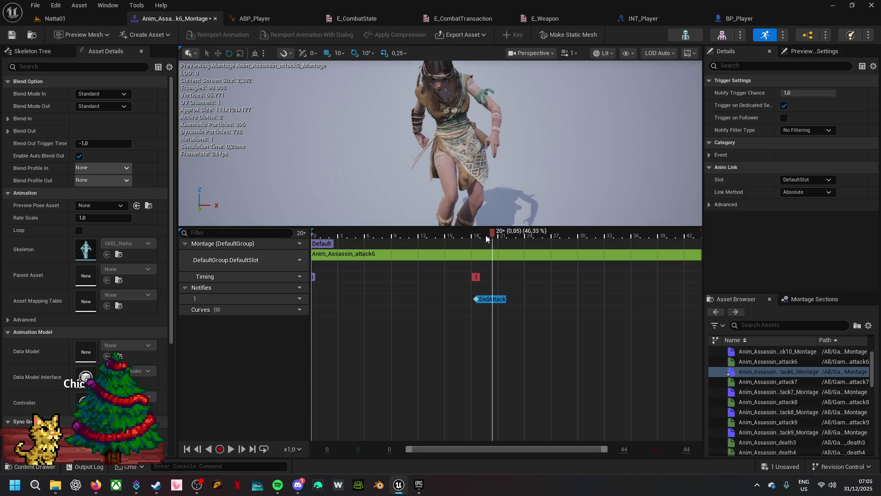
pyautogui.moveTo(504, 236)
pyautogui.mouseDown()
pyautogui.moveTo(622, 246)
pyautogui.moveTo(560, 256)
pyautogui.moveTo(333, 249)
pyautogui.moveTo(545, 266)
pyautogui.mouseUp()
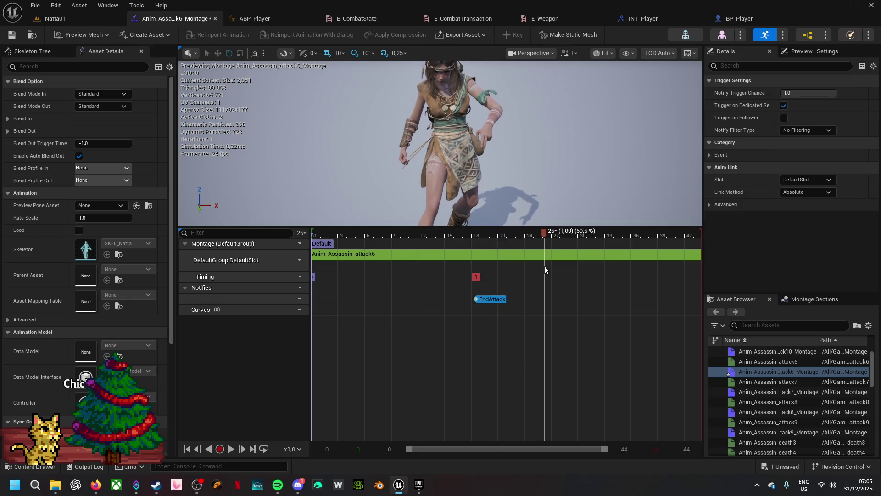
pyautogui.moveTo(493, 298); pyautogui.dragTo(555, 299)
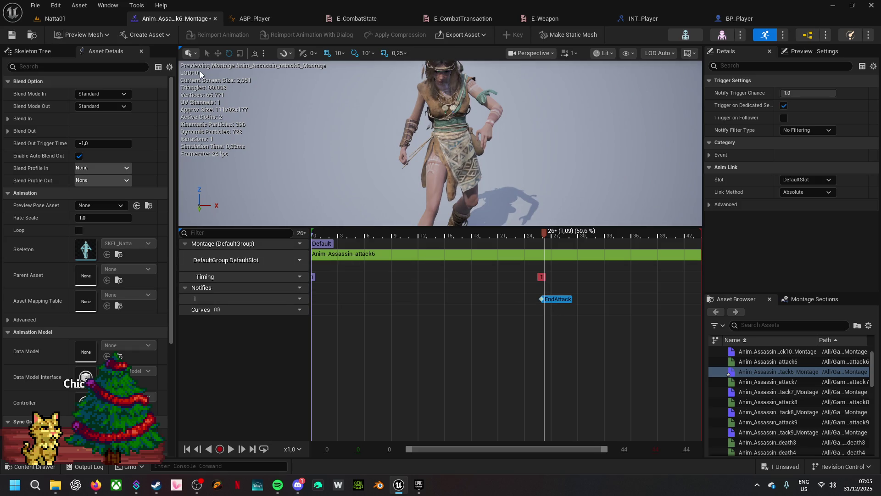
pyautogui.click(746, 18)
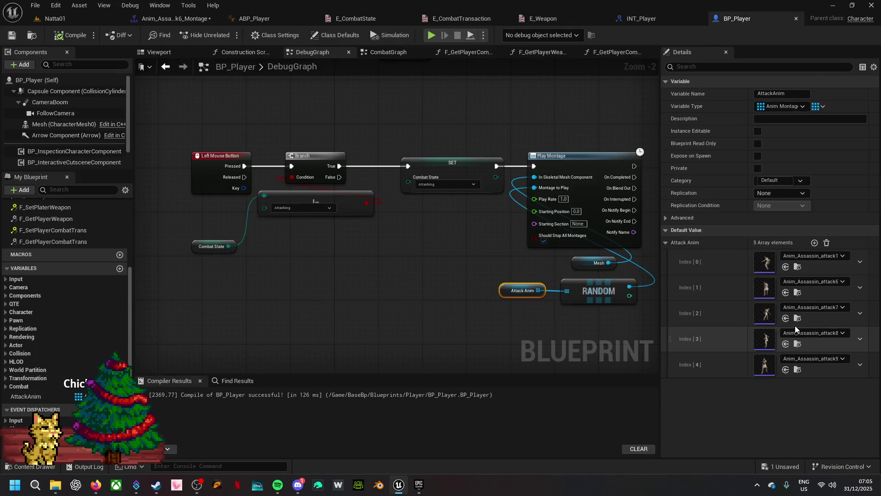
# - Open Anim_Assassin_attack7_Montage and paste the EndAttack notify onto its Notifies track
pyautogui.click(797, 318)
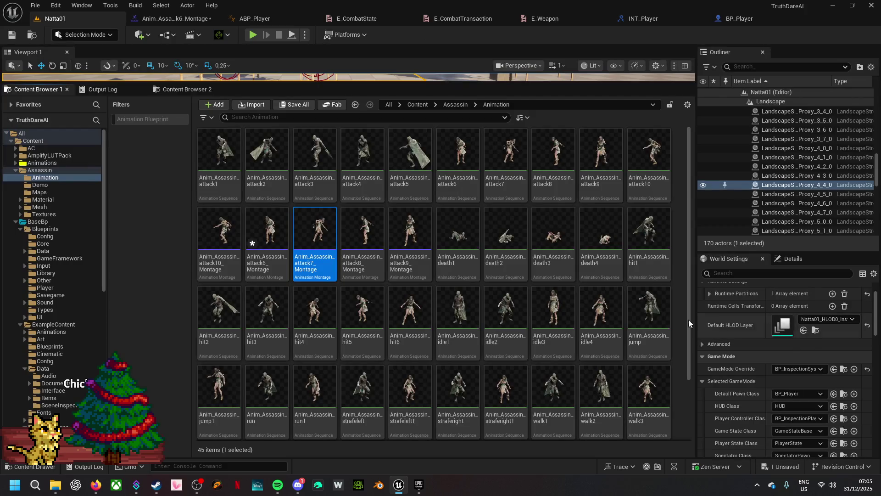
pyautogui.doubleClick(321, 249)
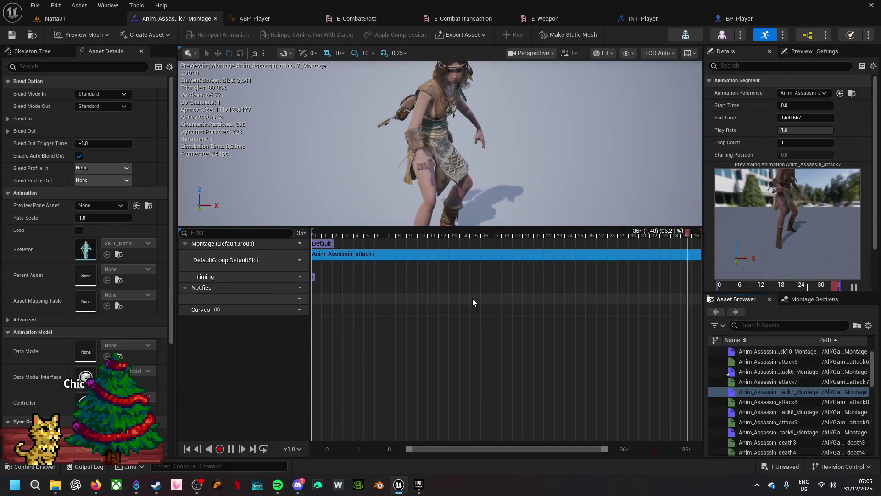
pyautogui.click(473, 300)
pyautogui.rightClick(486, 299)
pyautogui.moveTo(514, 320)
pyautogui.click(514, 355)
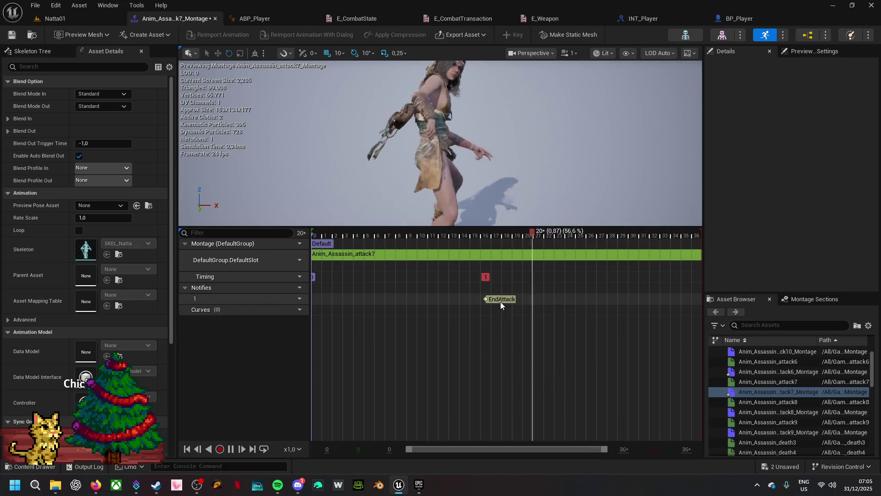
# - Position the attack7 EndAttack notify at frame 24 (1.04 s)
pyautogui.click(233, 450)
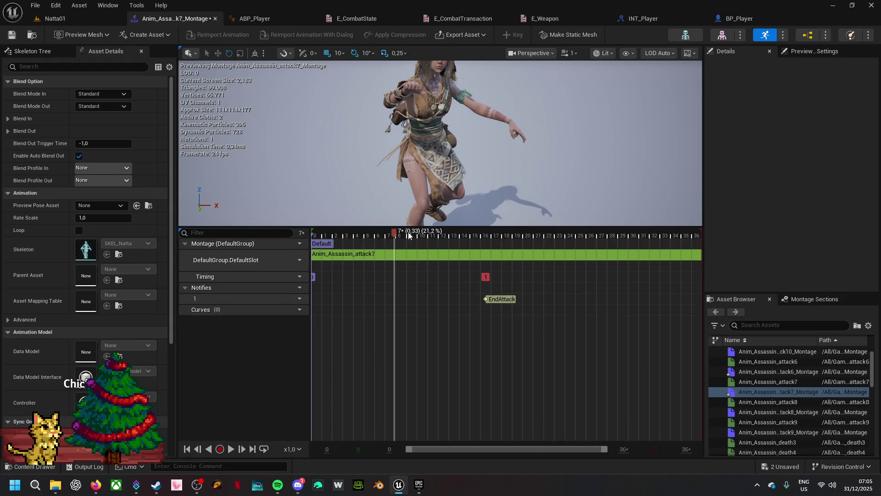
pyautogui.moveTo(393, 230); pyautogui.dragTo(575, 230)
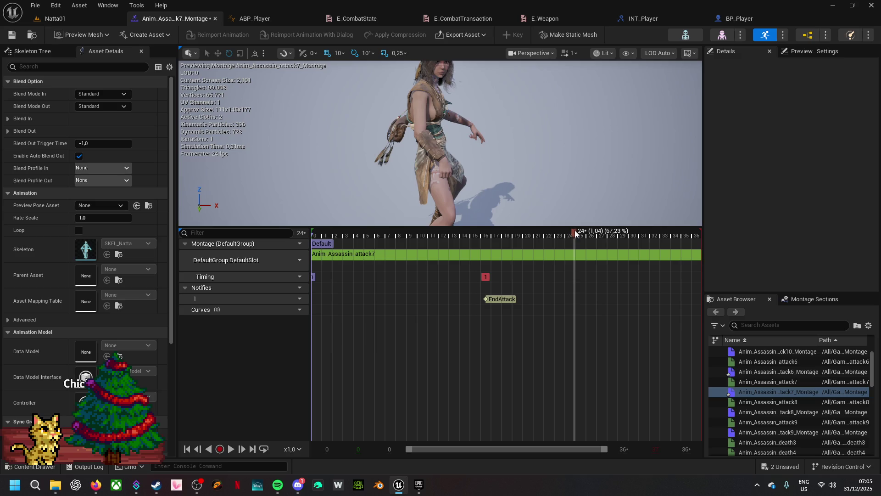
pyautogui.moveTo(508, 299); pyautogui.dragTo(517, 302)
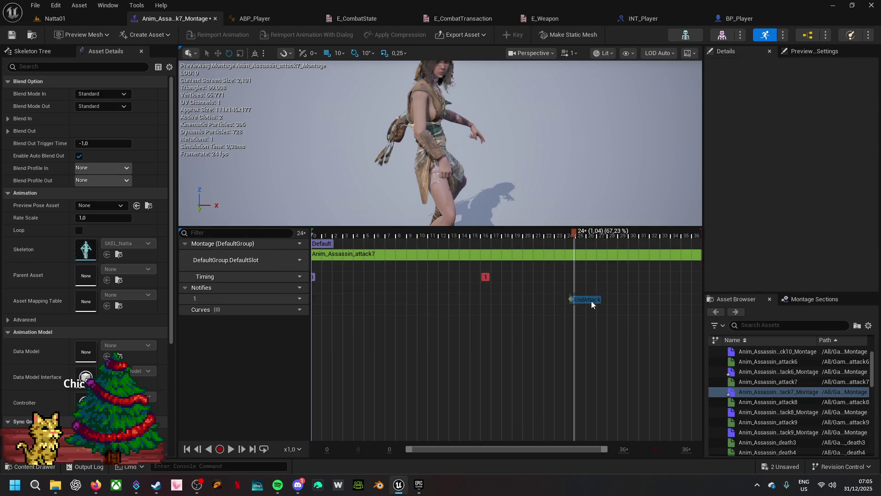
pyautogui.moveTo(594, 300); pyautogui.dragTo(595, 299)
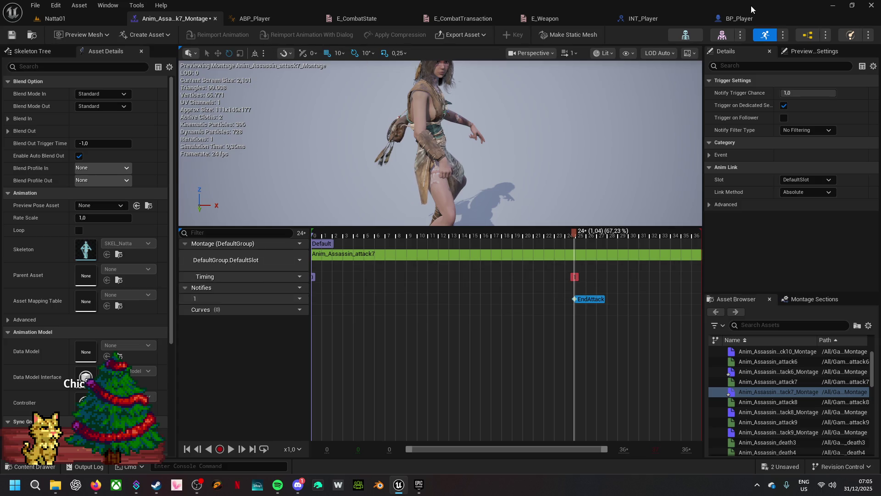
pyautogui.click(750, 17)
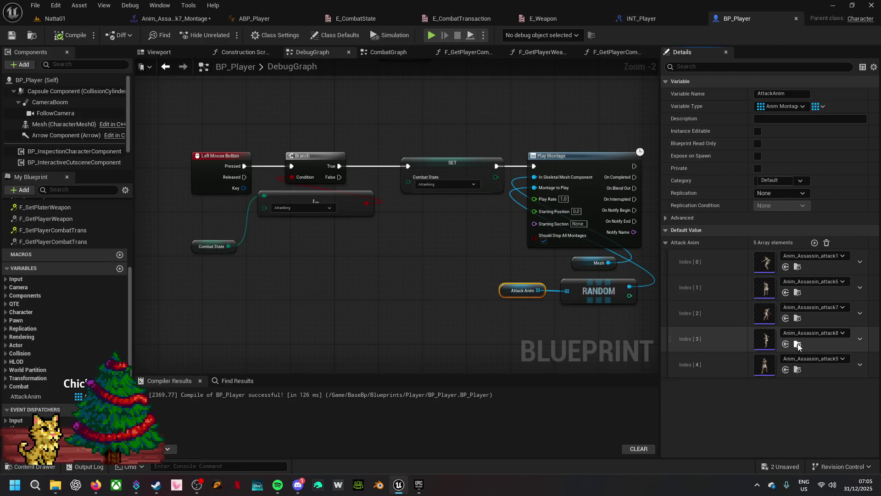
# - Open Anim_Assassin_attack8_Montage and paste an EndAttack notify at about frame 50 (2.063 s)
pyautogui.click(798, 345)
pyautogui.doubleClick(369, 253)
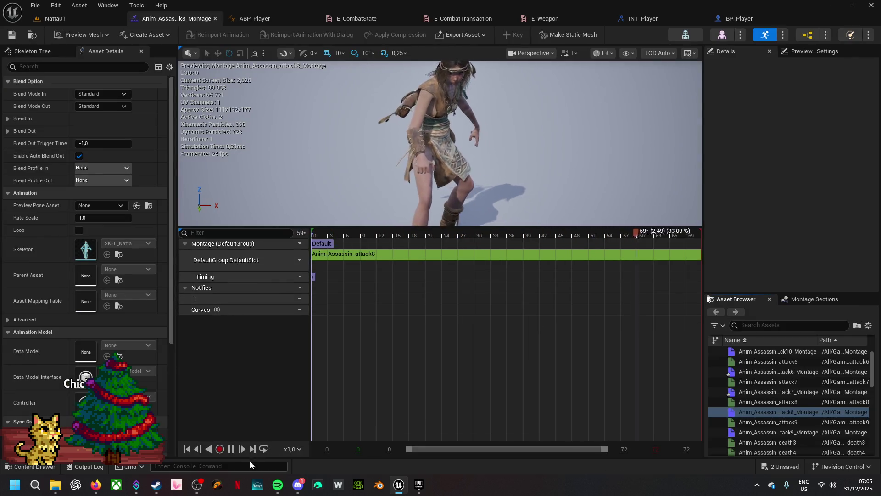
pyautogui.click(343, 234)
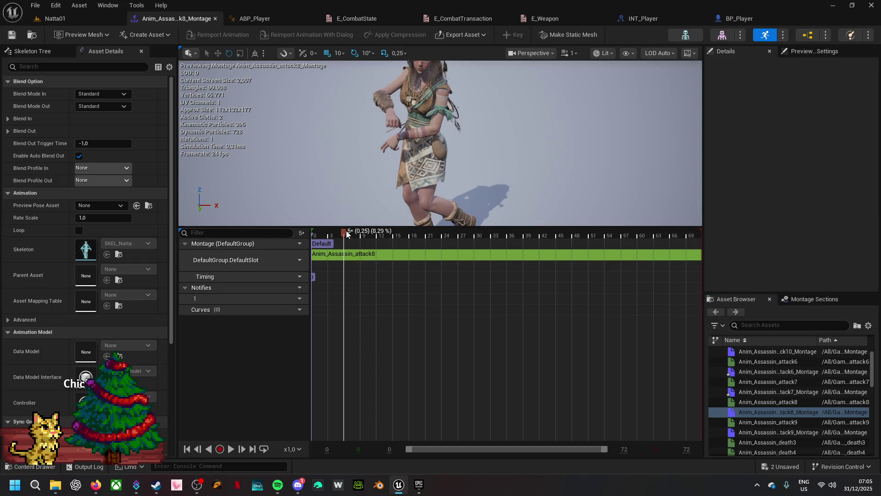
pyautogui.moveTo(343, 233)
pyautogui.mouseDown()
pyautogui.moveTo(467, 241)
pyautogui.moveTo(581, 232)
pyautogui.mouseUp()
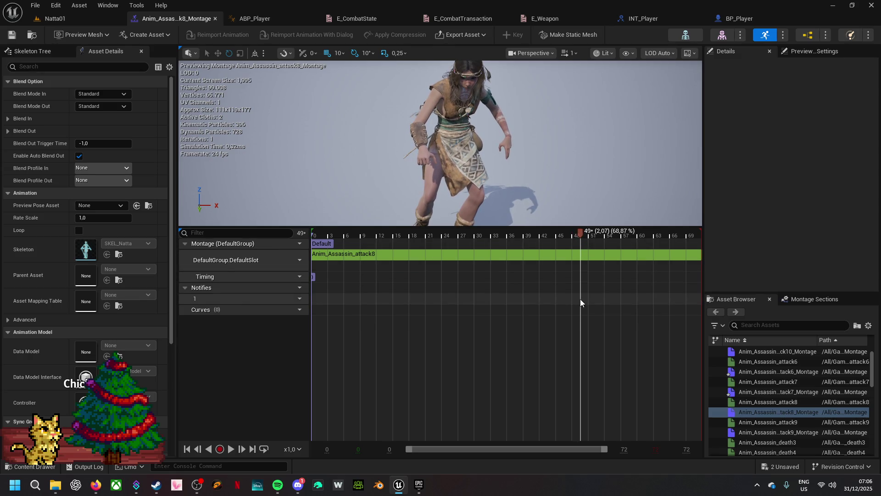
pyautogui.hotkey('ctrl', 'v')
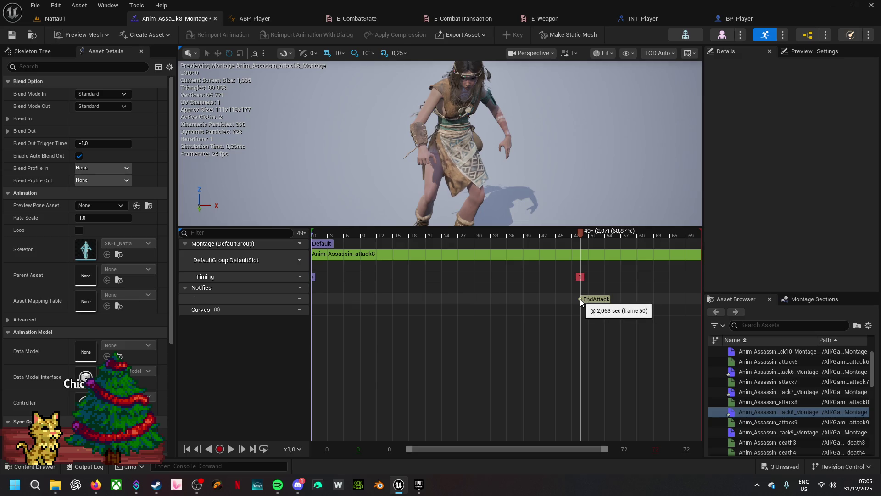
pyautogui.click(745, 19)
pyautogui.click(797, 347)
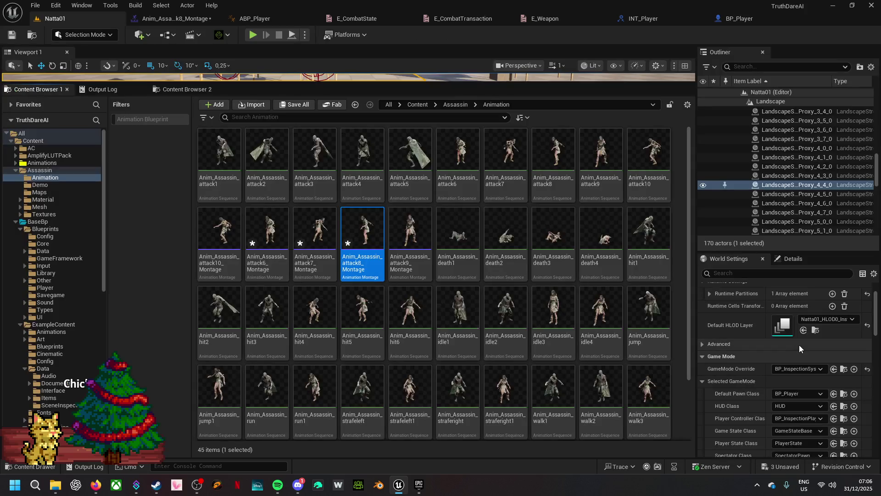
# - Open Anim_Assassin_attack9_Montage, stop its preview and scrub back to frame 3
pyautogui.click(400, 250)
pyautogui.doubleClick(400, 250)
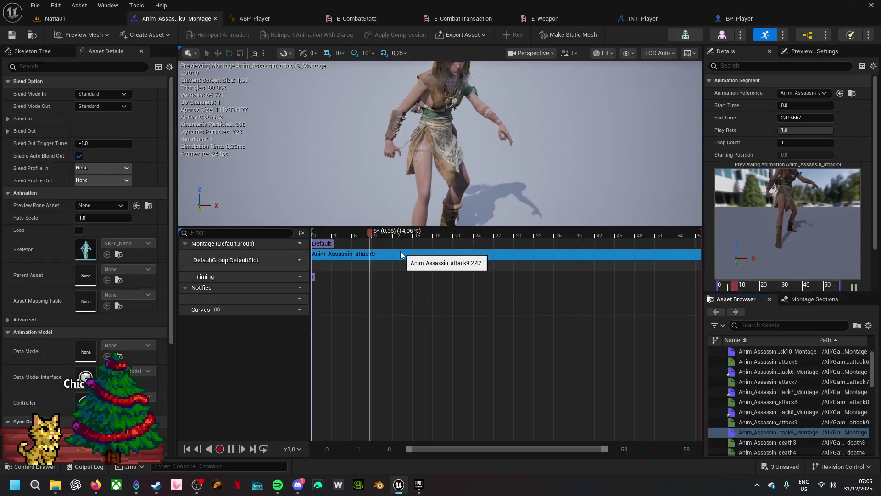
pyautogui.click(231, 450)
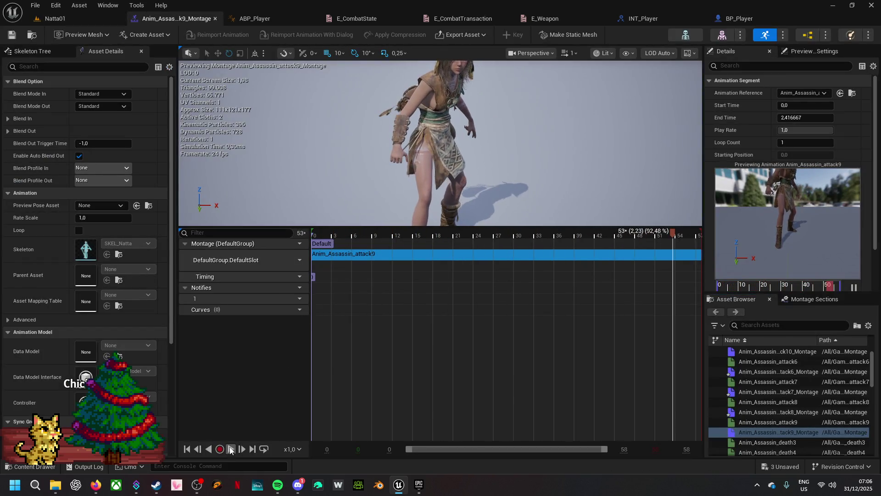
pyautogui.click(349, 242)
pyautogui.moveTo(673, 233)
pyautogui.mouseDown()
pyautogui.moveTo(336, 255)
pyautogui.moveTo(409, 258)
pyautogui.moveTo(558, 240)
pyautogui.mouseUp()
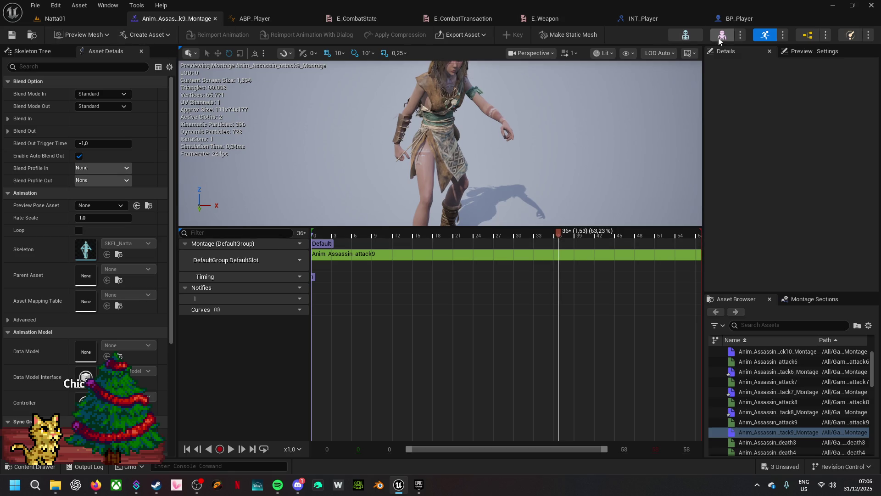
pyautogui.click(739, 19)
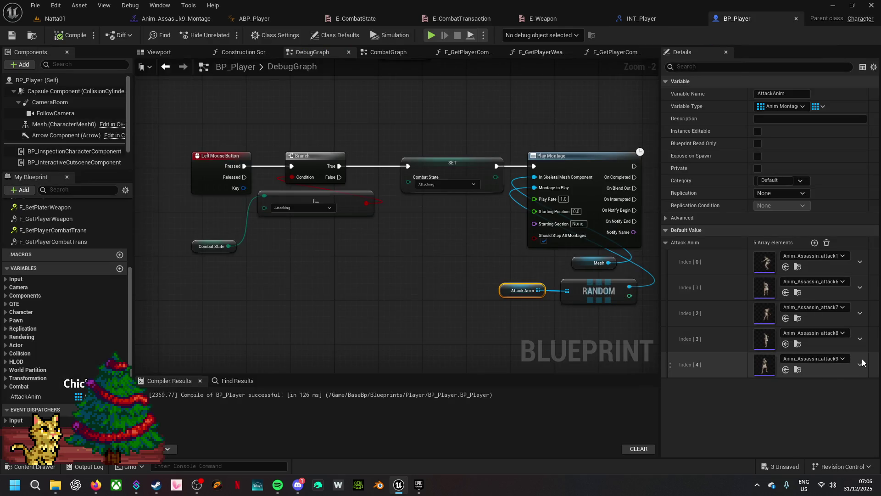
# - Delete the attack9 montage at Index [4] of Attack Anim and recompile BP_Player
pyautogui.rightClick(724, 369)
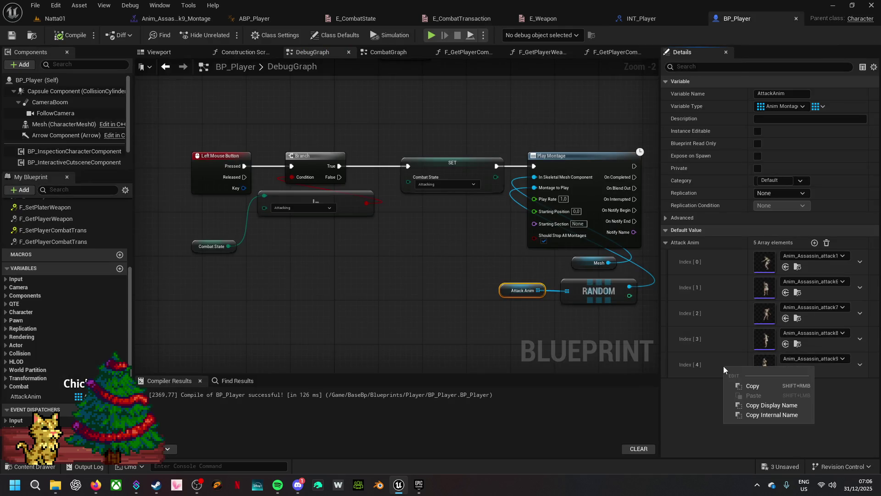
pyautogui.rightClick(874, 369)
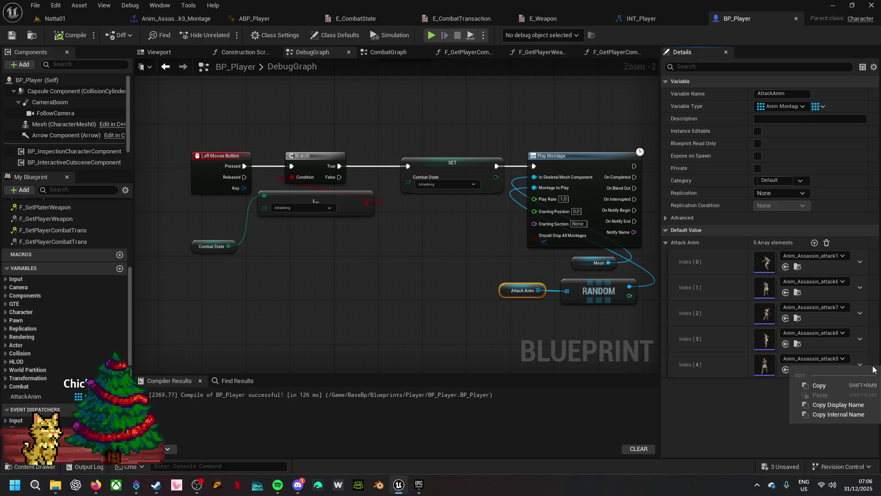
pyautogui.rightClick(672, 362)
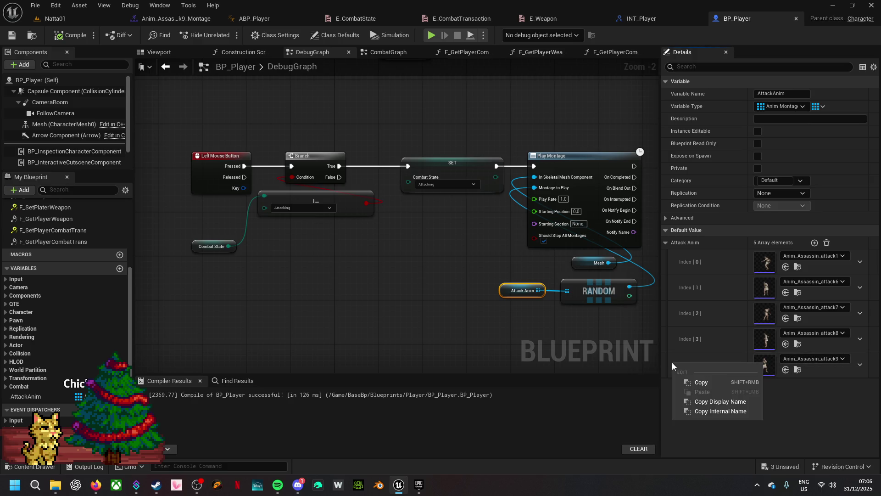
pyautogui.click(669, 362)
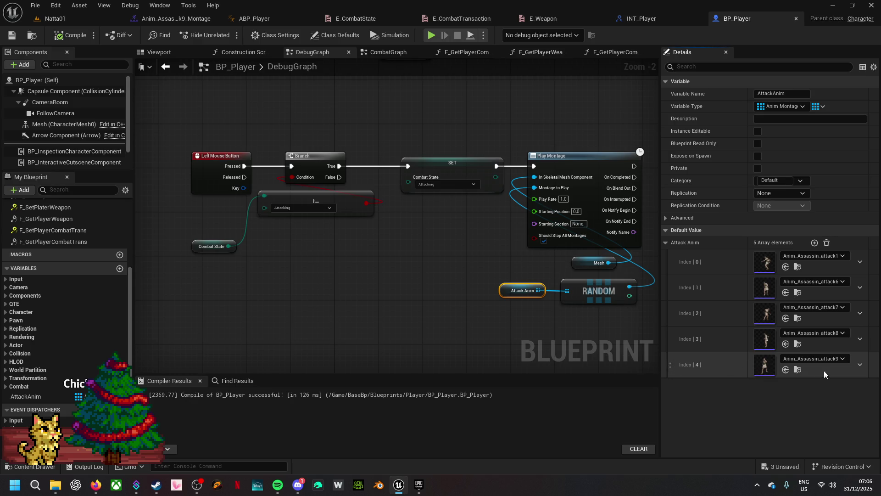
pyautogui.click(856, 367)
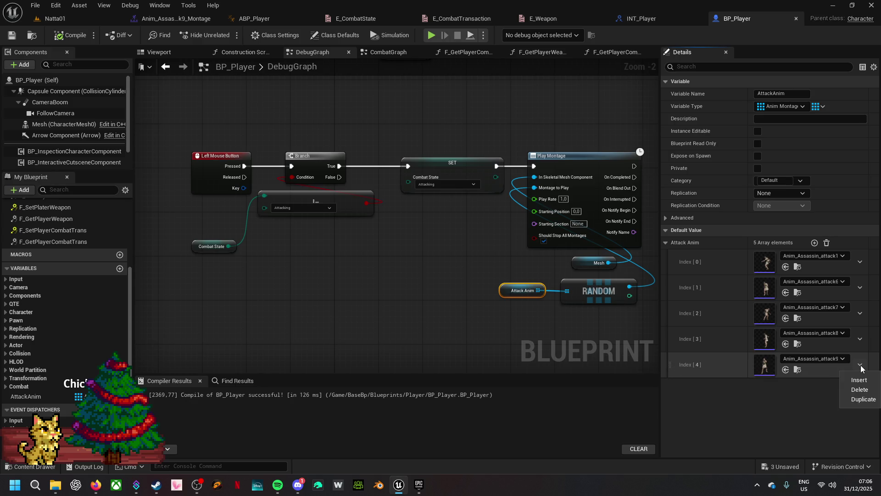
pyautogui.click(867, 391)
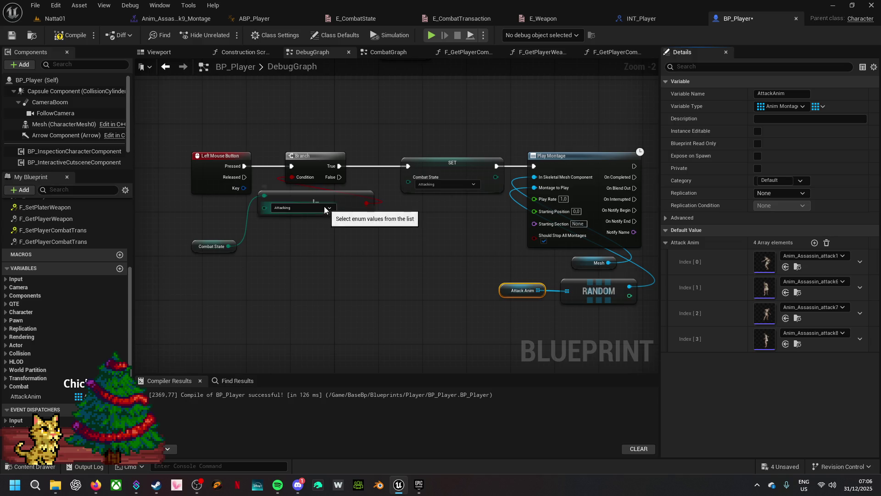
pyautogui.click(71, 35)
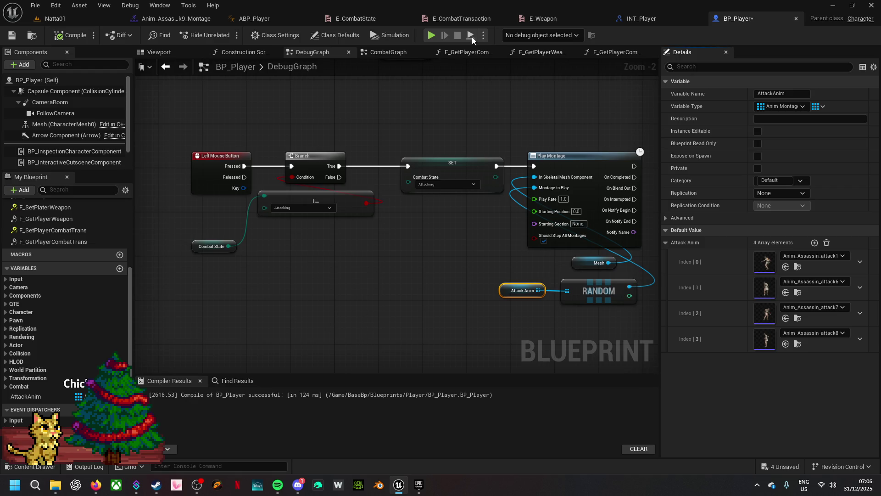
# - In ABP_Player's NotifGraph, add an Event AnimNotify_EndAttack node
pyautogui.click(280, 16)
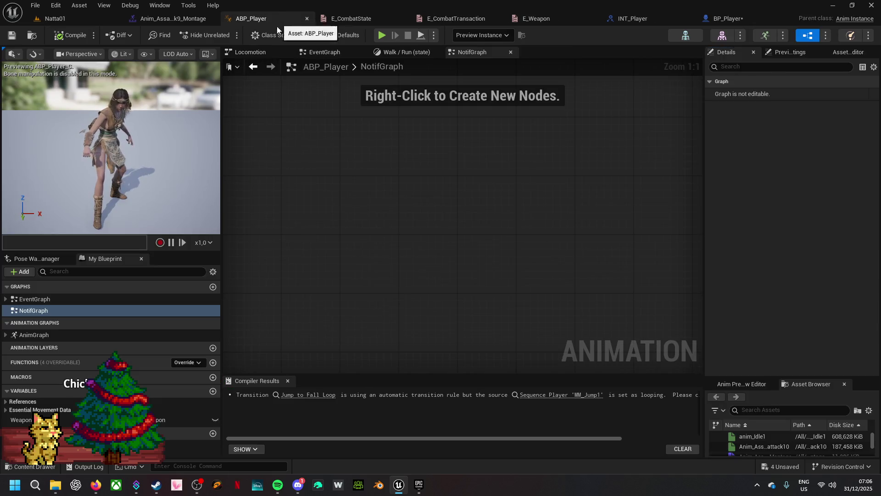
pyautogui.rightClick(341, 161)
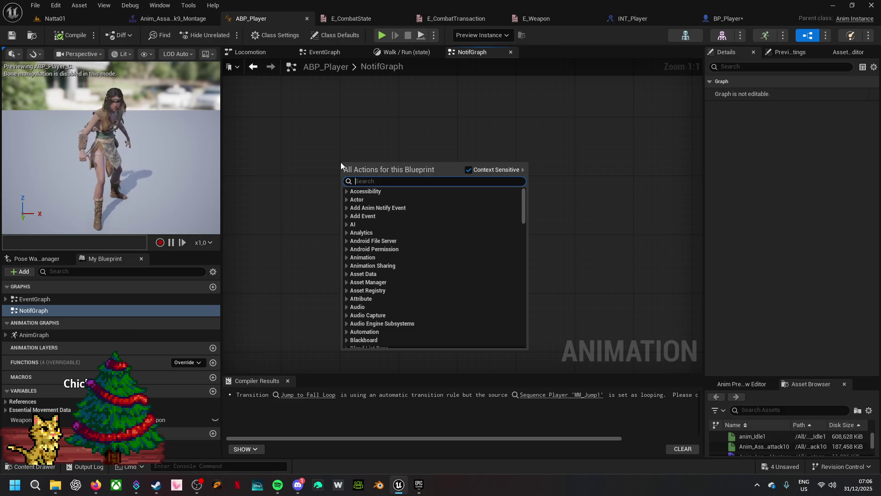
pyautogui.write('noti')
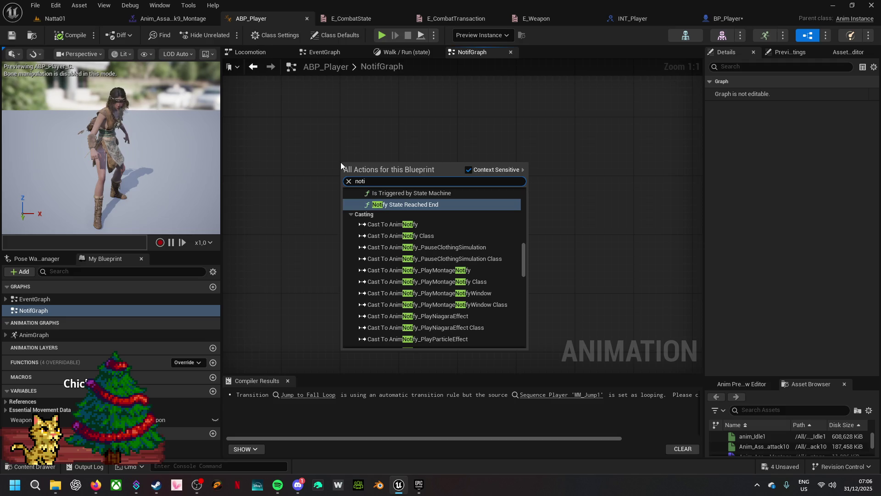
pyautogui.press('BackSpace')
pyautogui.press('BackSpace')
pyautogui.press('BackSpace')
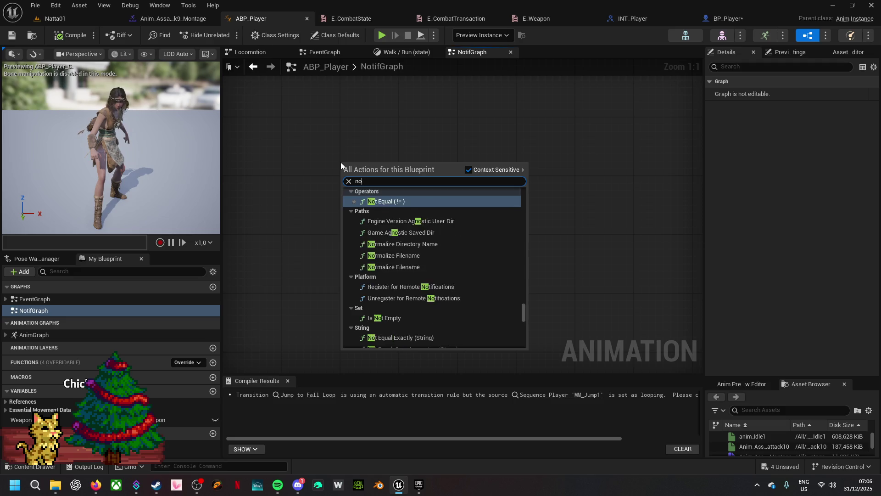
pyautogui.write('en')
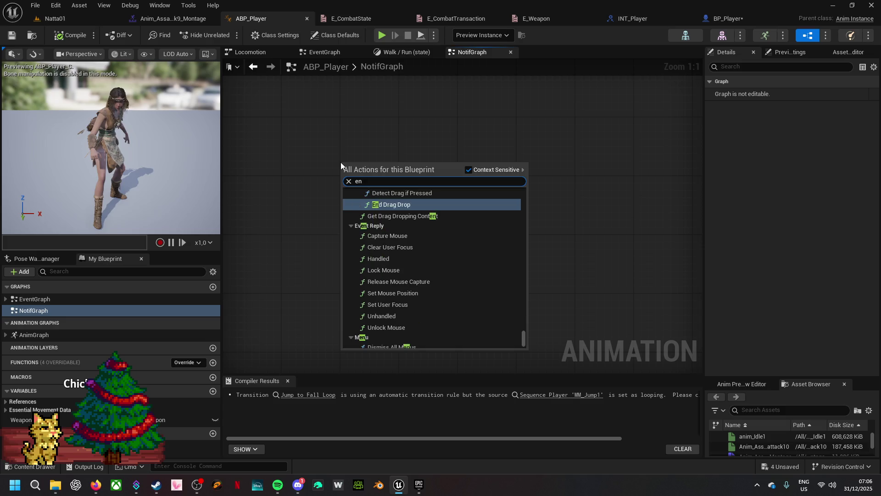
pyautogui.write('datt')
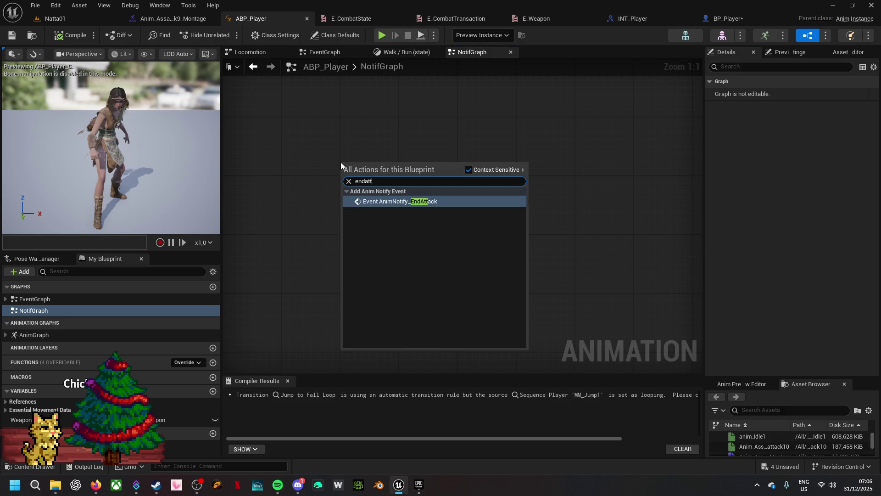
pyautogui.click(390, 201)
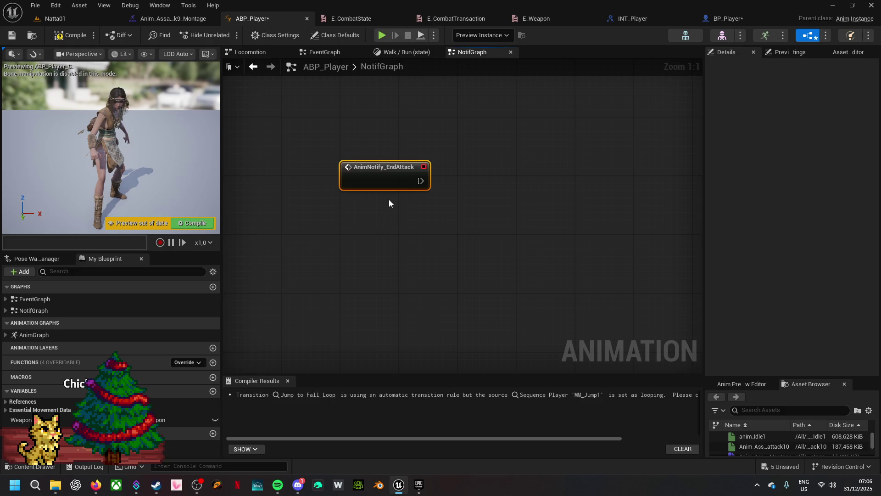
# - Place a Get Player Character node beneath the EndAttack event
pyautogui.rightClick(360, 211)
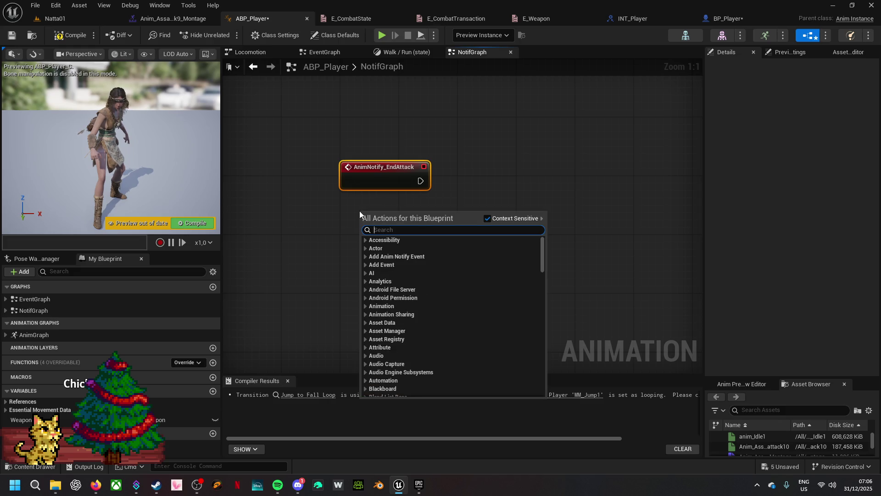
pyautogui.write('playercha')
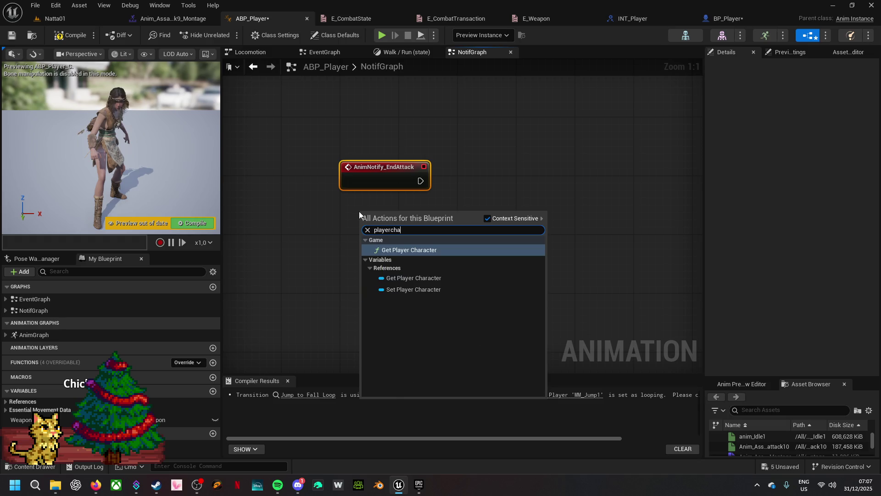
pyautogui.click(412, 277)
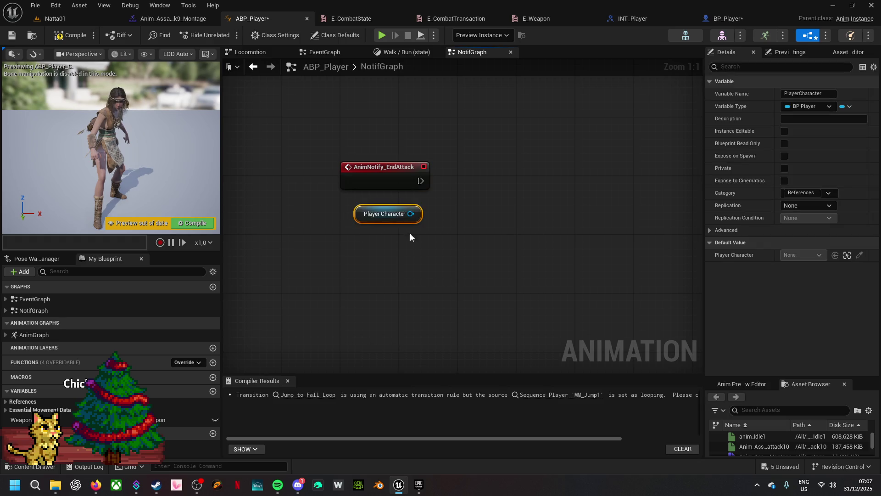
# - From Player Character, add a Set Combat State node with the value Default
pyautogui.moveTo(410, 214); pyautogui.dragTo(461, 199)
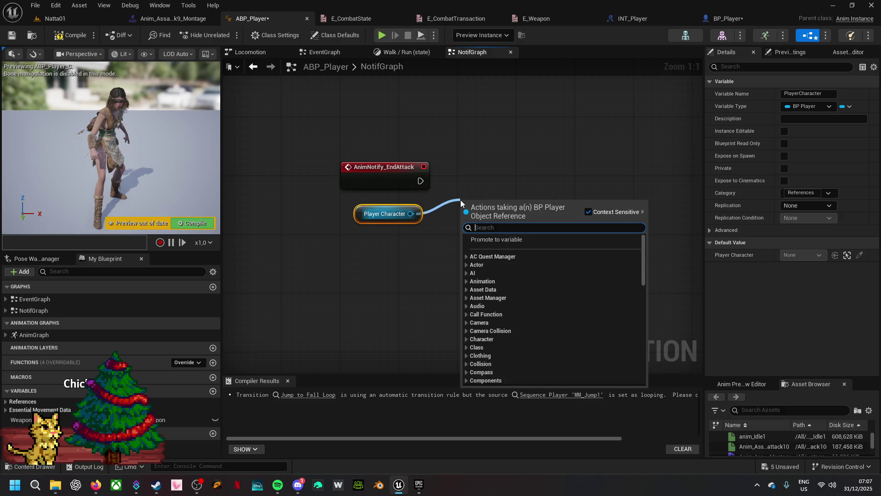
pyautogui.write('set')
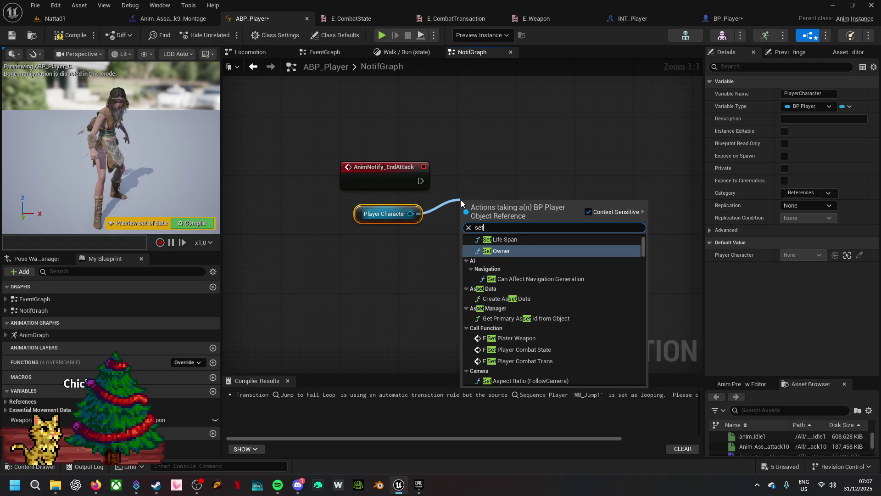
pyautogui.write('combat')
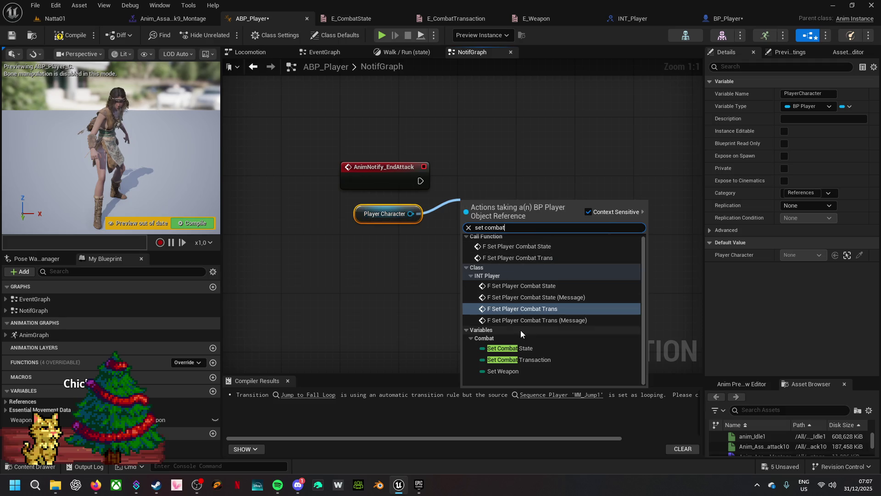
pyautogui.click(524, 348)
pyautogui.click(484, 235)
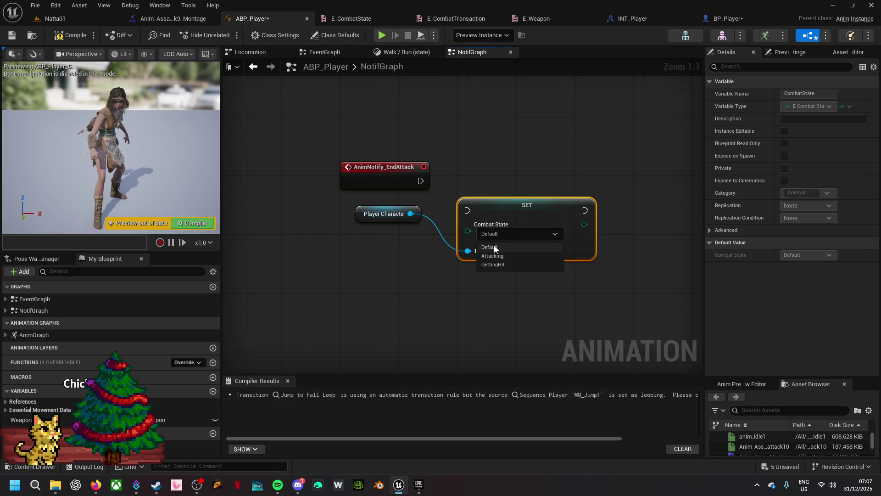
pyautogui.click(493, 248)
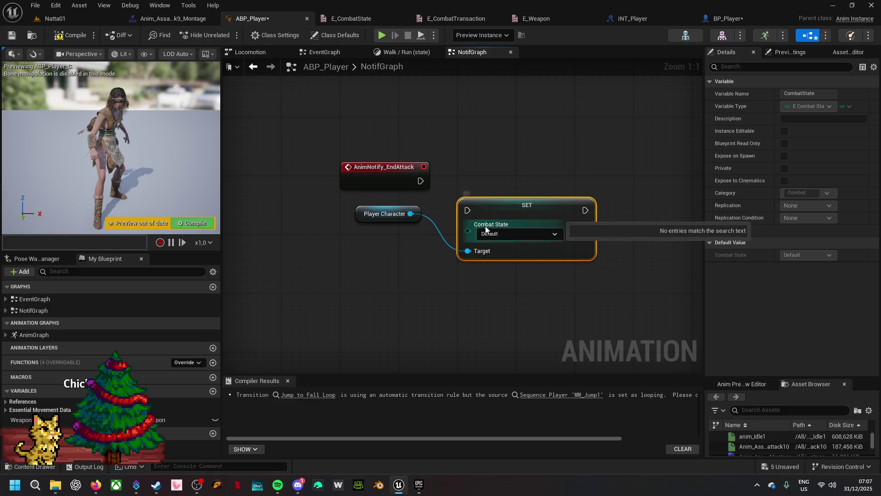
# - Wire the EndAttack event into the SET node, compile ABP_Player and launch a play test
pyautogui.moveTo(420, 180)
pyautogui.mouseDown()
pyautogui.moveTo(421, 192)
pyautogui.moveTo(467, 210)
pyautogui.moveTo(492, 184)
pyautogui.mouseUp()
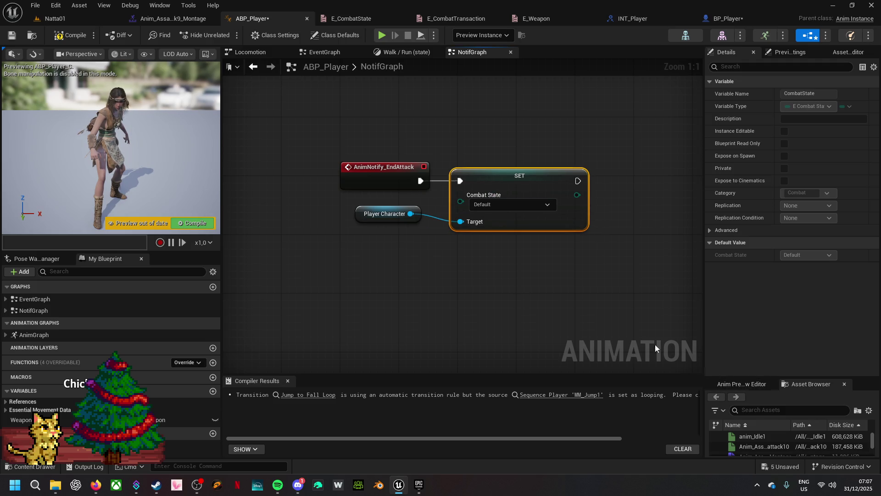
pyautogui.click(71, 35)
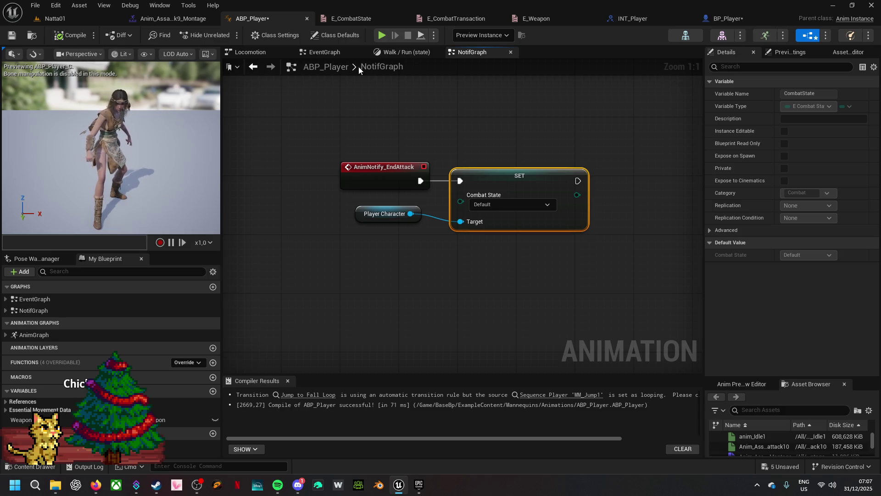
pyautogui.click(384, 34)
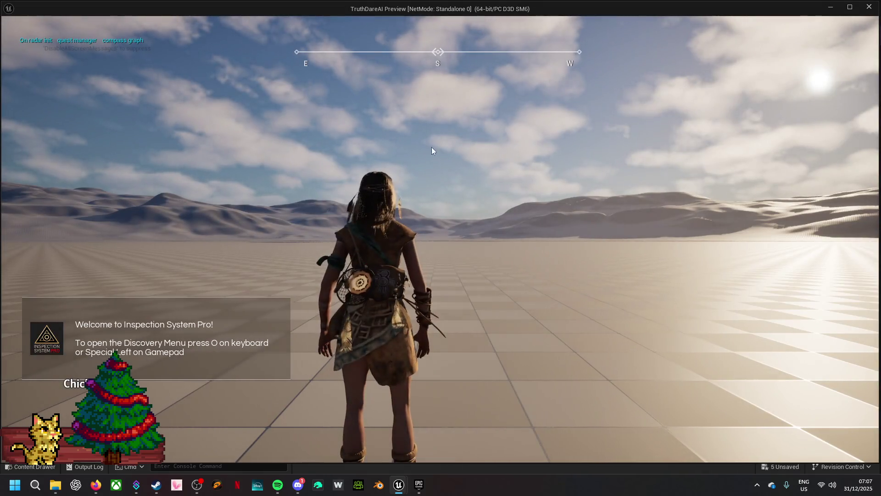
pyautogui.press('w')
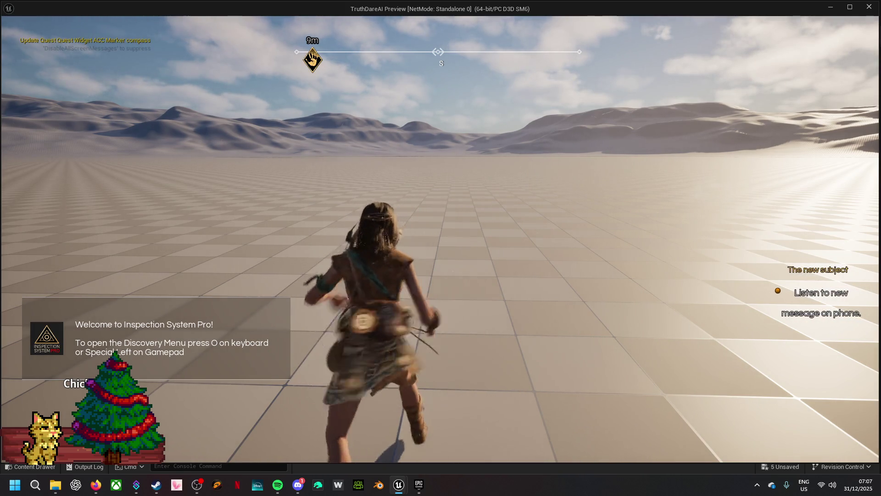
pyautogui.press('s')
pyautogui.press('a')
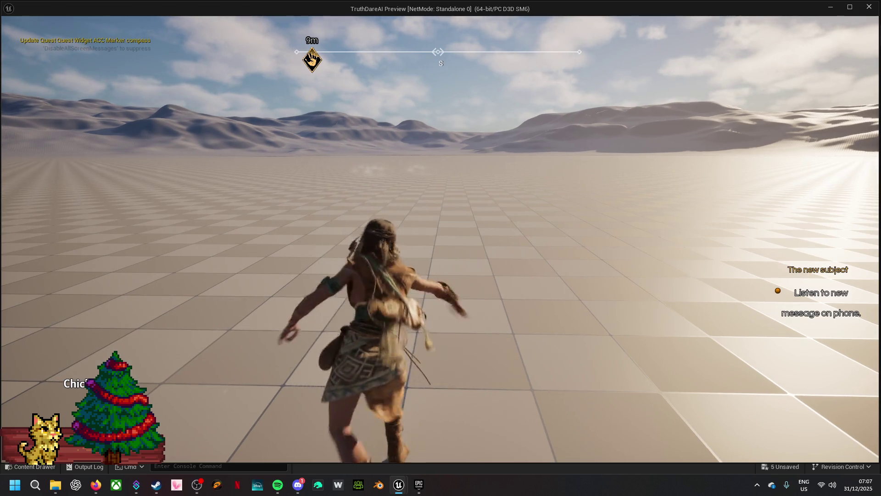
pyautogui.press('Escape')
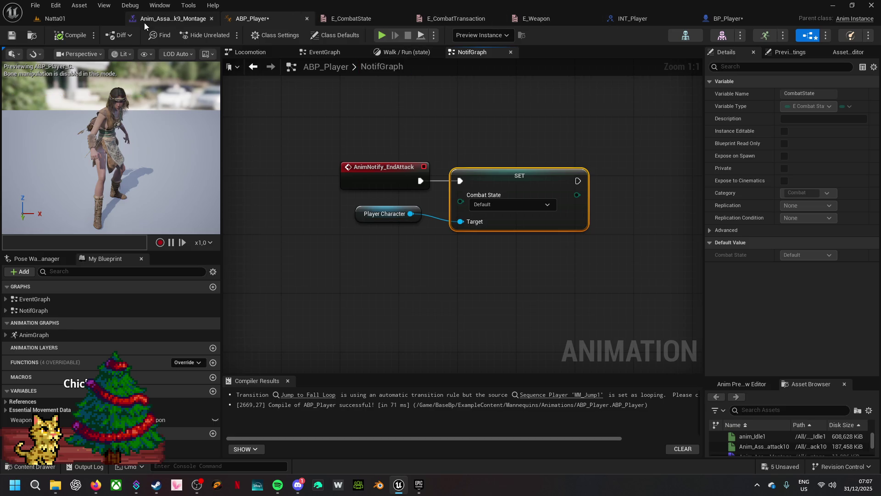
# - Enable Root Motion on Anim_Assassin_attack6, save it and preview the animation
pyautogui.click(170, 20)
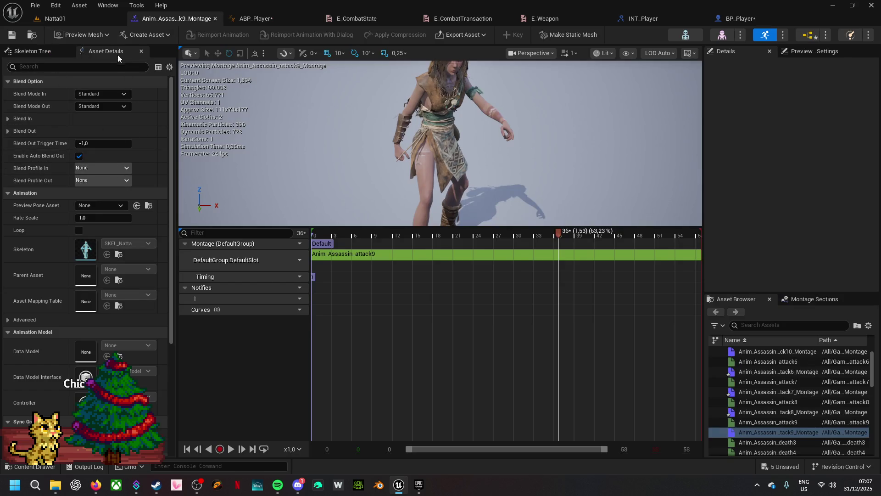
pyautogui.click(34, 34)
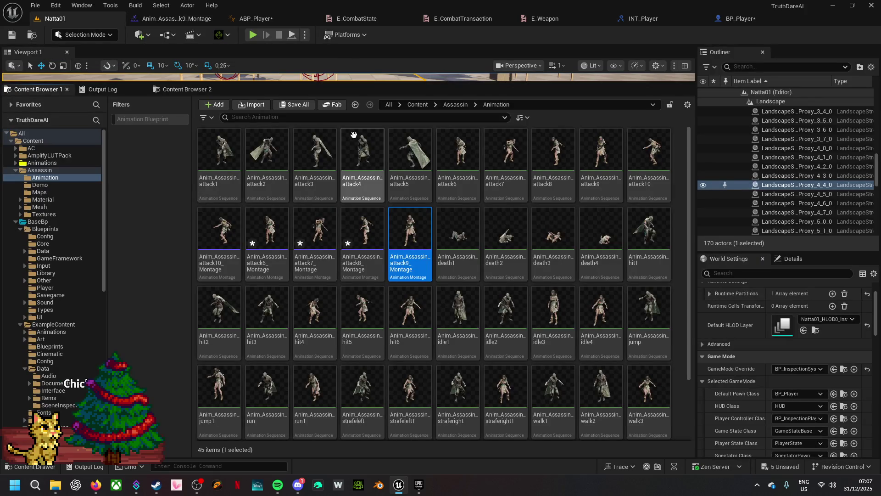
pyautogui.write('attack')
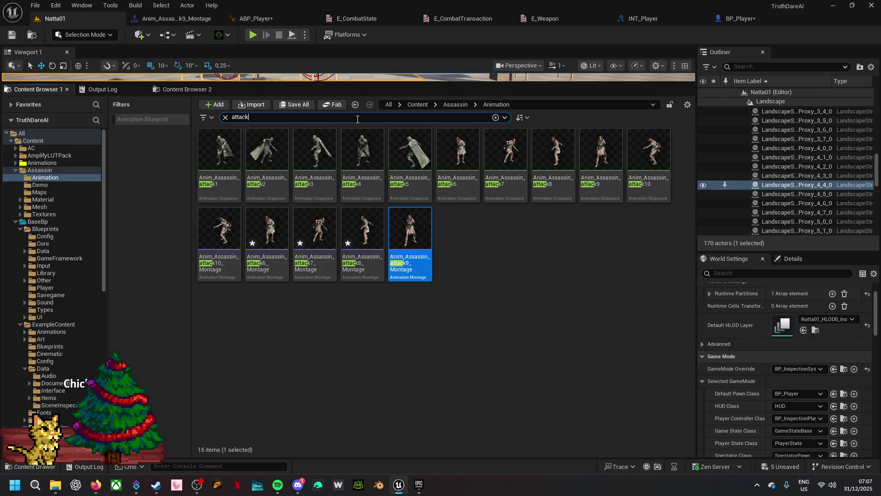
pyautogui.doubleClick(470, 159)
pyautogui.click(57, 67)
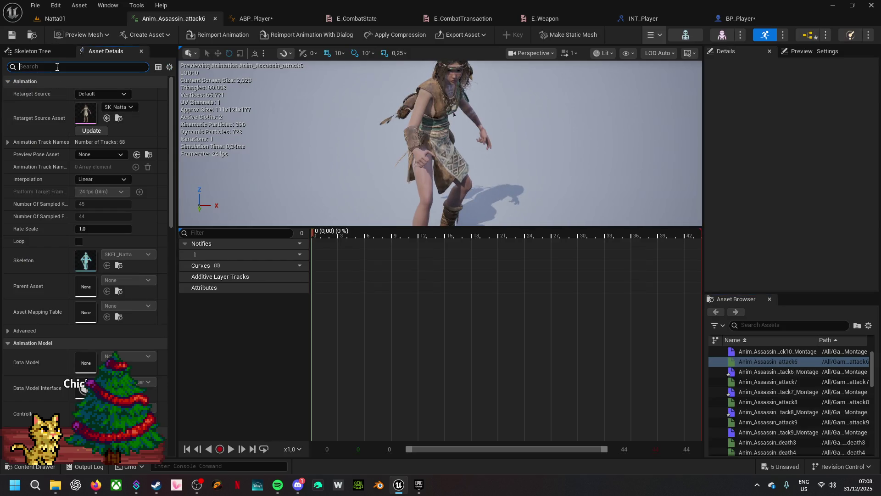
pyautogui.write('roo')
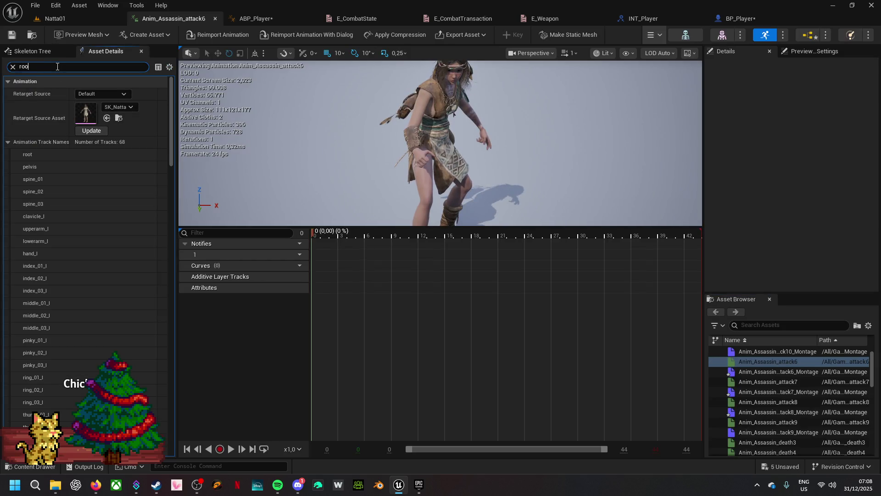
pyautogui.write('t')
pyautogui.click(82, 93)
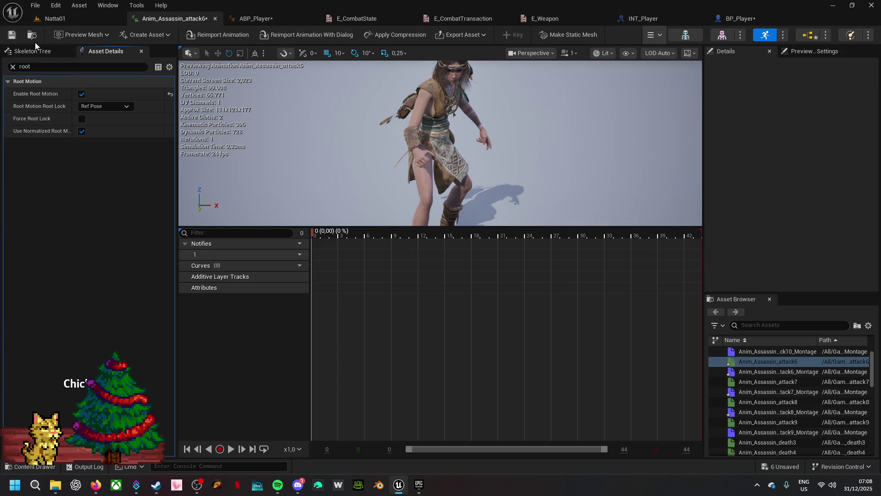
pyautogui.click(12, 36)
pyautogui.click(231, 450)
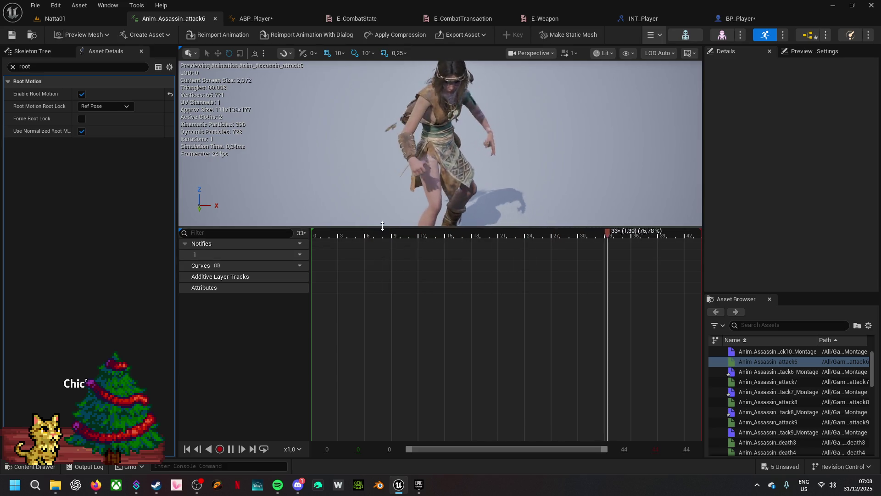
pyautogui.moveTo(377, 226); pyautogui.dragTo(384, 330)
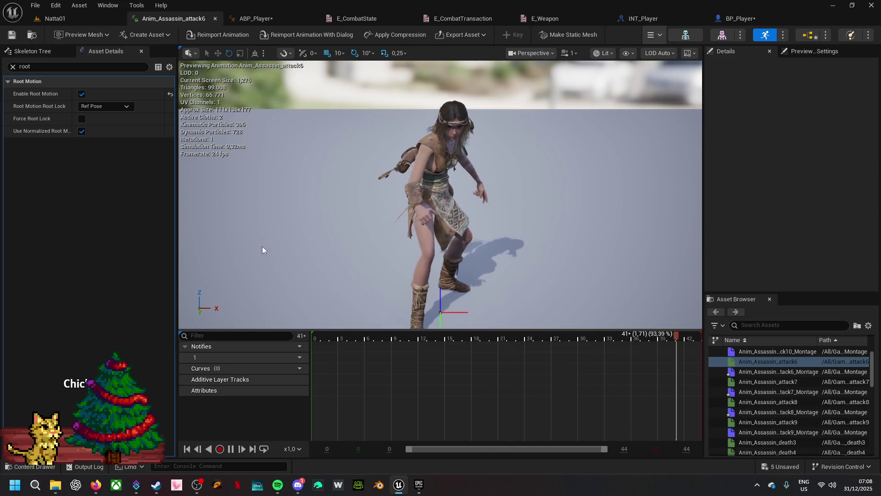
# - Enable Root Motion on the Anim_Assassin_attack7 and attack8 animations
pyautogui.click(35, 36)
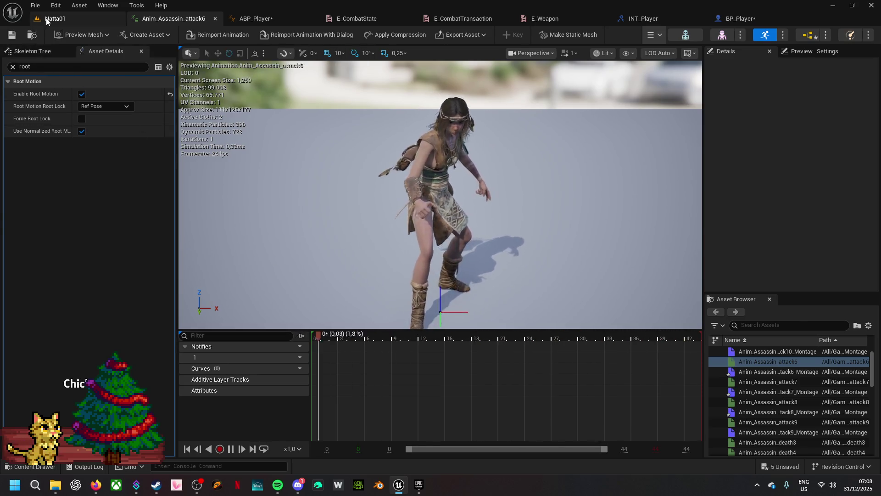
pyautogui.doubleClick(507, 178)
pyautogui.click(81, 94)
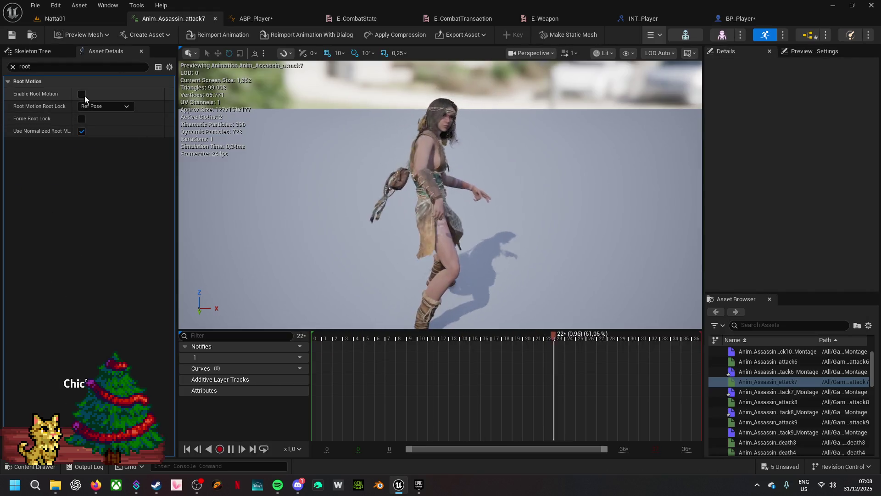
pyautogui.click(34, 36)
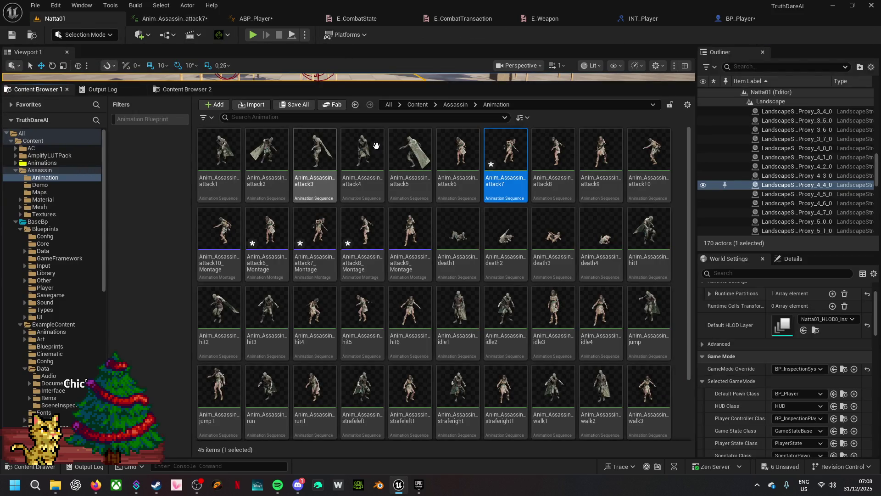
pyautogui.write('attack')
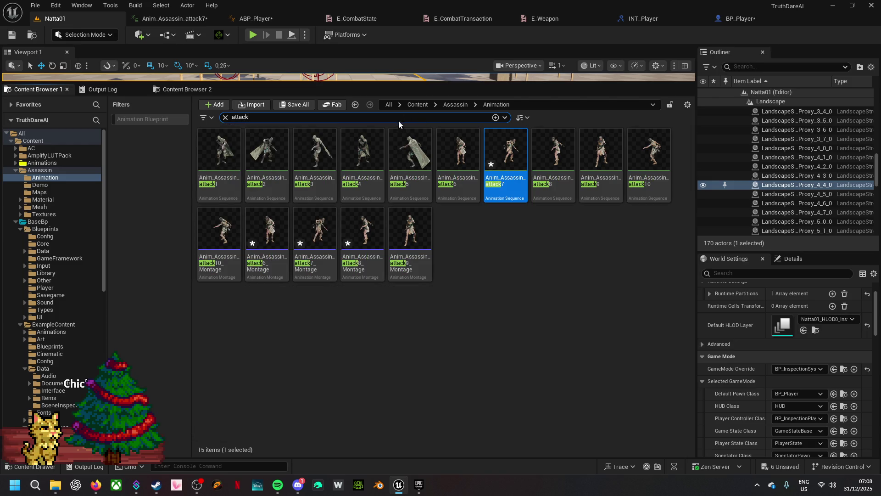
pyautogui.doubleClick(555, 180)
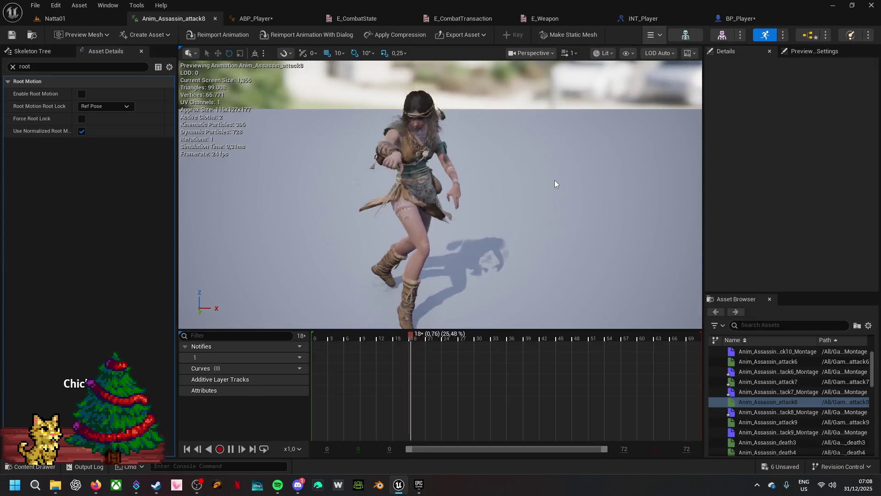
pyautogui.click(82, 93)
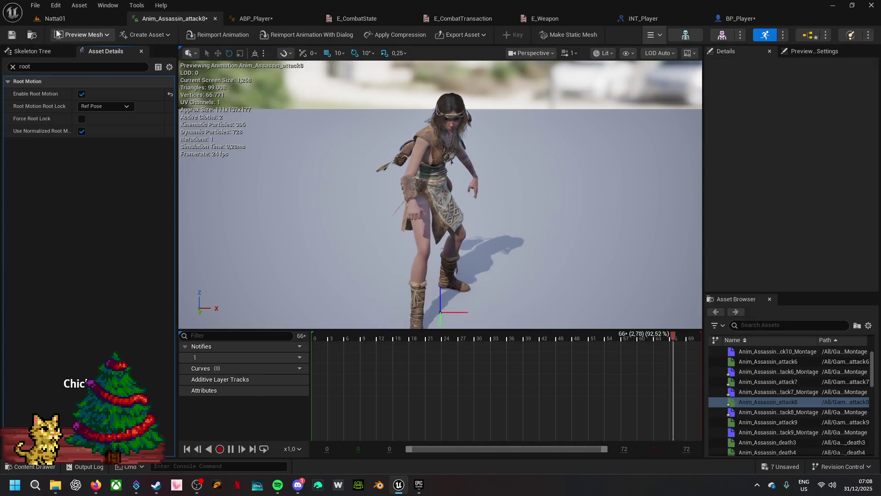
# - Enable Root Motion on Anim_Assassin_attack9 and attack10, then return to the Natta01 level
pyautogui.click(55, 19)
pyautogui.doubleClick(591, 191)
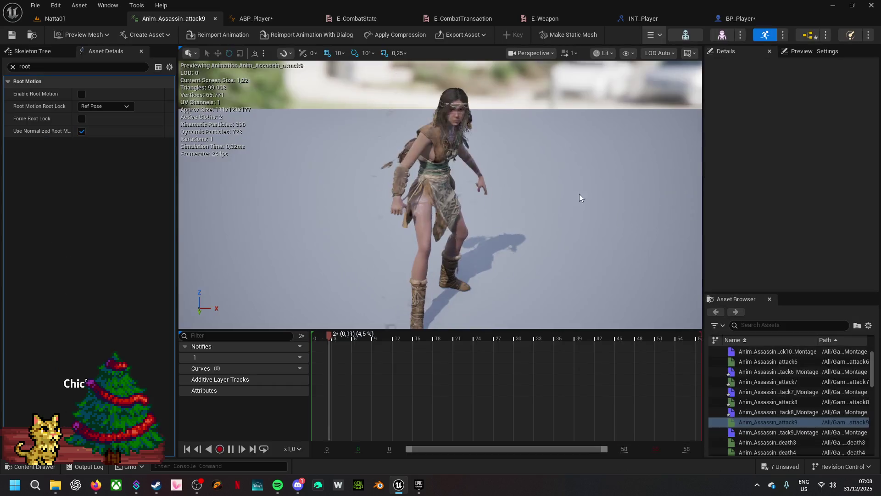
pyautogui.click(82, 94)
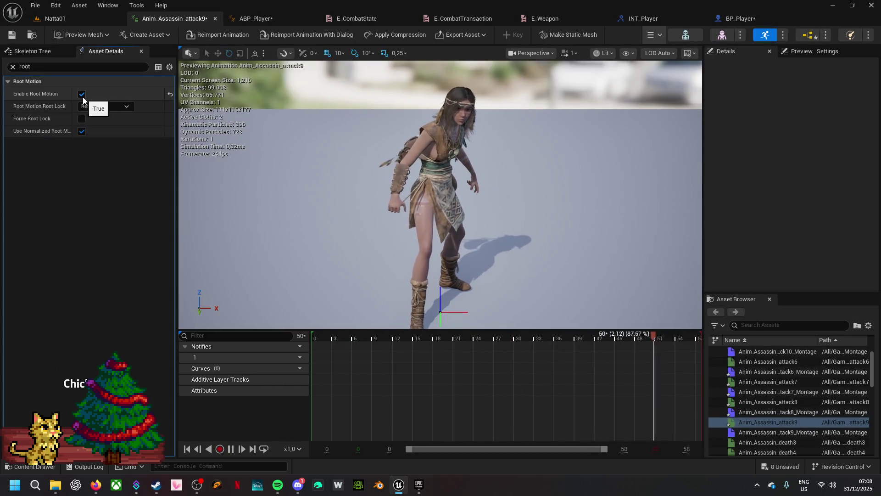
pyautogui.click(58, 6)
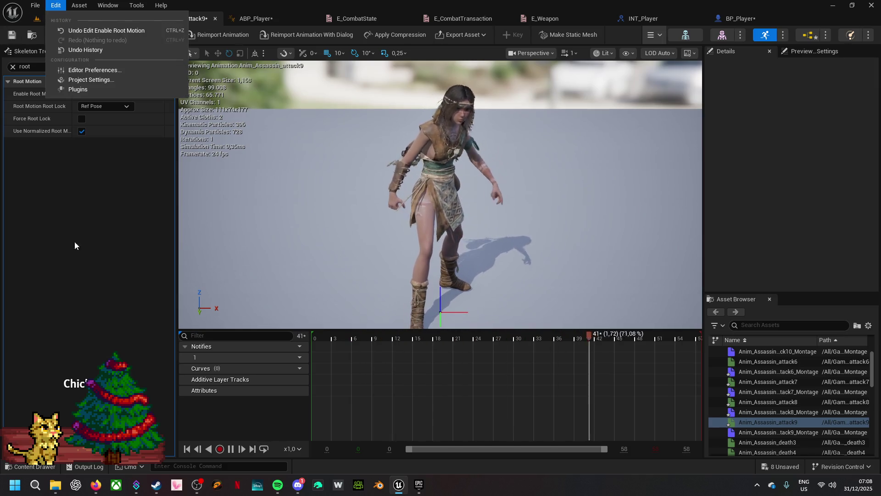
pyautogui.click(83, 236)
pyautogui.click(68, 18)
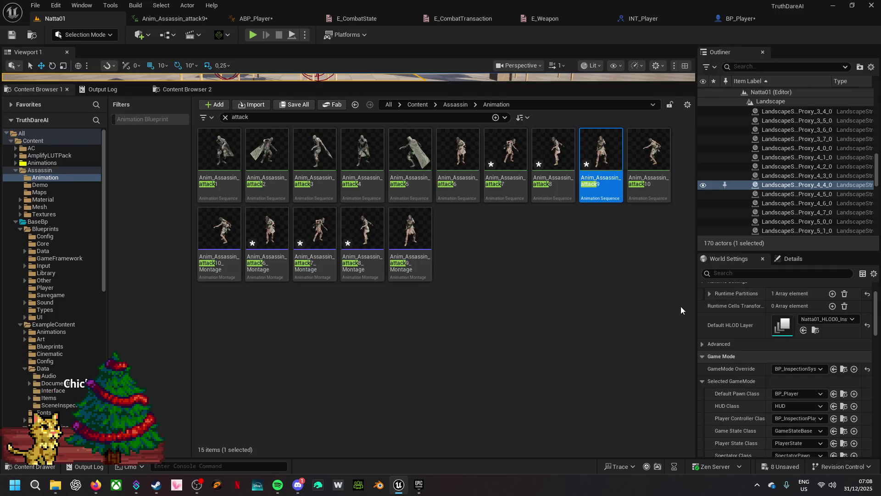
pyautogui.doubleClick(649, 170)
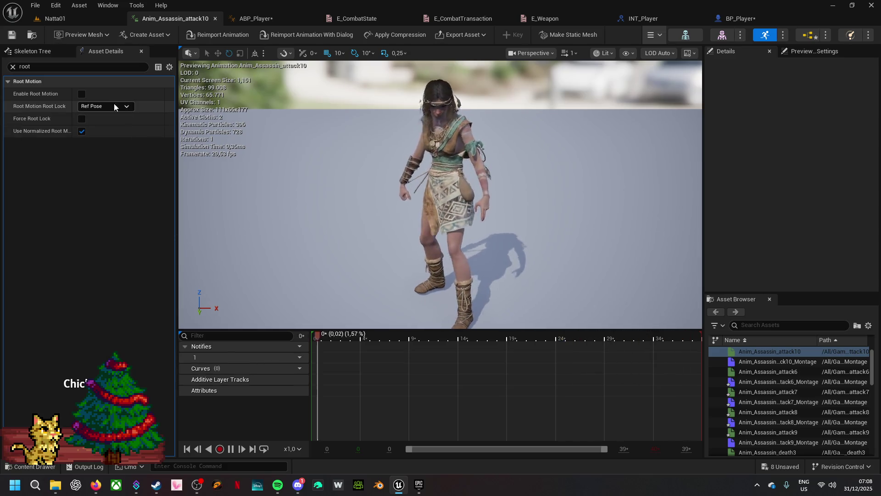
pyautogui.click(83, 93)
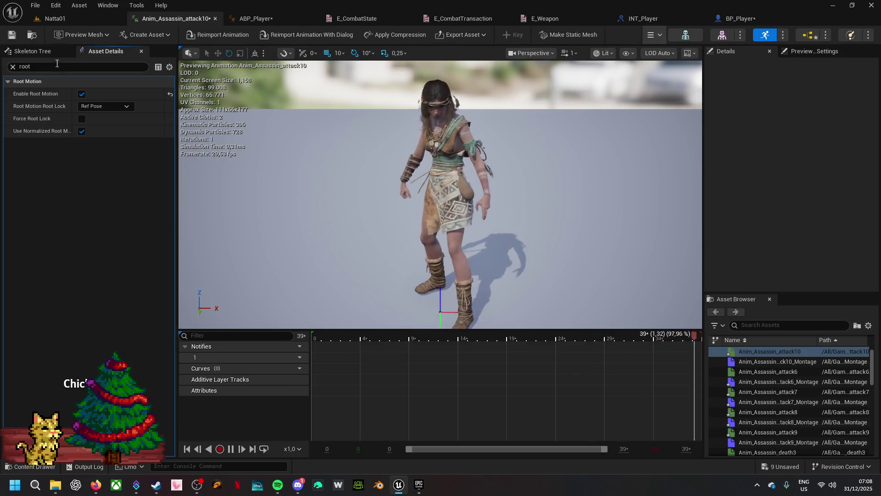
pyautogui.click(54, 18)
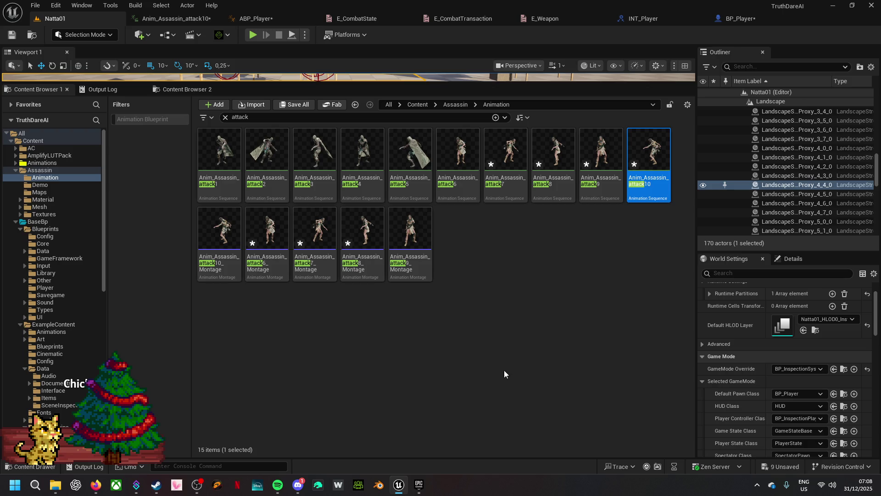
# - Save all unsaved assets, test the root-motion attack in Play-In-Editor, then bring up BP_Player
pyautogui.click(780, 466)
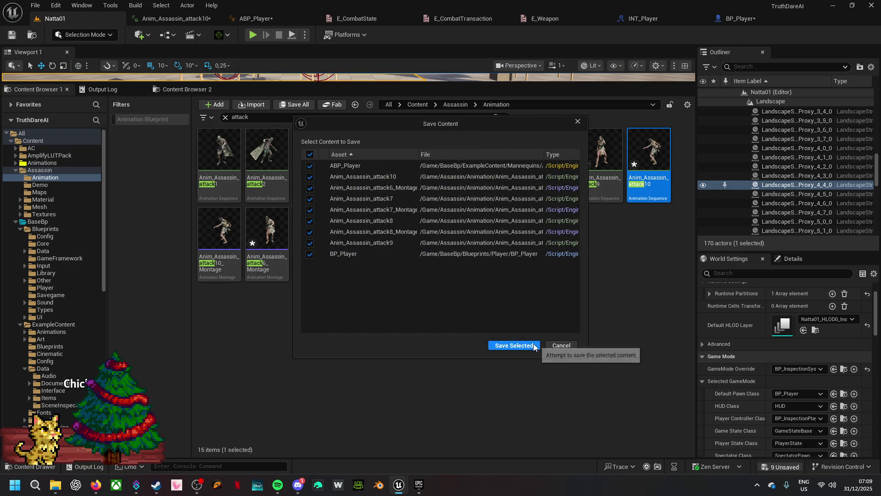
pyautogui.click(532, 344)
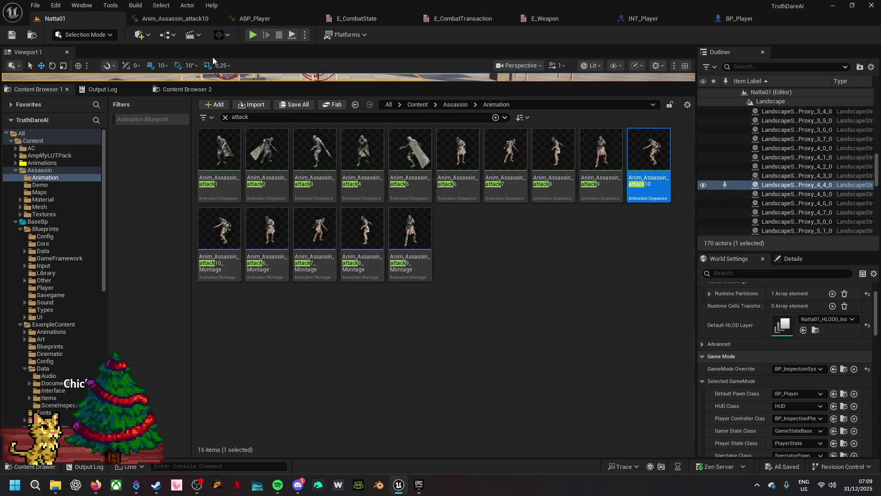
pyautogui.click(254, 36)
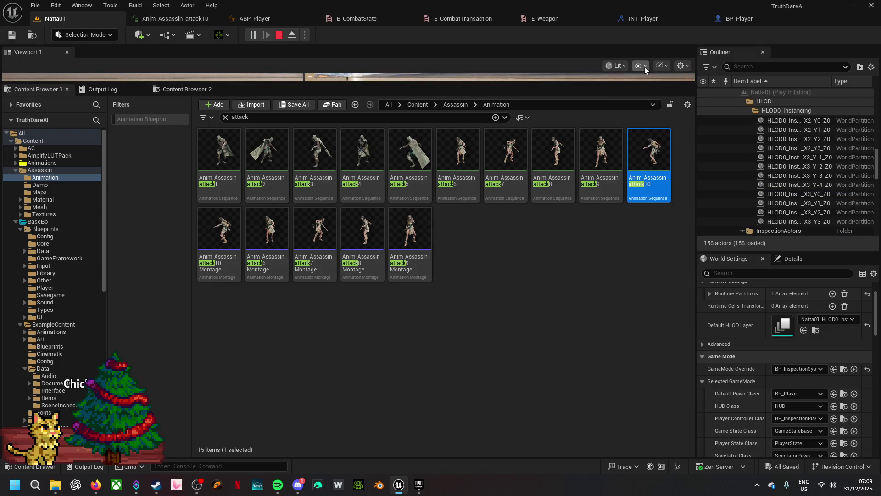
pyautogui.moveTo(264, 82)
pyautogui.mouseDown()
pyautogui.moveTo(271, 350)
pyautogui.moveTo(278, 323)
pyautogui.mouseUp()
pyautogui.click(392, 272)
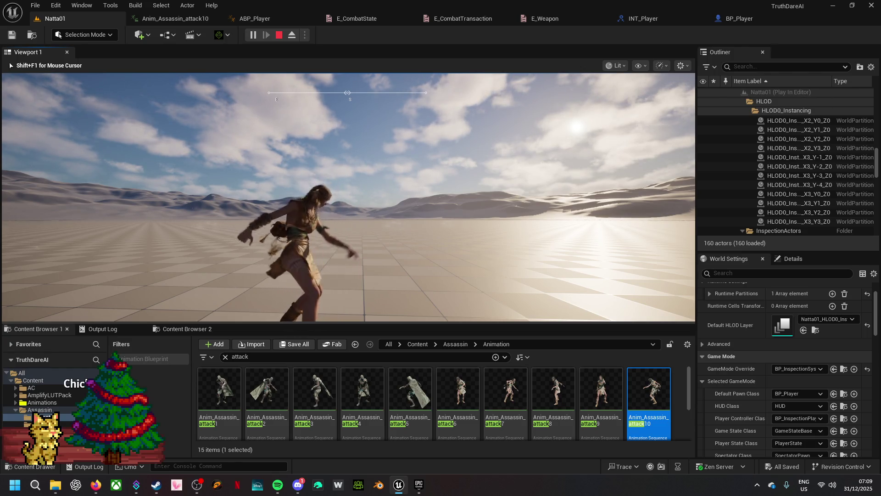
pyautogui.press('Escape')
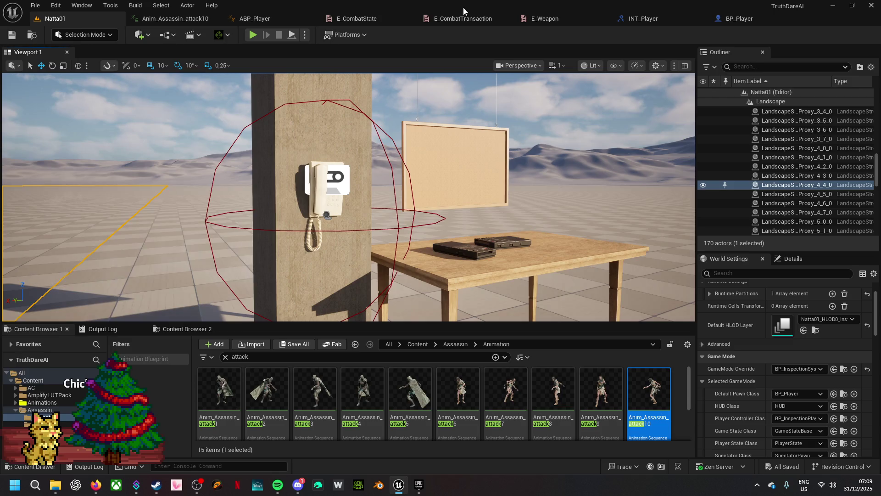
pyautogui.click(738, 18)
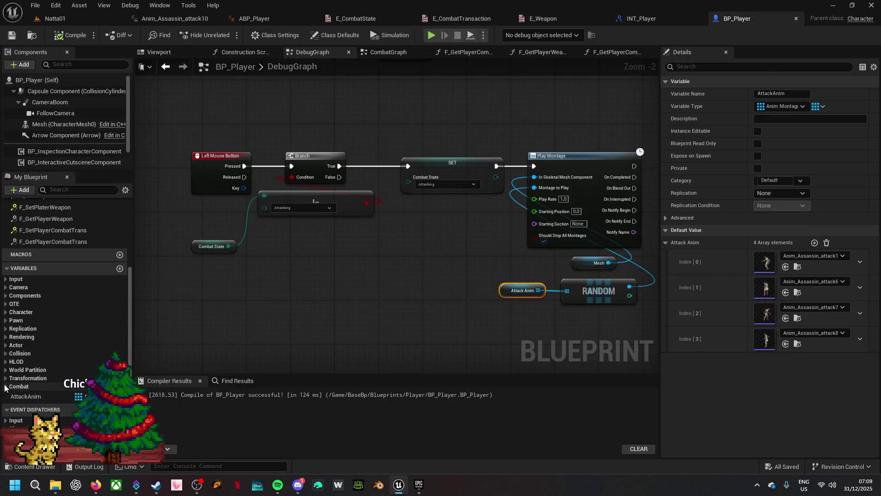
# - Set BP_Player's Weapon variable default to Ax and save the blueprint
pyautogui.click(5, 387)
pyautogui.click(23, 420)
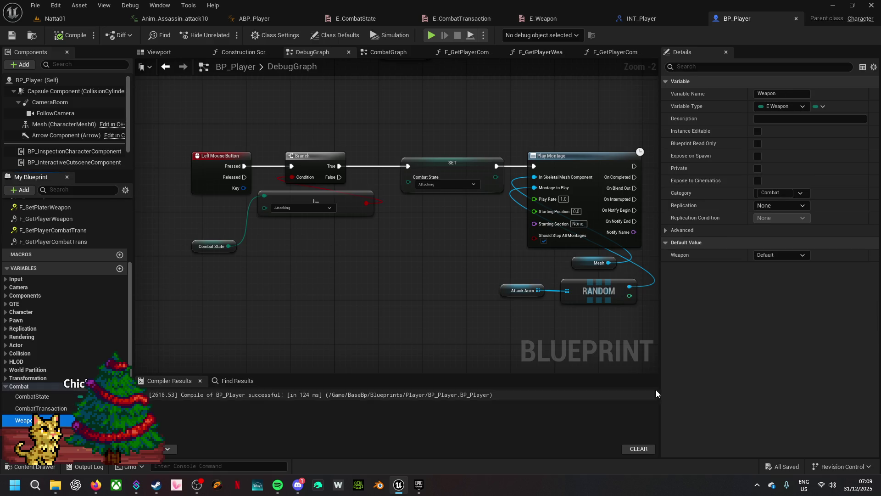
pyautogui.click(797, 255)
pyautogui.click(778, 274)
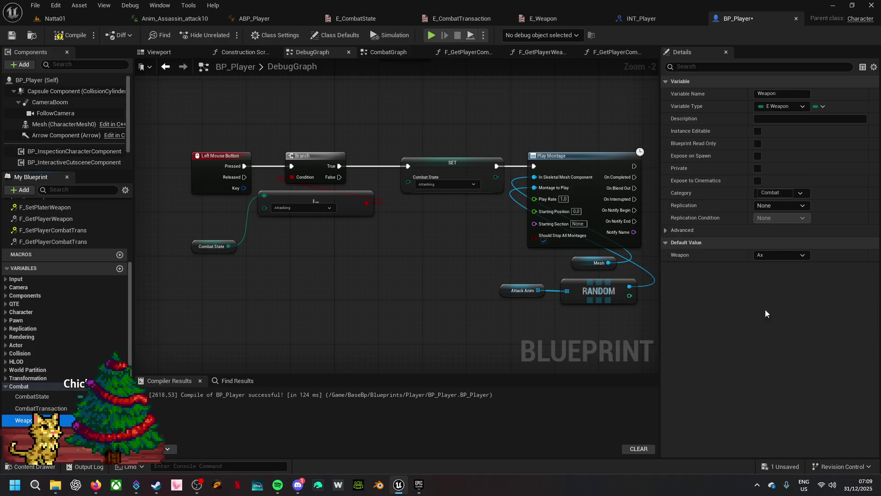
pyautogui.click(782, 466)
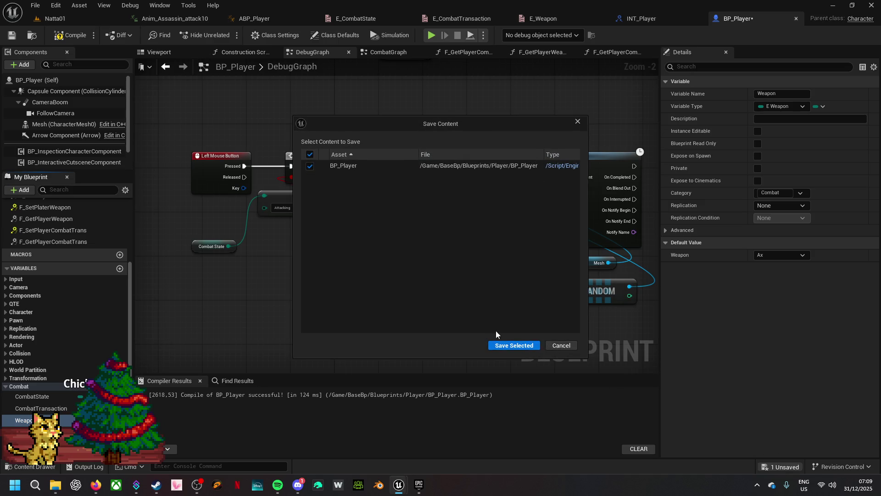
pyautogui.click(505, 346)
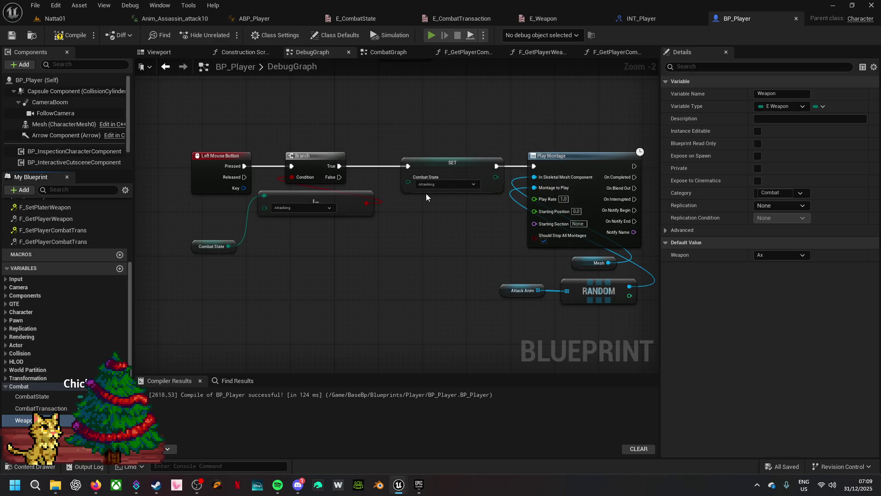
# - Test the game in a standalone preview, then reset the Weapon default to Default
pyautogui.hotkey('alt', 'p')
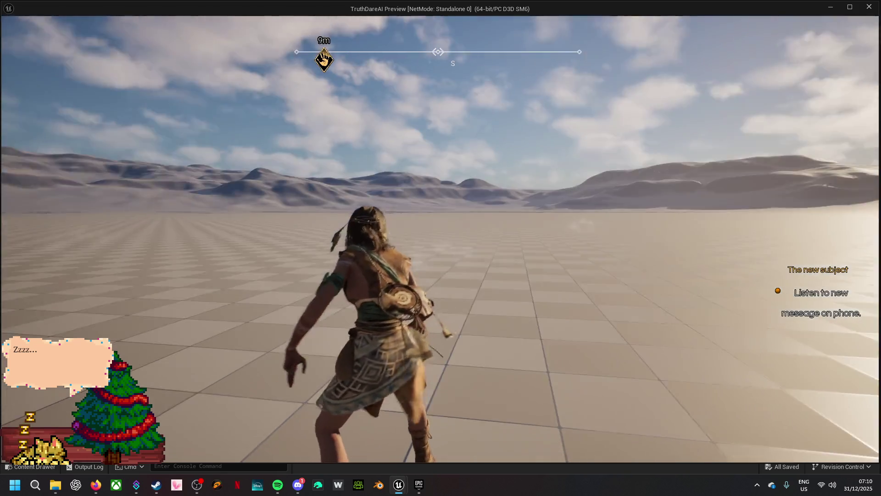
pyautogui.press('Escape')
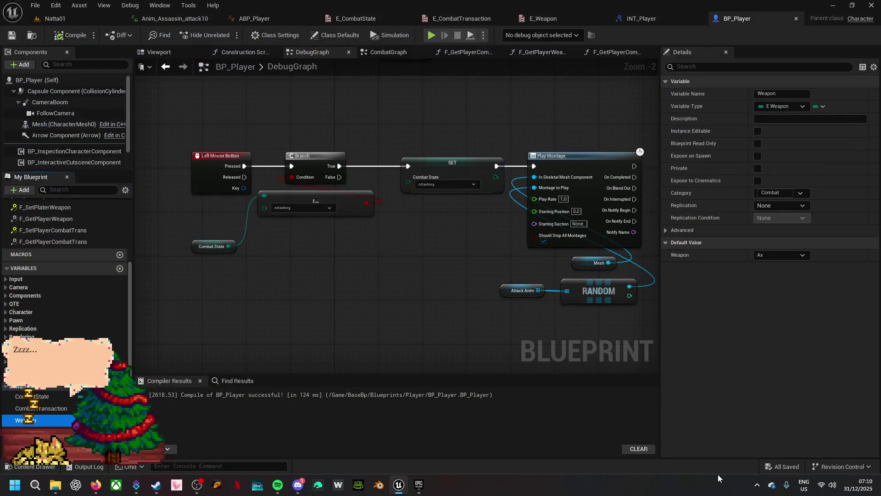
pyautogui.click(791, 468)
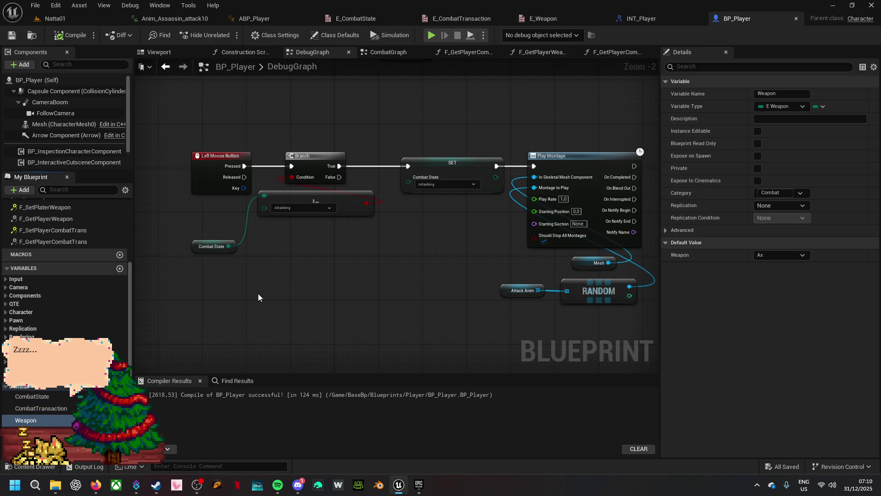
pyautogui.click(798, 255)
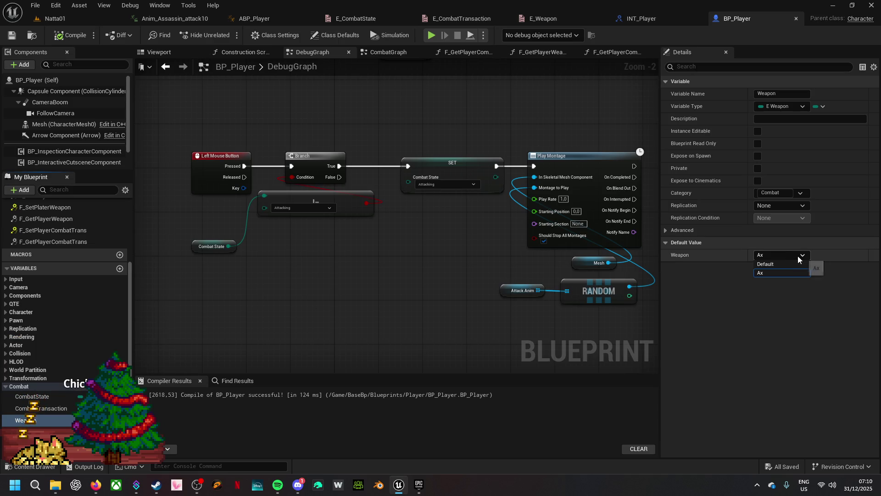
pyautogui.click(766, 264)
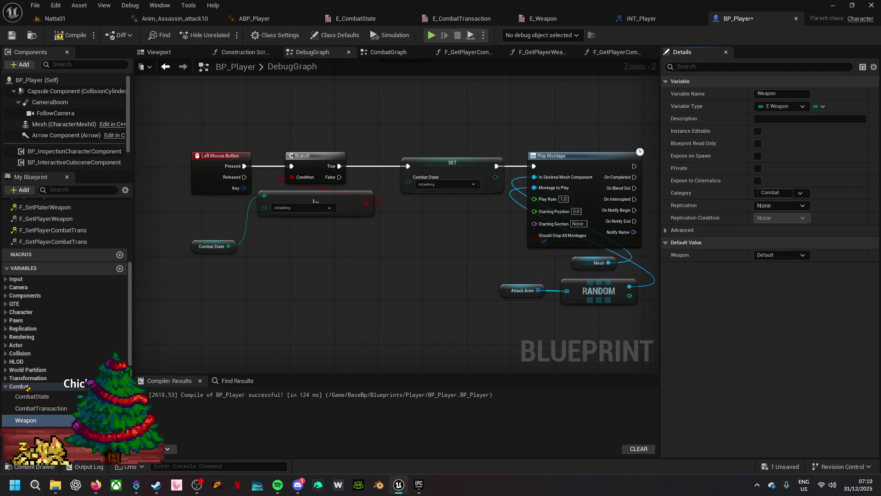
pyautogui.hotkey('alt', 'Tab')
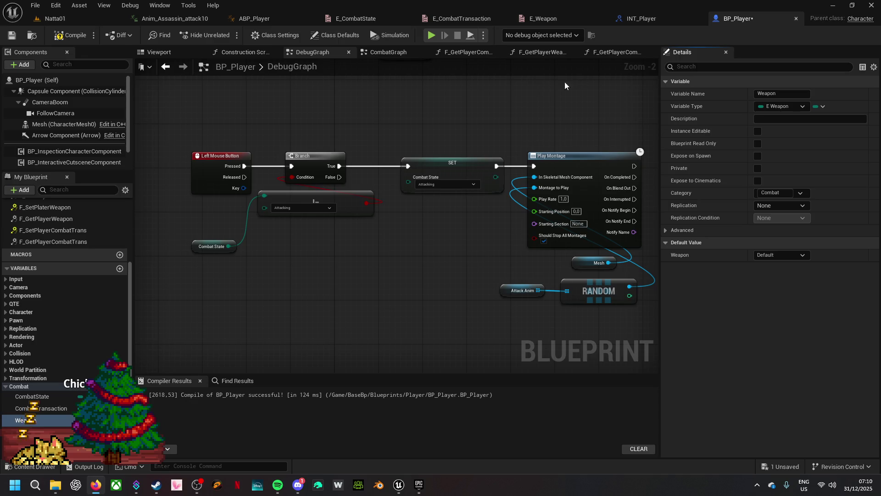
# - Rename E_Weapon's Ax enumerator to Axe and save all modified assets
pyautogui.click(545, 21)
pyautogui.write('Axe')
pyautogui.click(168, 101)
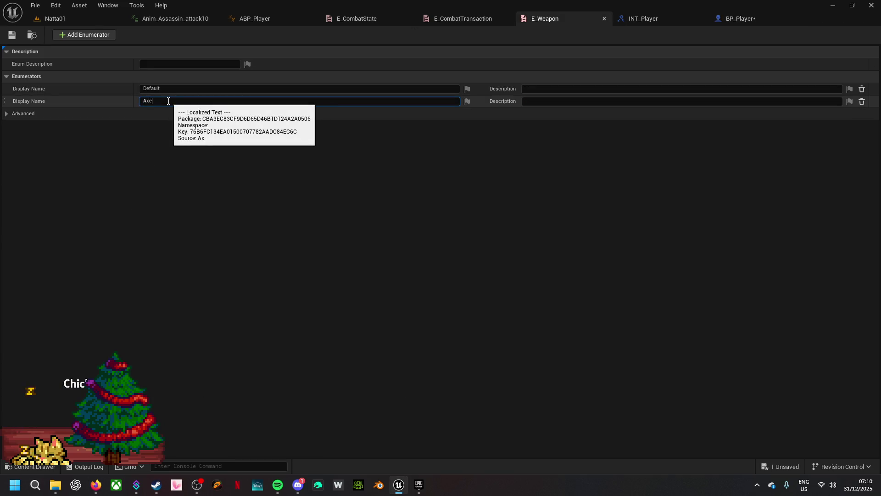
pyautogui.press('Return')
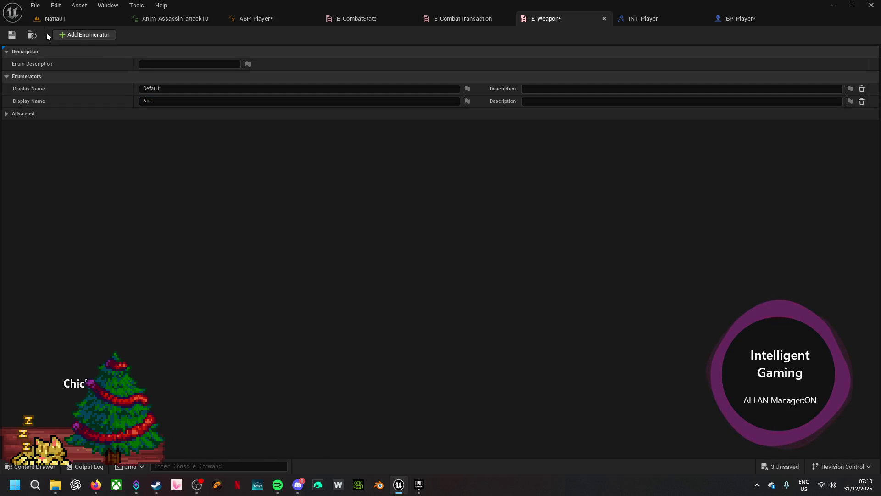
pyautogui.click(14, 35)
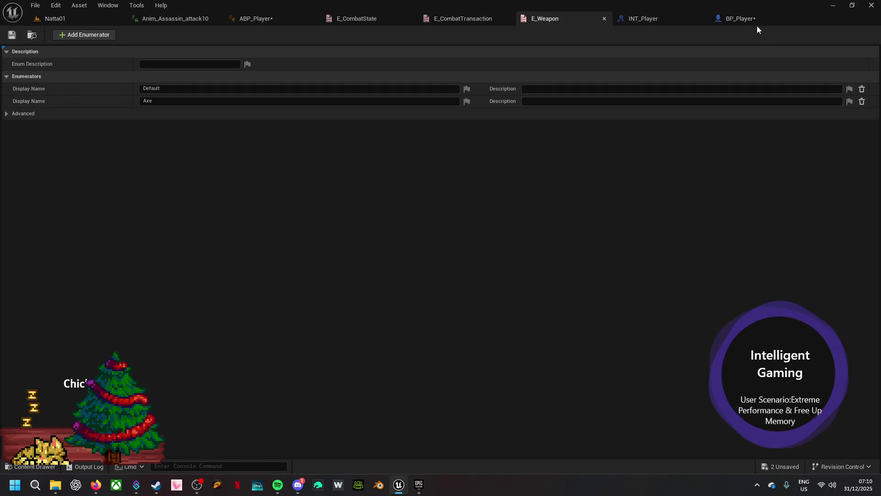
pyautogui.click(781, 466)
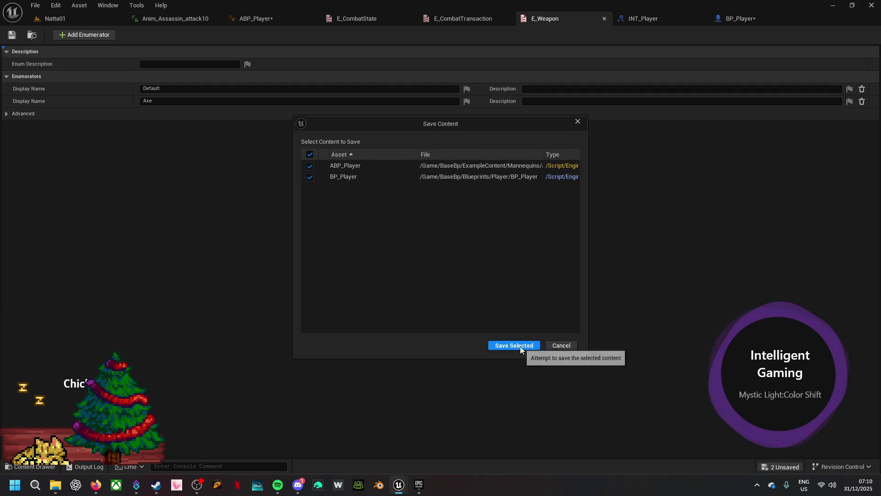
pyautogui.click(521, 345)
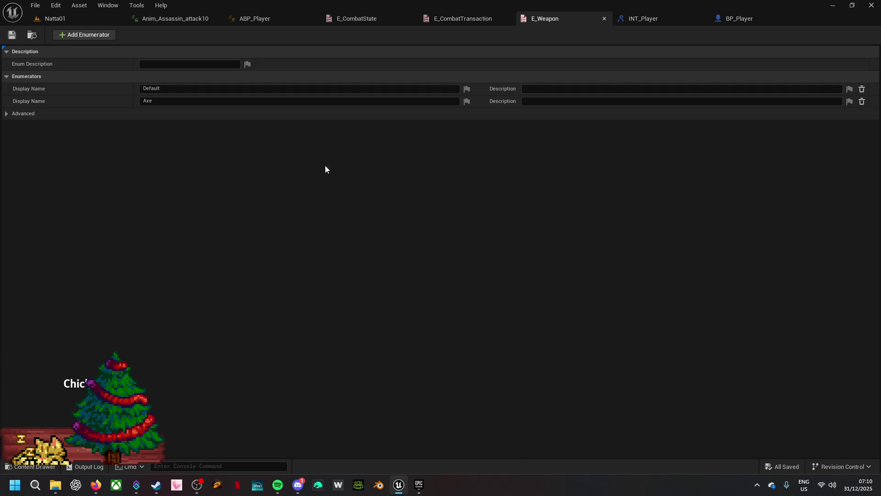
pyautogui.click(70, 18)
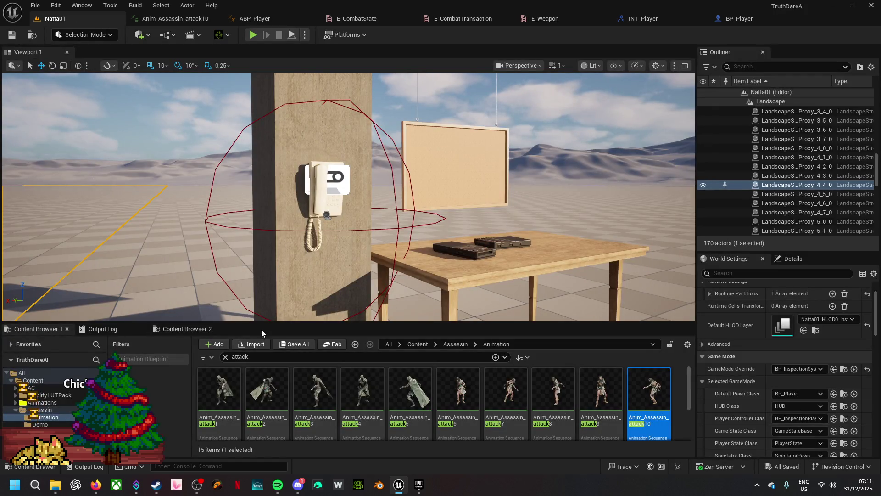
# - Search the whole Content folder for 'axe' and inspect the 32 matching assets
pyautogui.moveTo(269, 324); pyautogui.dragTo(269, 221)
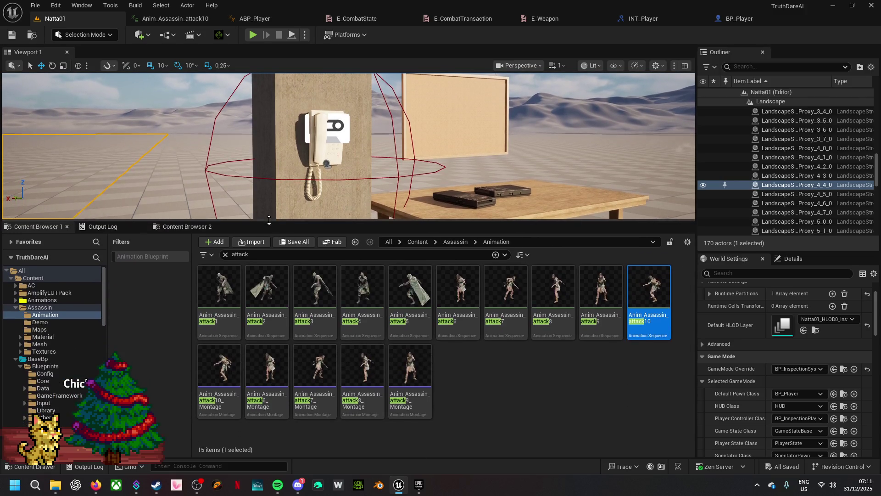
pyautogui.click(225, 254)
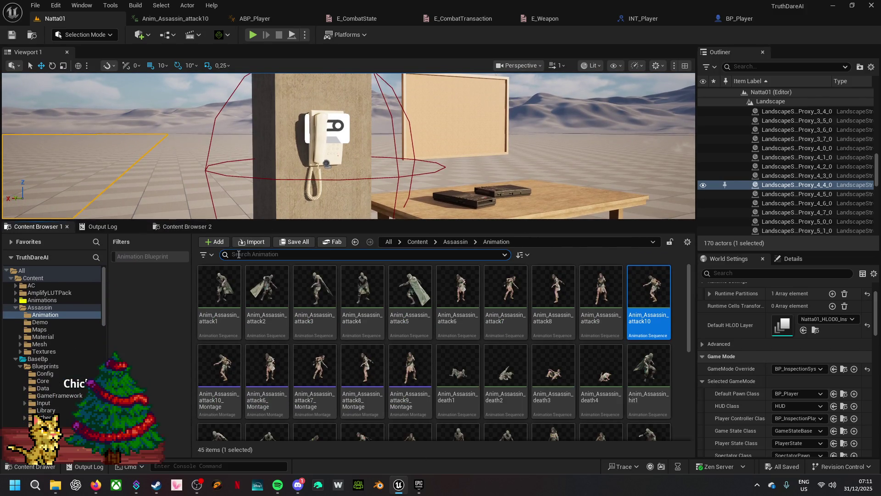
pyautogui.click(418, 242)
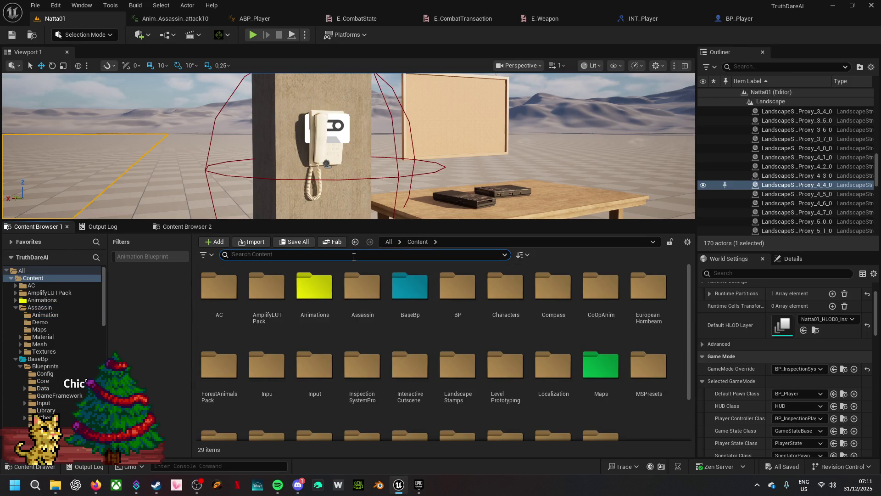
pyautogui.write('axe')
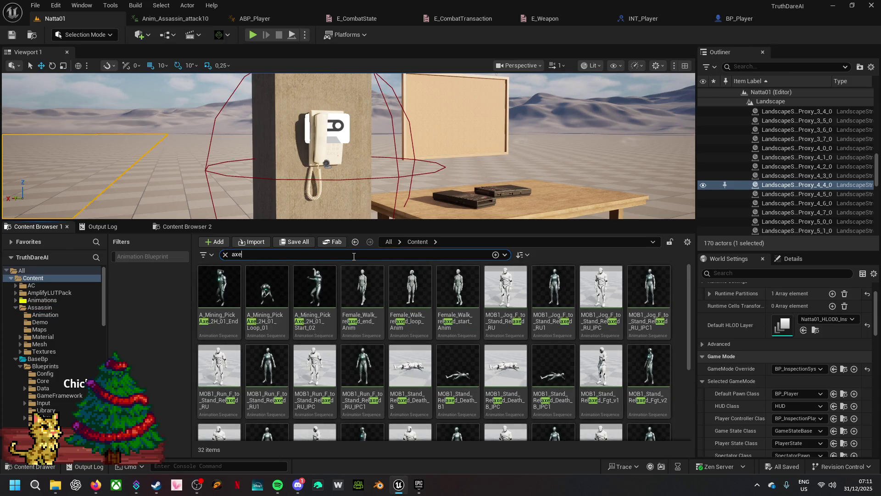
pyautogui.moveTo(478, 349)
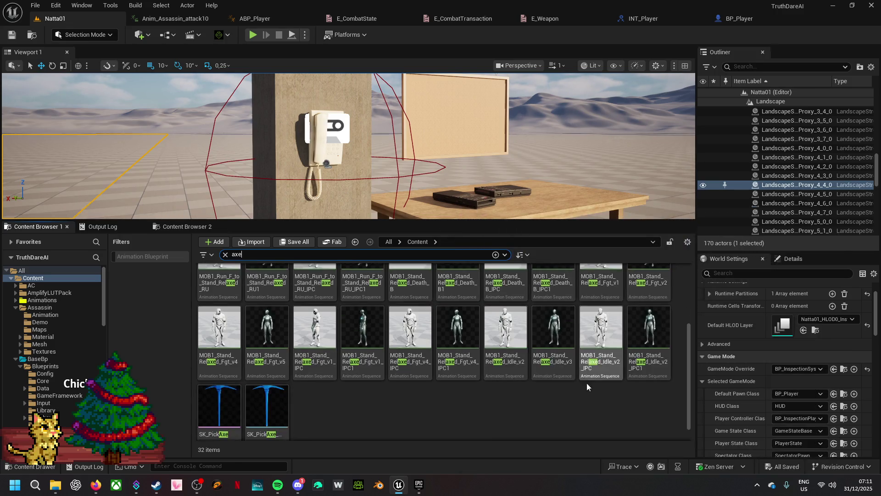
pyautogui.scroll(-3, 596, 393)
pyautogui.scroll(3, 595, 393)
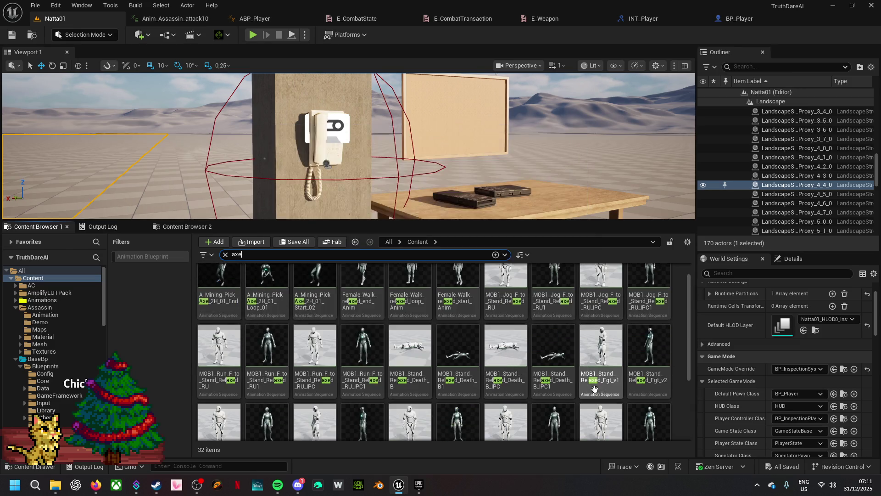
pyautogui.moveTo(595, 389)
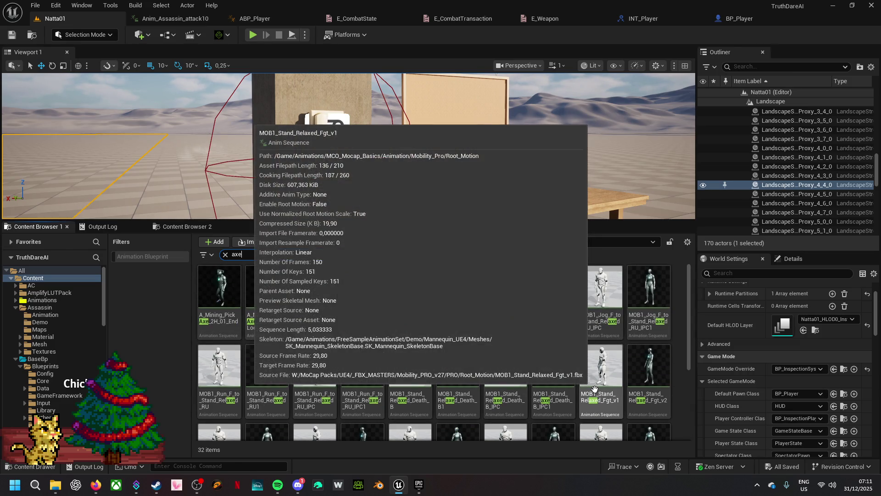
pyautogui.click(419, 484)
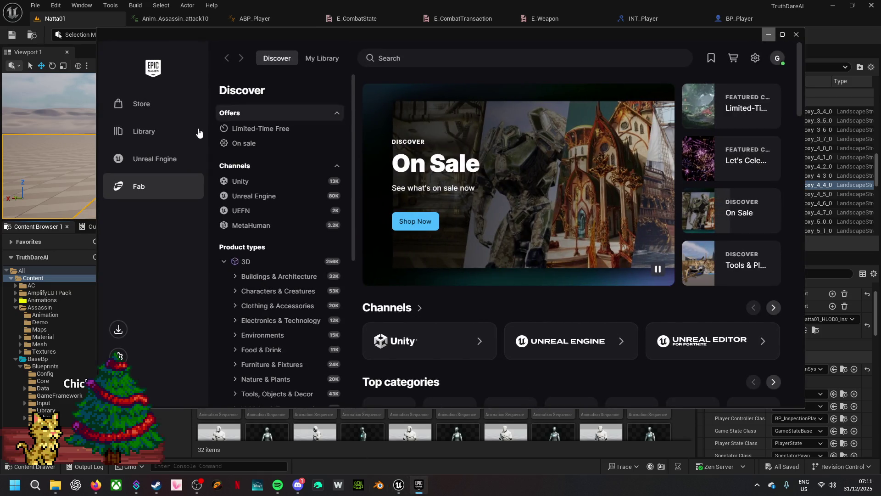
# - Search the Fab Library (all categories) for 'weapon' and view Low Poly RPG Fantasy Weapons Lite
pyautogui.click(161, 159)
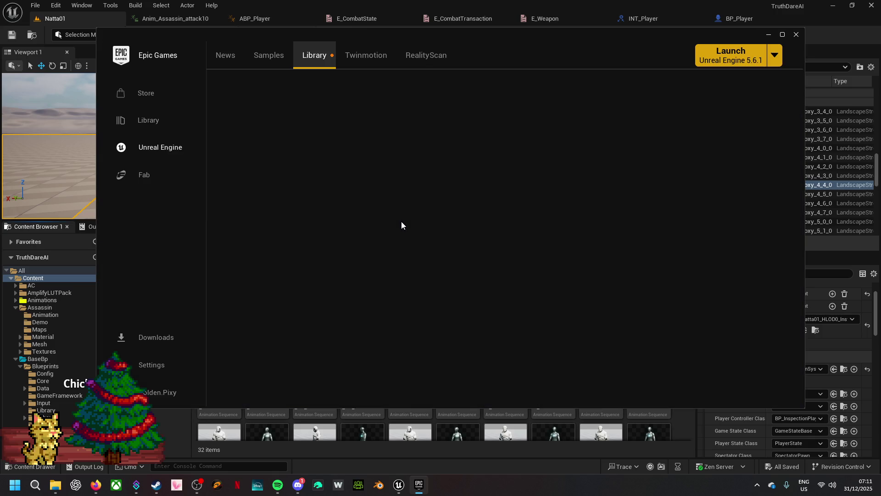
pyautogui.scroll(-10, 478, 232)
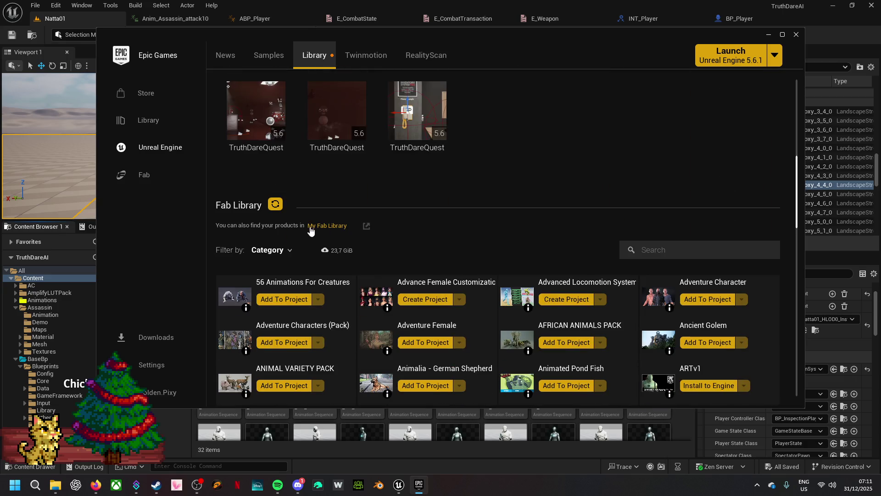
pyautogui.click(278, 249)
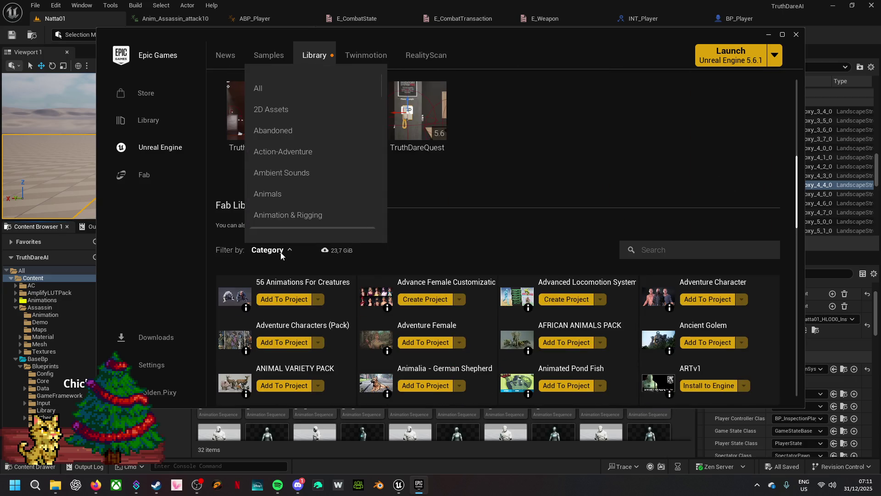
pyautogui.click(271, 92)
pyautogui.click(670, 248)
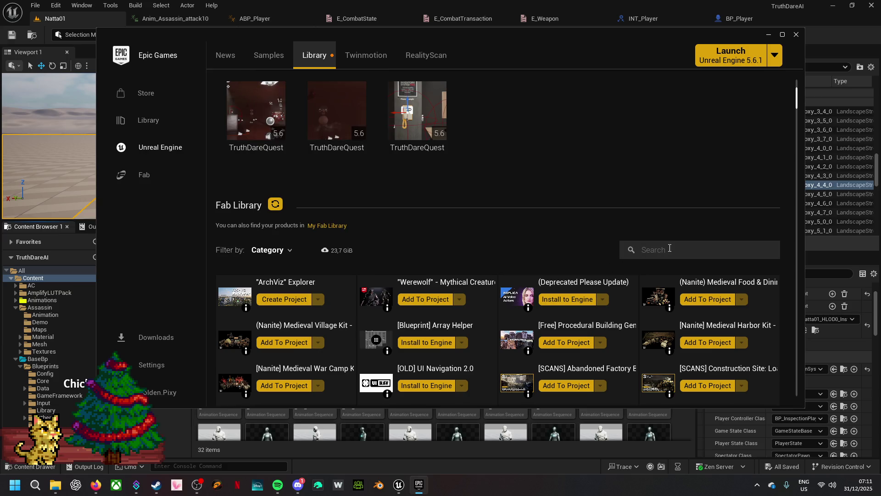
pyautogui.write('weapon')
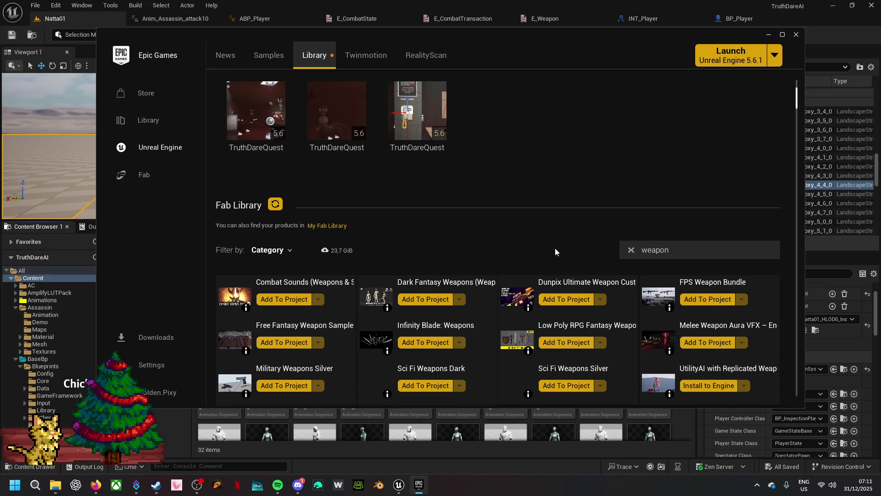
pyautogui.scroll(-4, 552, 255)
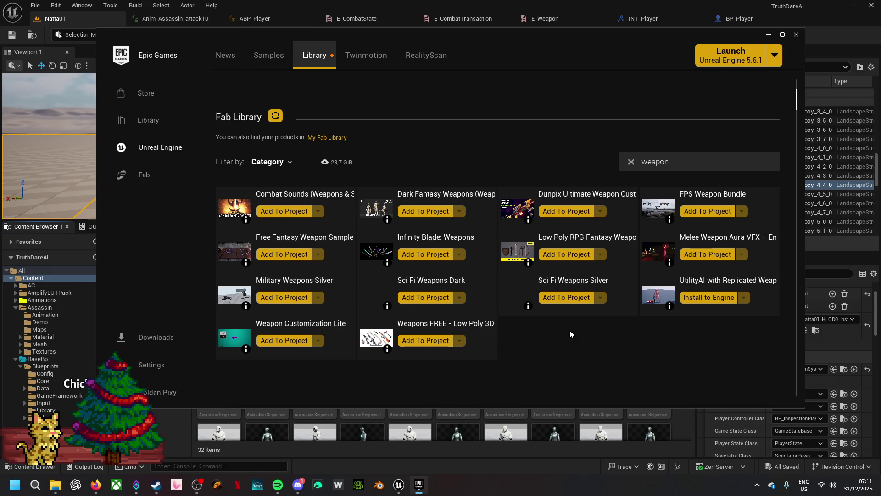
pyautogui.click(553, 239)
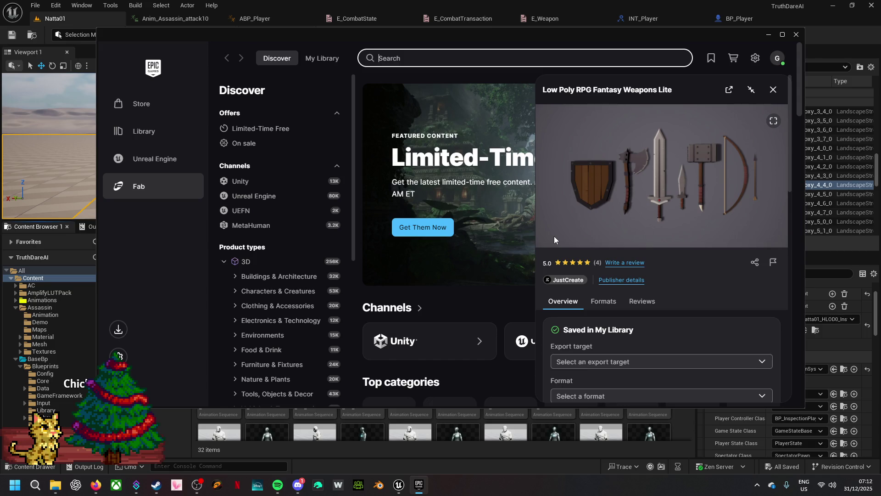
# - Review the Free Fantasy Weapon Sample Pack page, then minimize the launcher
pyautogui.click(152, 160)
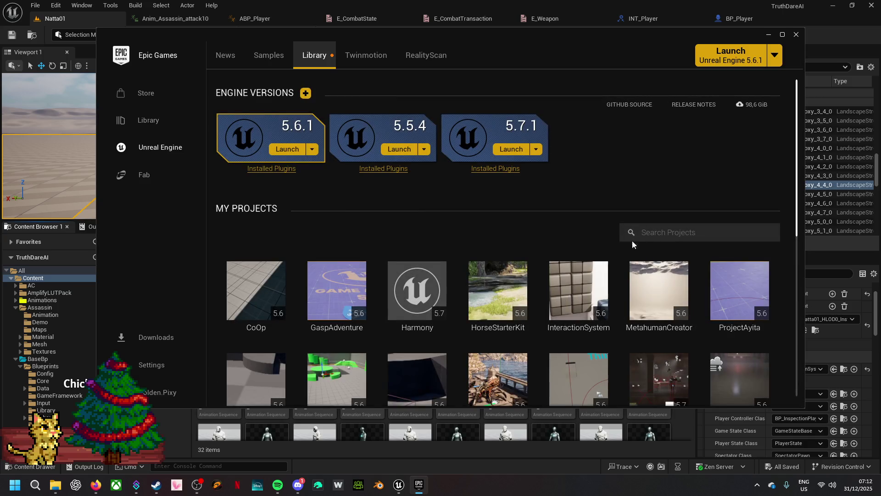
pyautogui.scroll(-5, 673, 231)
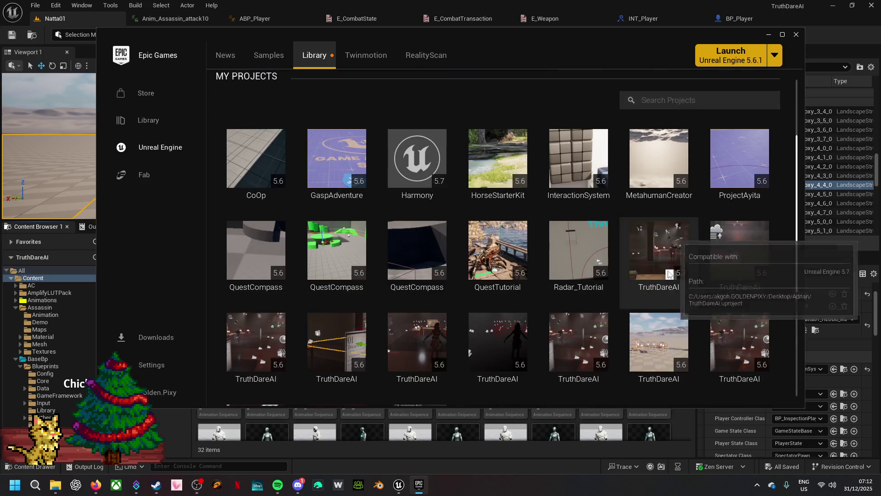
pyautogui.scroll(-4, 658, 308)
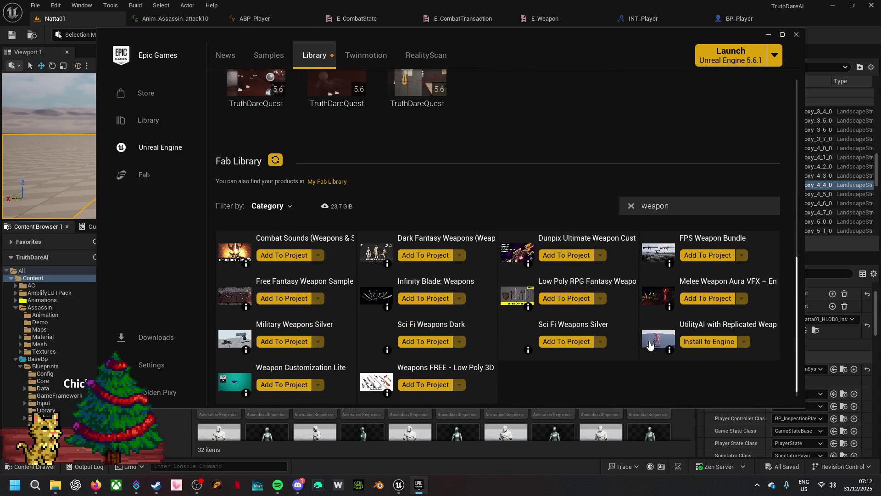
pyautogui.scroll(-1, 649, 344)
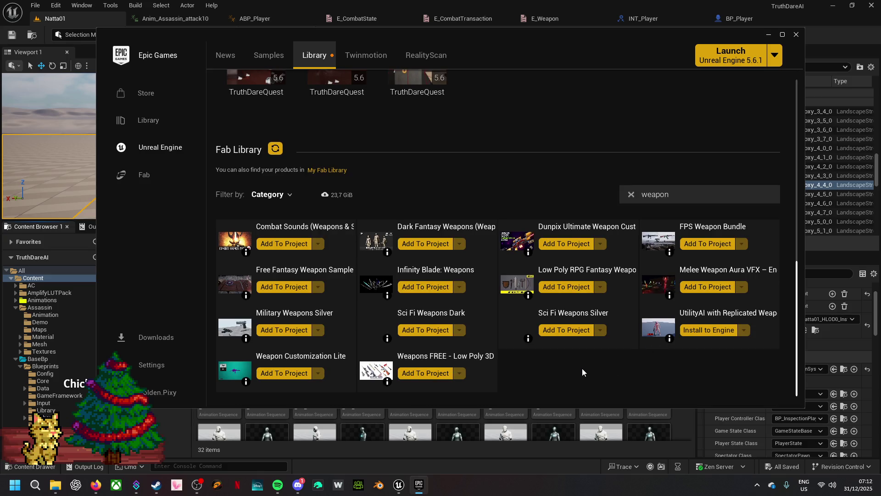
pyautogui.click(279, 273)
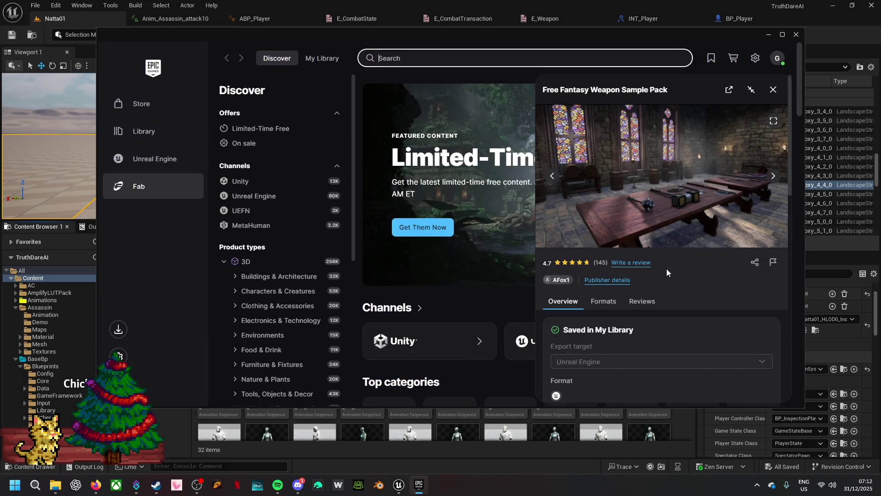
pyautogui.scroll(-3, 667, 283)
pyautogui.scroll(-3, 667, 291)
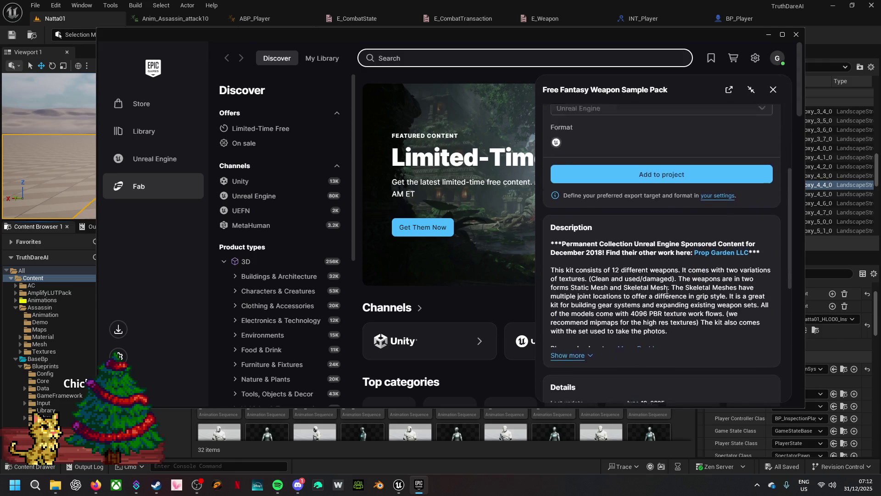
pyautogui.scroll(5, 666, 293)
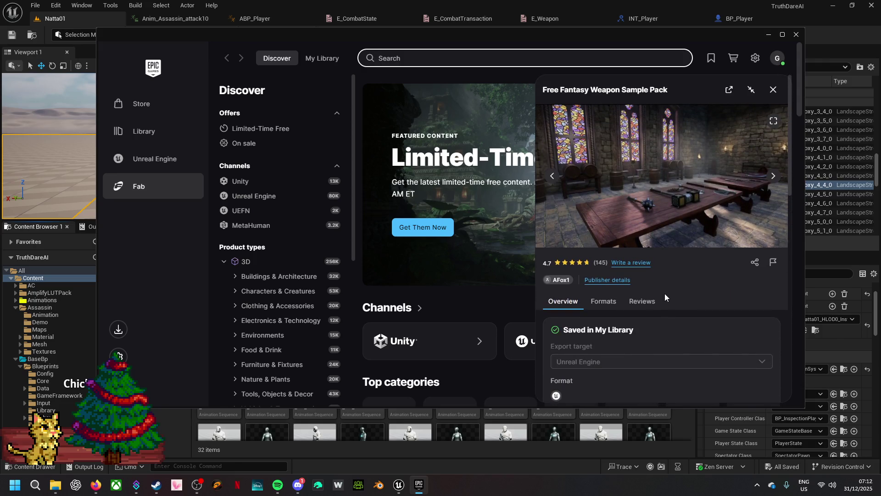
pyautogui.click(768, 34)
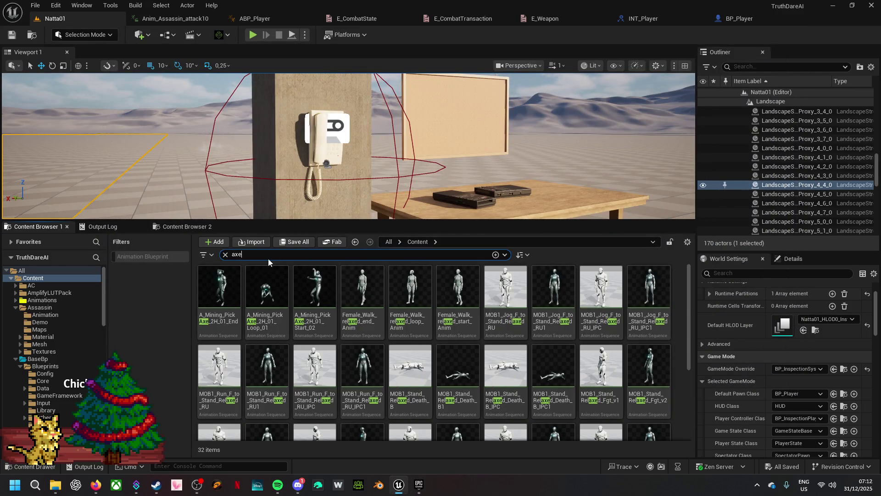
# - Clear the 'axe' search and browse into the Natta/Mesh/Parts folder
pyautogui.press('BackSpace')
pyautogui.press('BackSpace')
pyautogui.press('BackSpace')
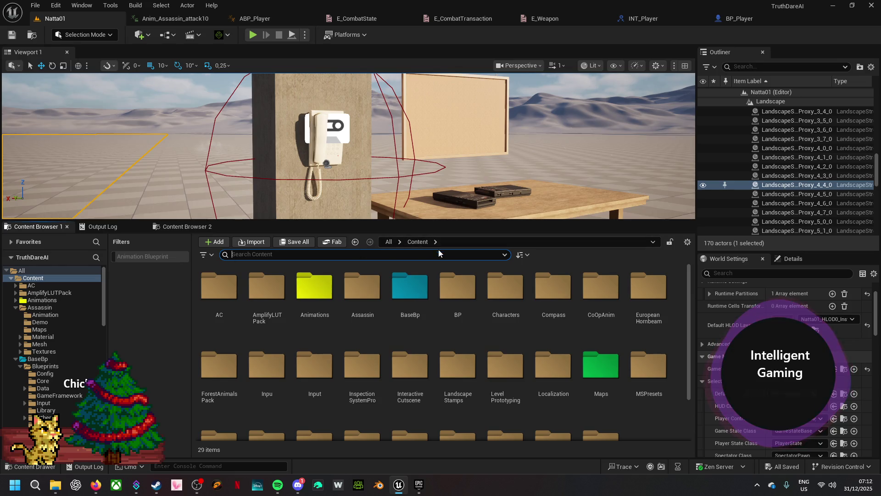
pyautogui.scroll(-2, 527, 331)
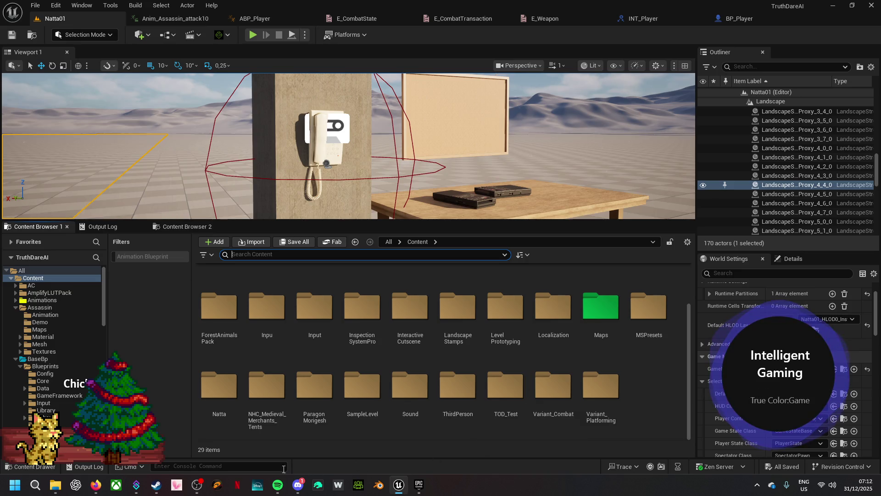
pyautogui.doubleClick(220, 392)
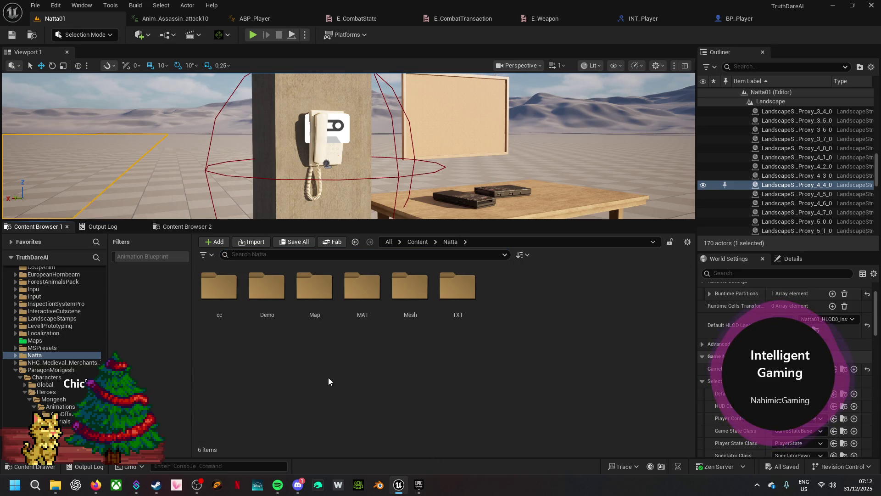
pyautogui.doubleClick(410, 300)
pyautogui.doubleClick(223, 299)
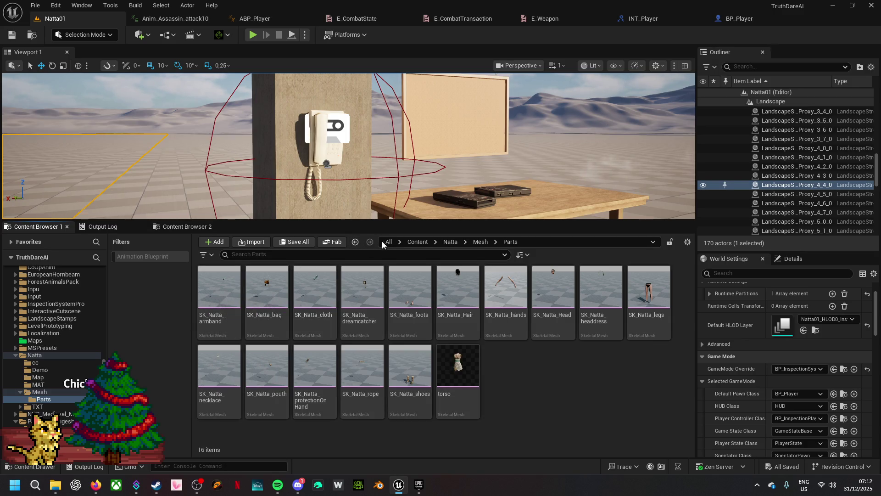
# - Return to the Natta Mesh folder and open SK_Natta in the skeletal mesh editor
pyautogui.click(477, 243)
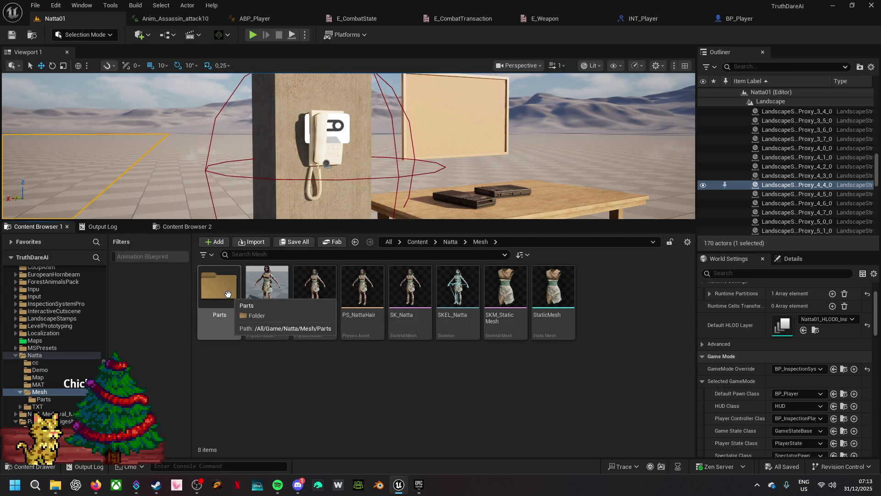
pyautogui.doubleClick(228, 294)
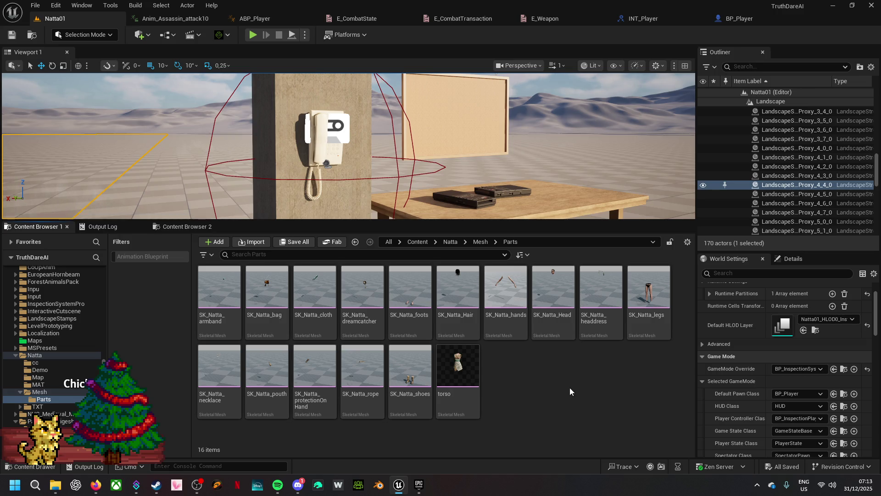
pyautogui.click(480, 242)
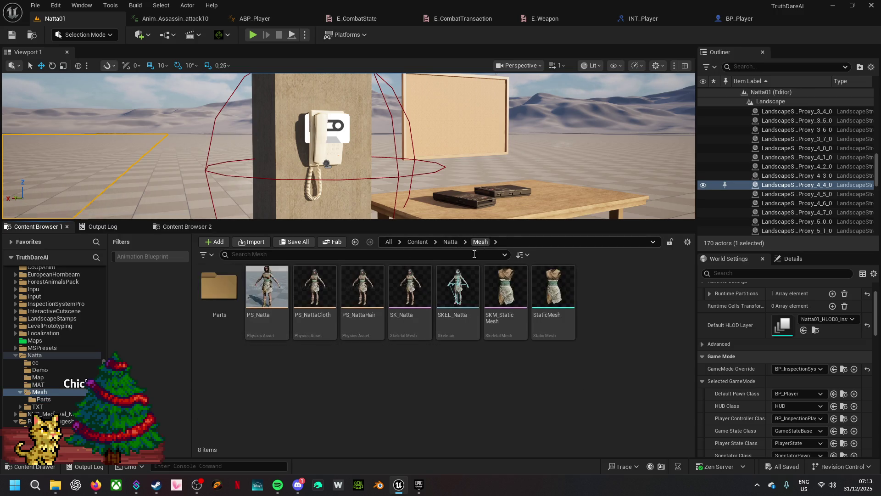
pyautogui.doubleClick(415, 285)
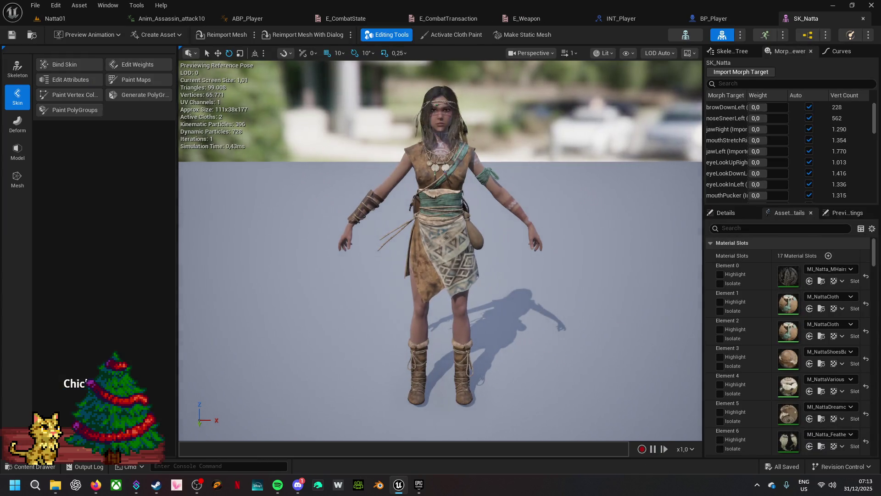
# - Orbit the skeletal mesh viewport in closer on the Natta character
pyautogui.moveTo(417, 285)
pyautogui.mouseDown()
pyautogui.moveTo(441, 276)
pyautogui.moveTo(459, 284)
pyautogui.moveTo(560, 280)
pyautogui.moveTo(362, 282)
pyautogui.moveTo(378, 279)
pyautogui.mouseUp()
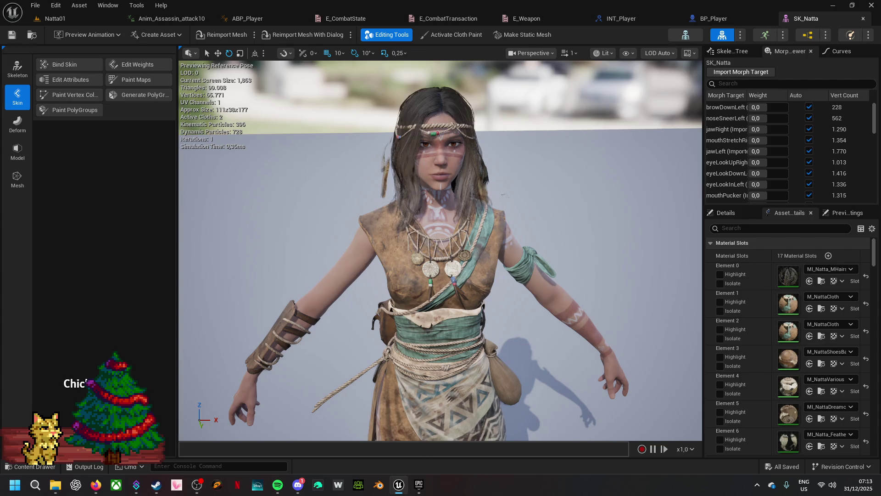
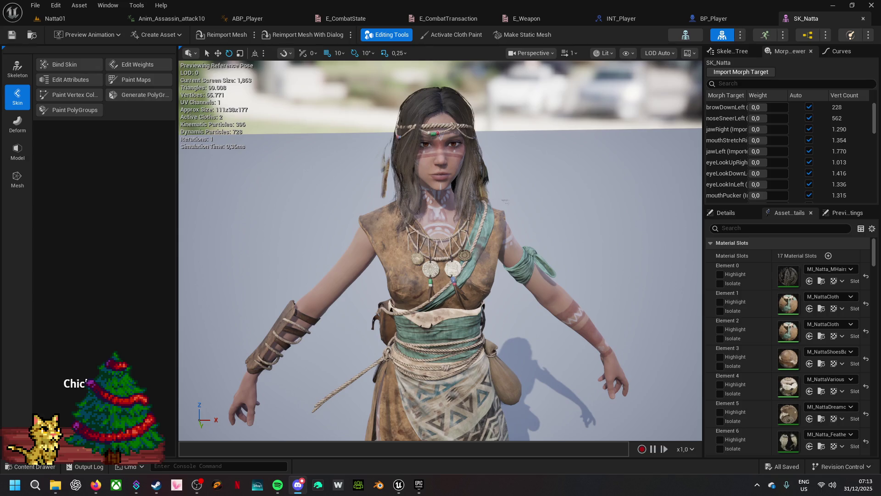
# - Bring the Epic Games Launcher to the front on its Fab store page
pyautogui.click(418, 485)
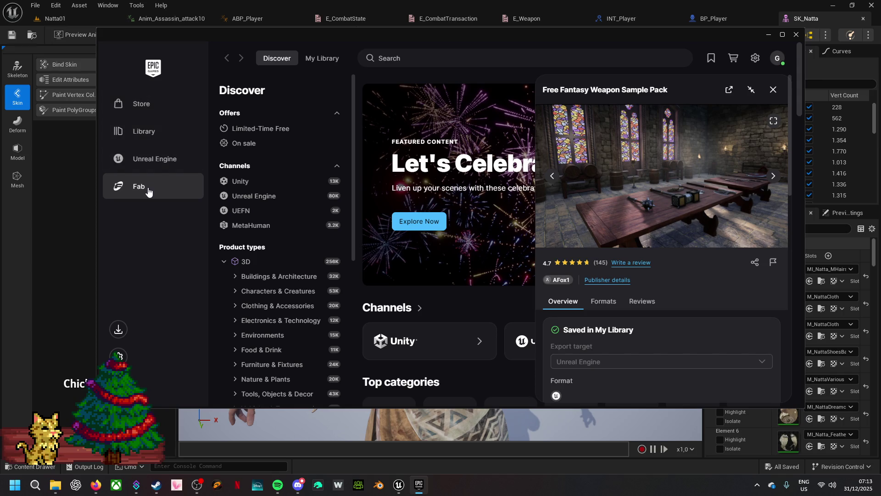
# - Close the weapon pack details, search Fab for 'axe', and browse the result grid
pyautogui.click(294, 60)
pyautogui.click(410, 59)
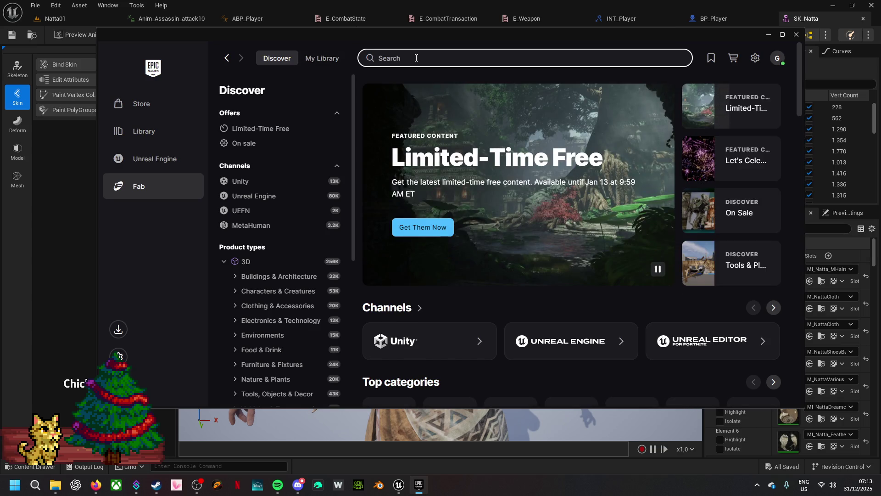
pyautogui.write('axe')
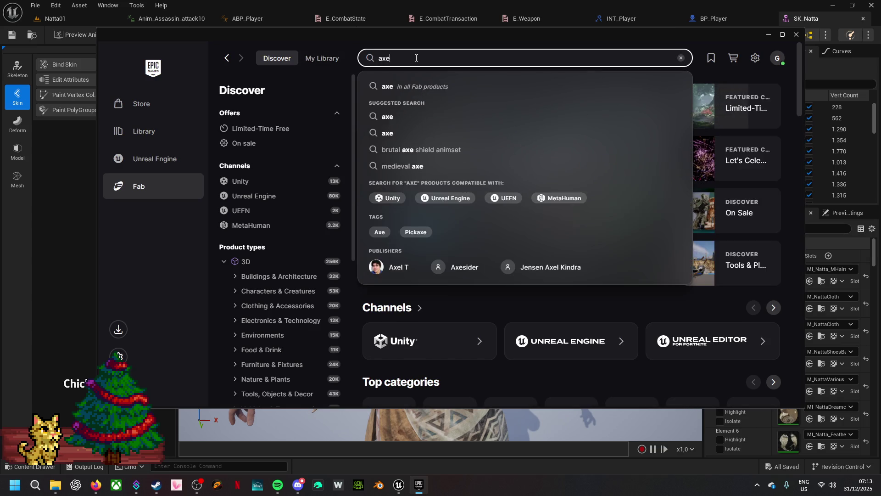
pyautogui.press('Return')
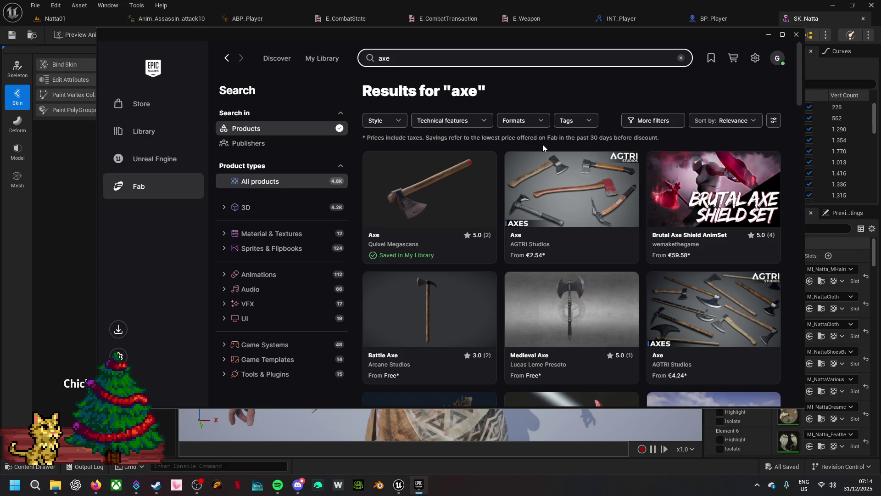
pyautogui.scroll(-2, 542, 144)
pyautogui.scroll(-2, 543, 148)
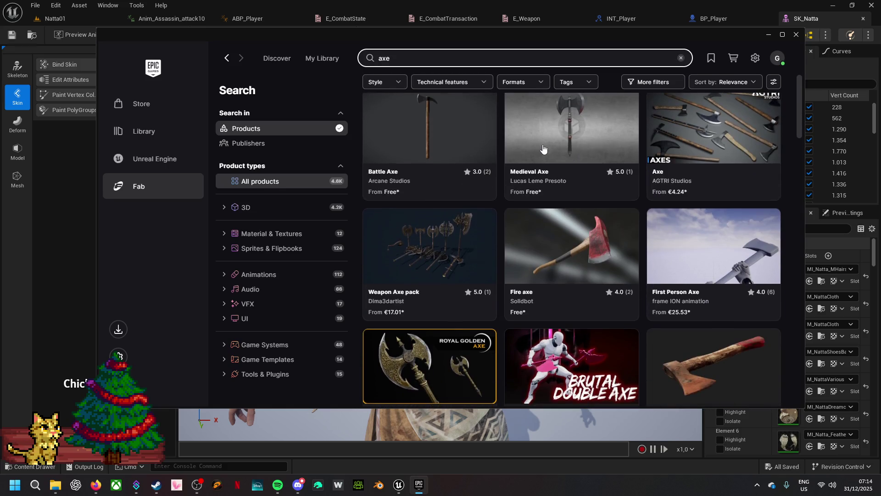
pyautogui.scroll(-4, 543, 148)
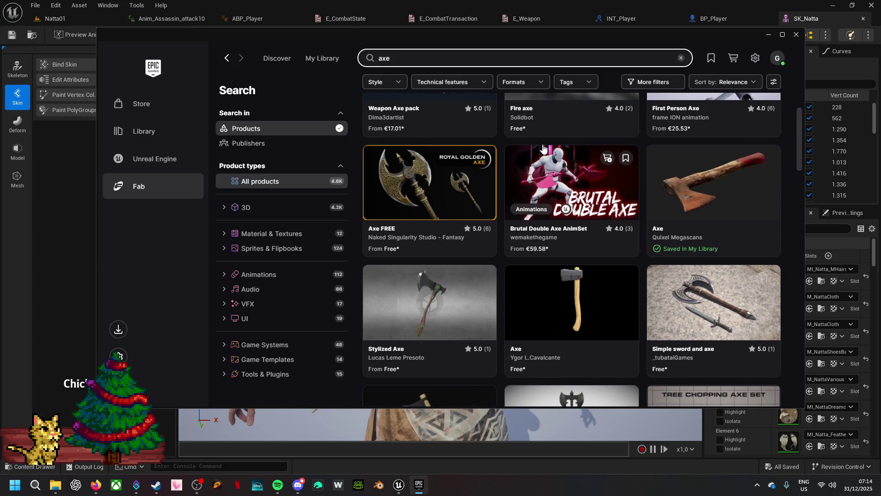
pyautogui.scroll(-3, 542, 147)
pyautogui.scroll(-2, 542, 148)
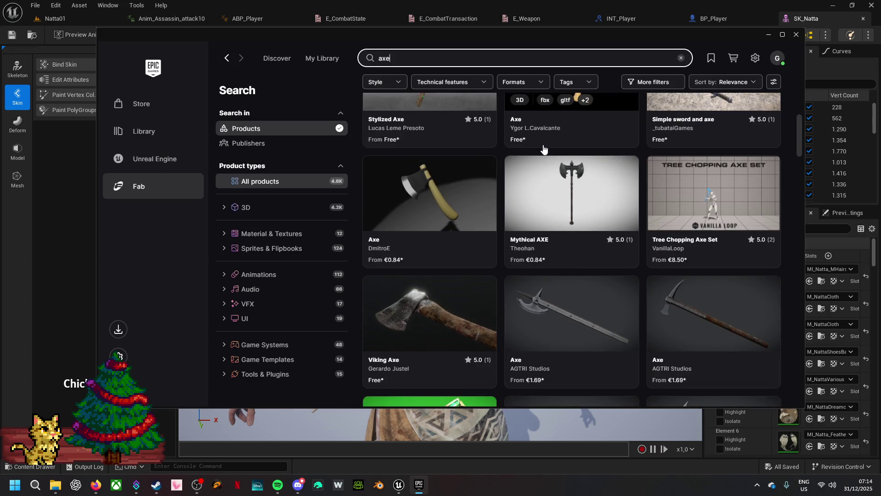
pyautogui.scroll(-3, 543, 148)
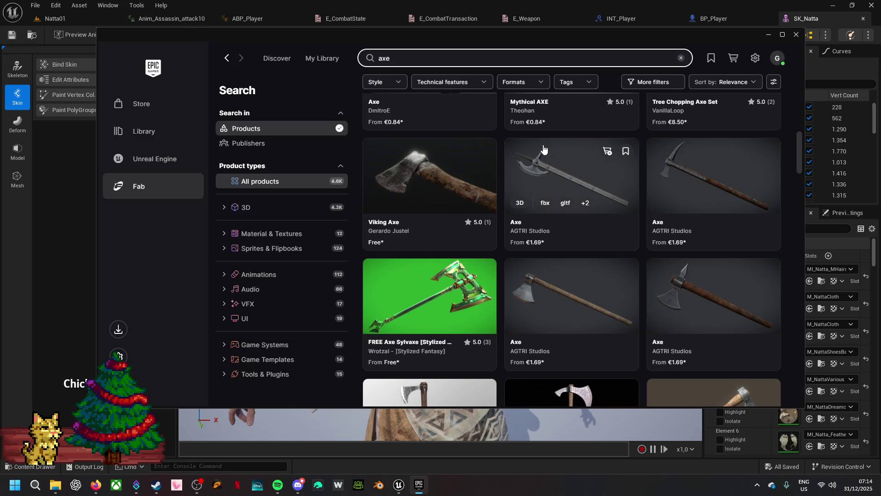
pyautogui.scroll(-3, 543, 147)
pyautogui.scroll(-3, 543, 146)
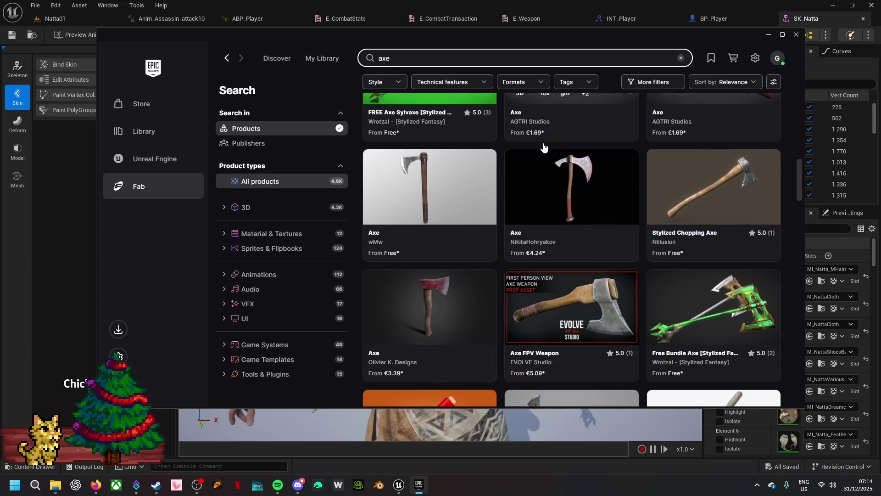
pyautogui.scroll(-3, 543, 146)
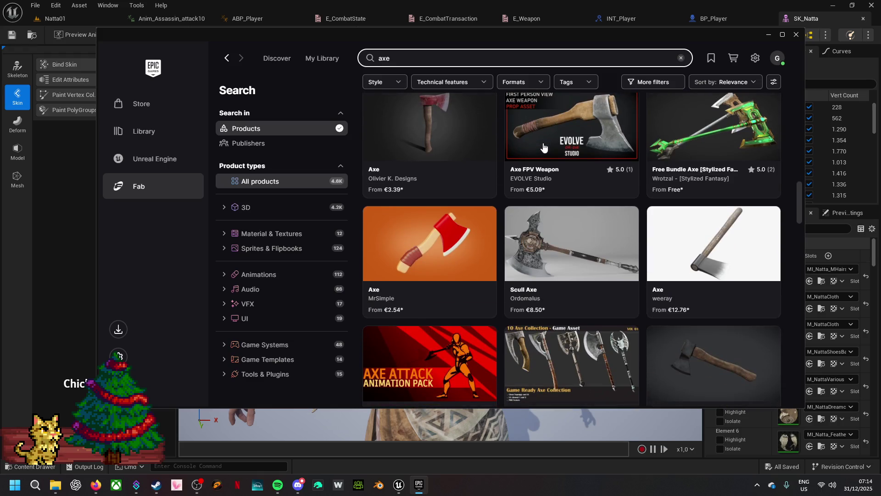
pyautogui.scroll(-2, 543, 147)
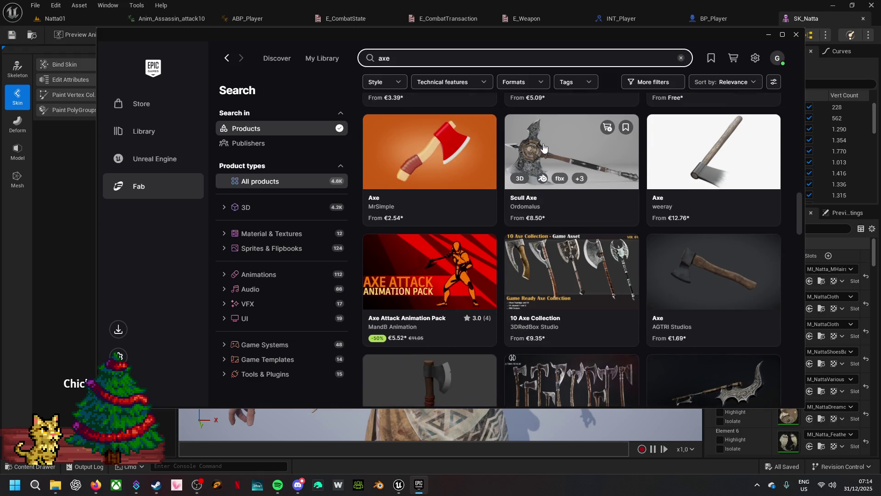
pyautogui.scroll(-3, 543, 147)
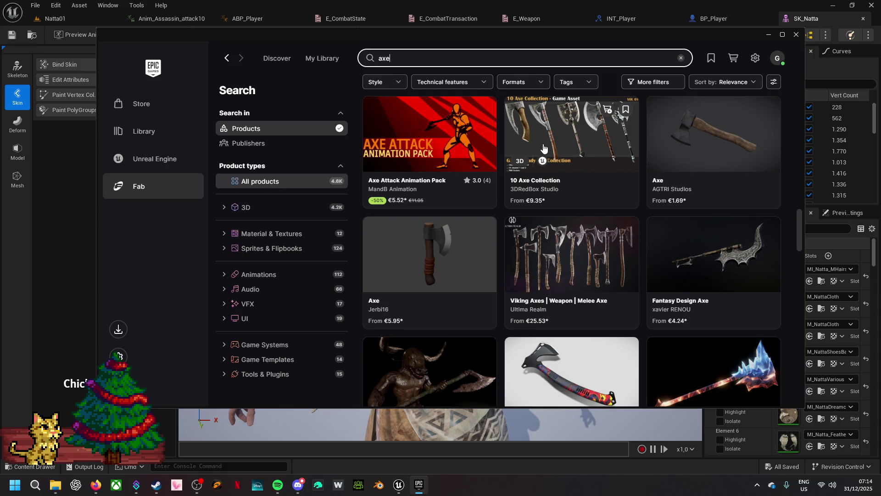
pyautogui.scroll(10, 544, 147)
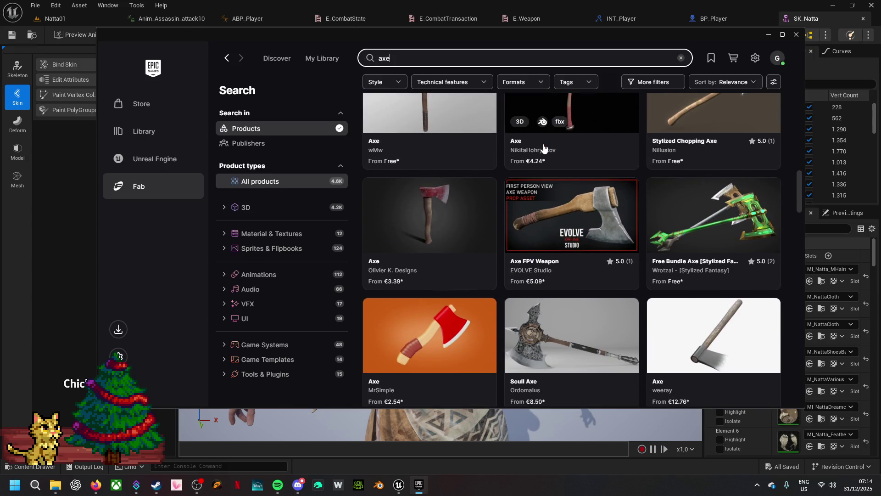
pyautogui.scroll(3, 543, 147)
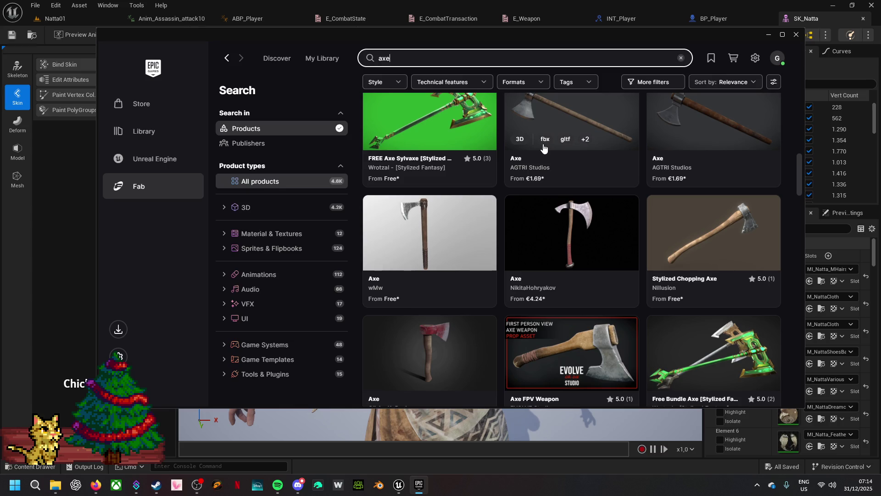
# - Limit the axe results to free products only using the Price filter, leaving 223 items
pyautogui.click(774, 82)
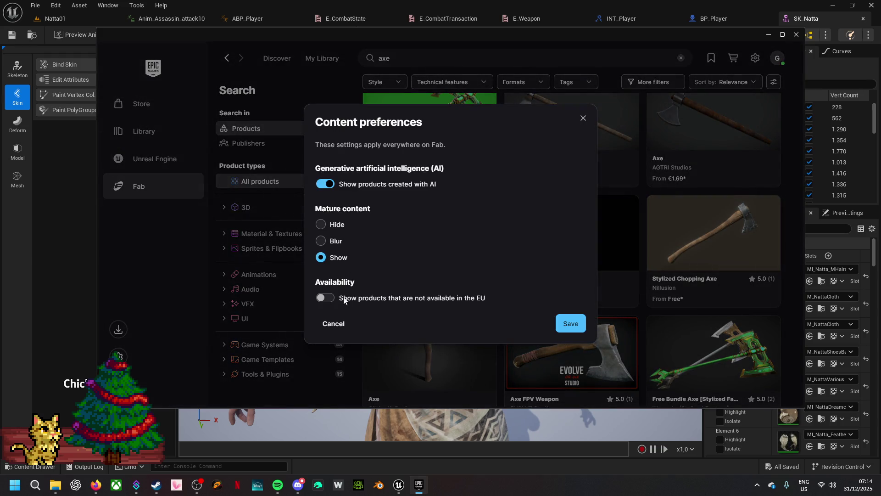
pyautogui.click(584, 119)
pyautogui.click(654, 85)
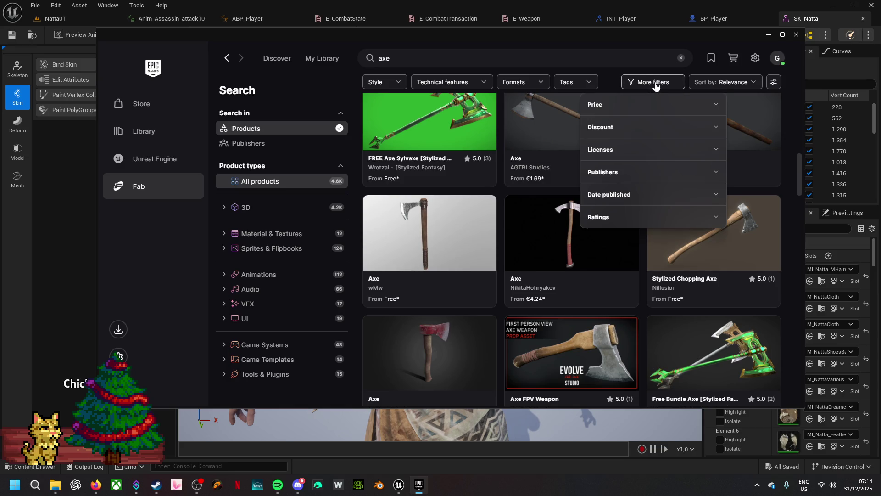
pyautogui.click(656, 103)
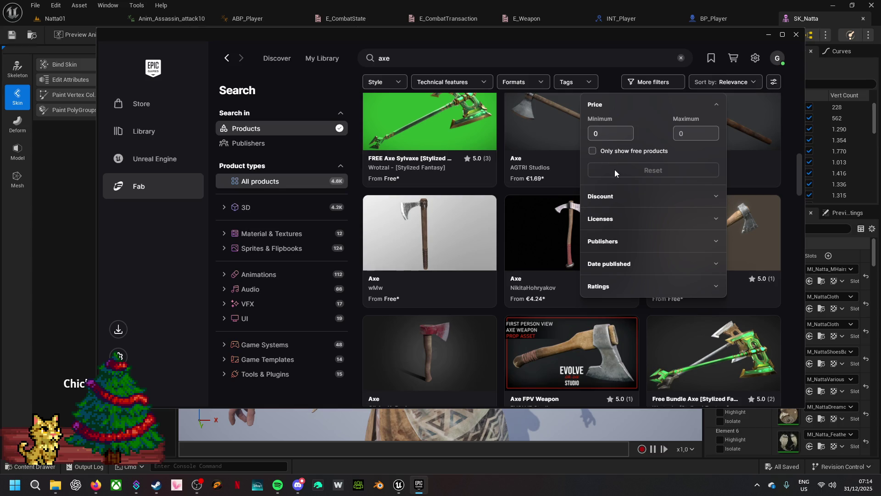
pyautogui.click(602, 154)
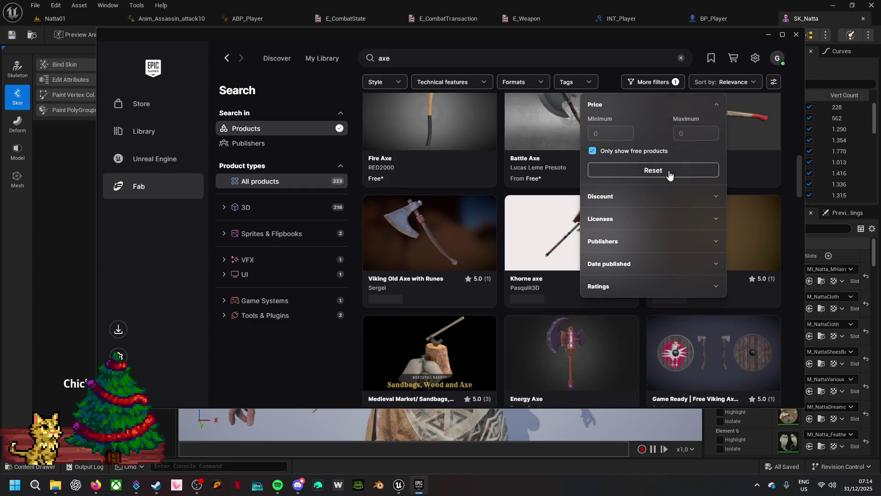
pyautogui.click(796, 111)
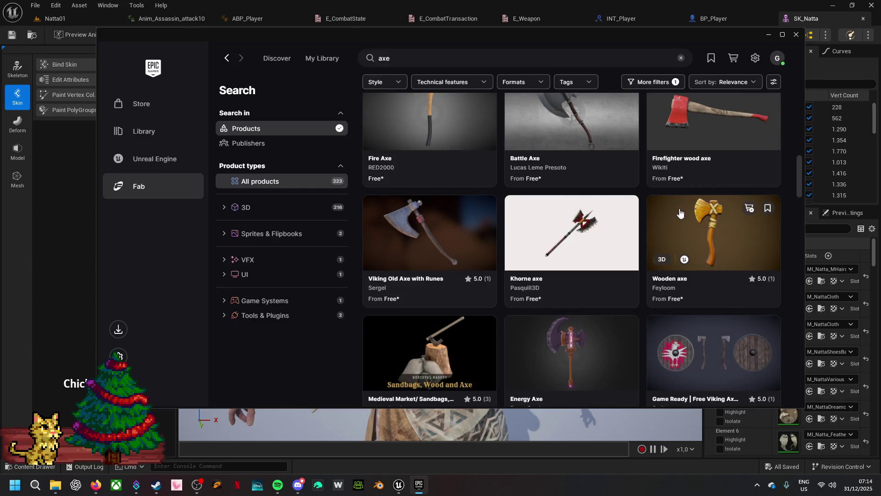
pyautogui.scroll(5, 676, 244)
pyautogui.scroll(5, 676, 245)
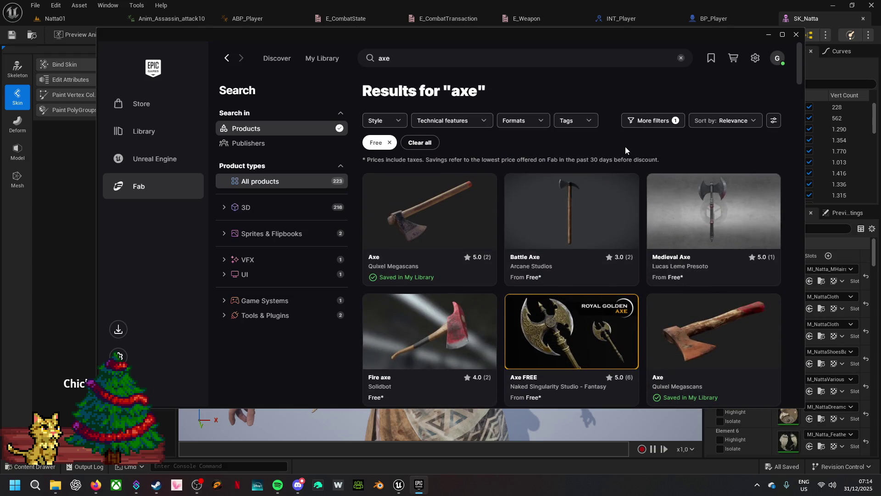
pyautogui.scroll(-3, 625, 147)
pyautogui.scroll(-3, 625, 151)
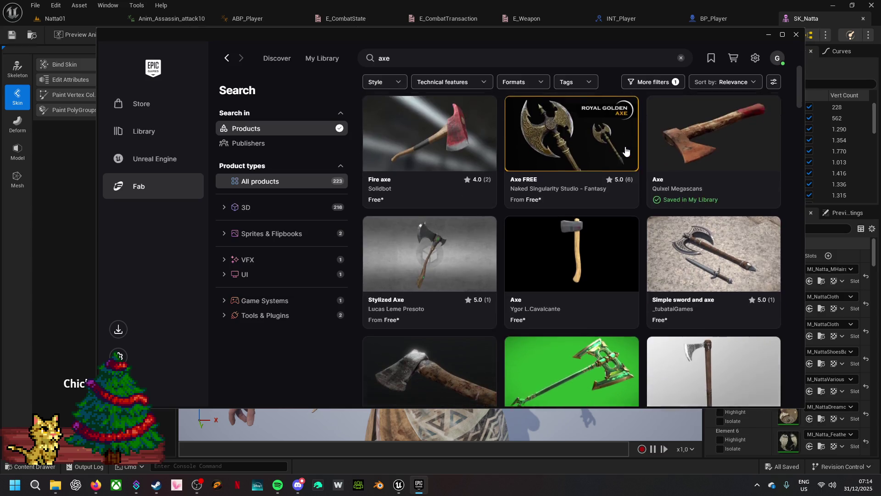
pyautogui.scroll(-2, 625, 150)
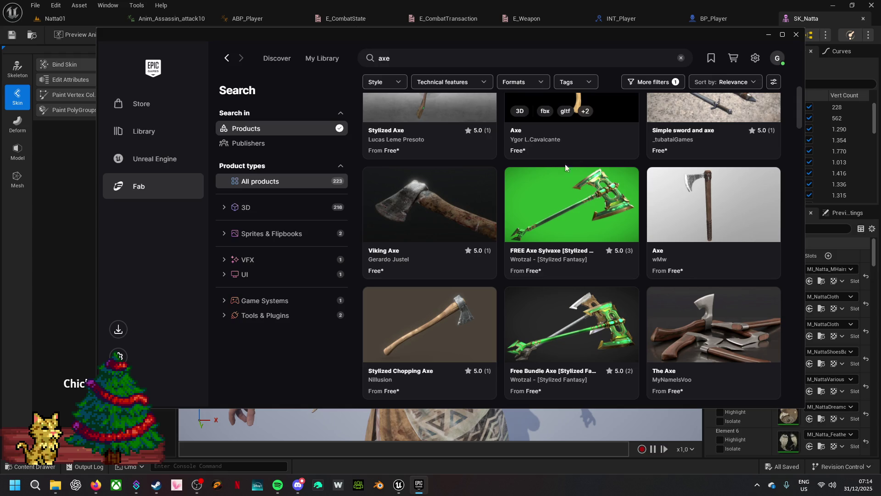
pyautogui.click(447, 197)
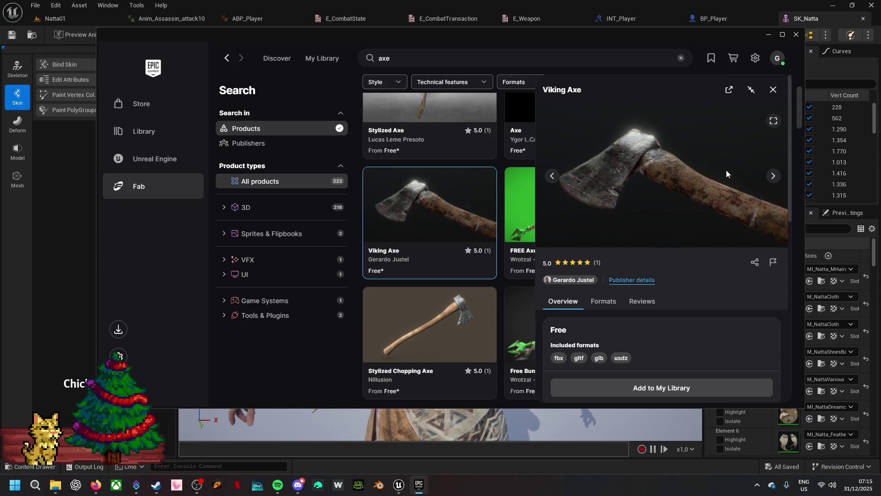
pyautogui.click(774, 181)
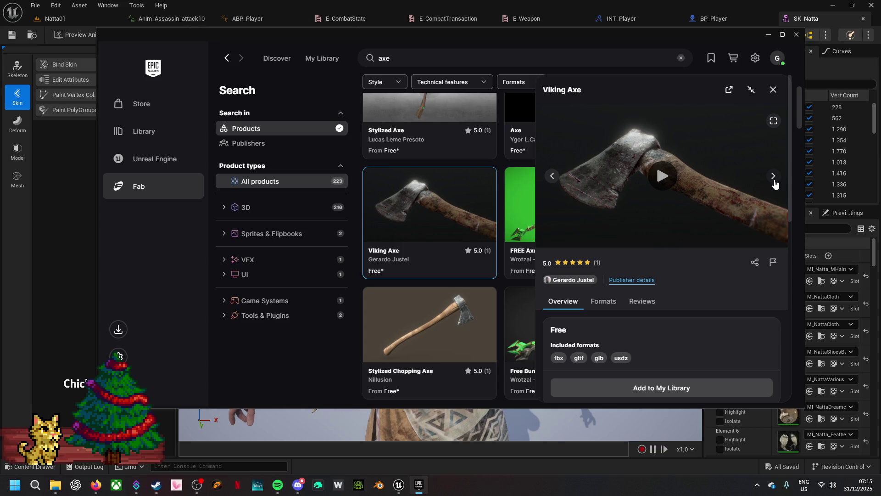
pyautogui.click(772, 90)
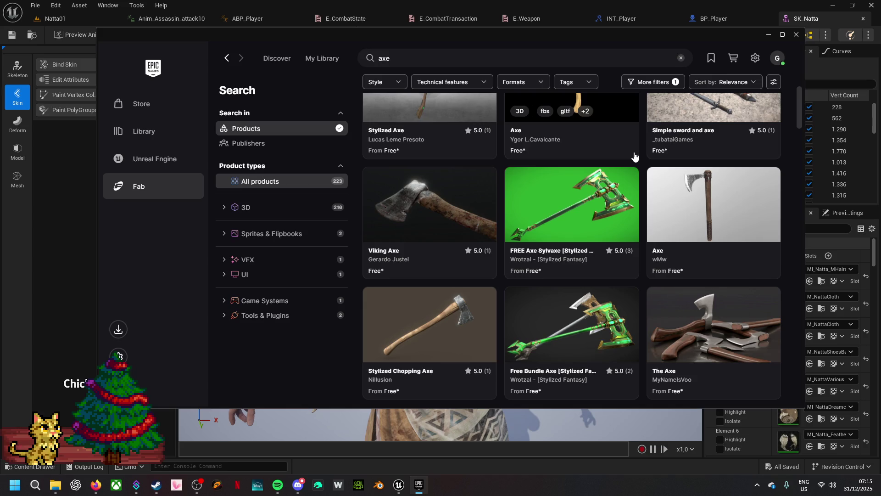
pyautogui.scroll(-5, 634, 157)
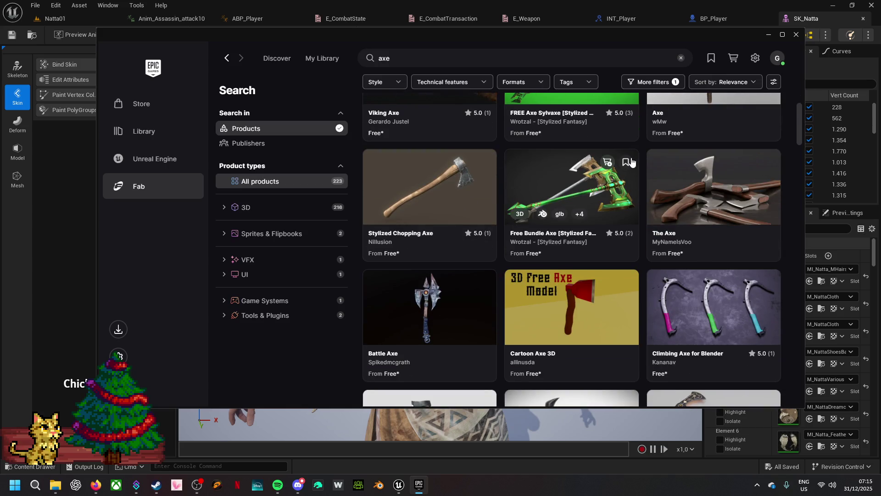
pyautogui.scroll(-4, 631, 160)
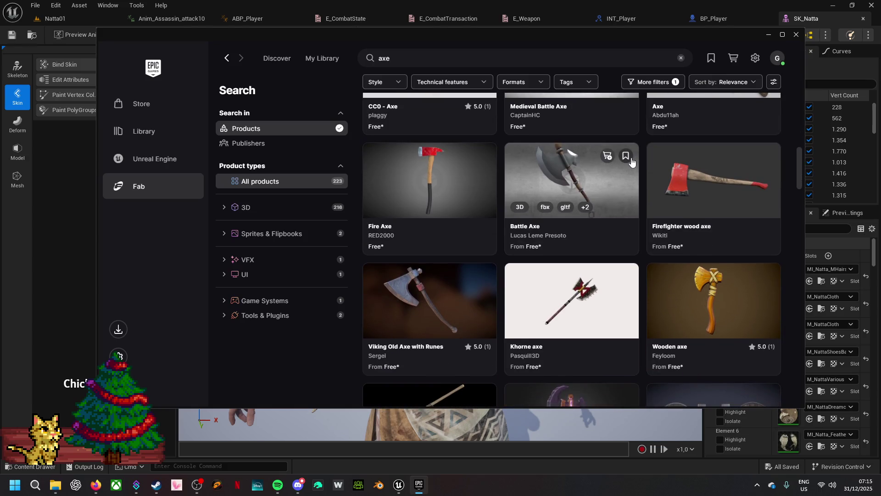
pyautogui.scroll(-2, 632, 160)
pyautogui.scroll(-3, 632, 161)
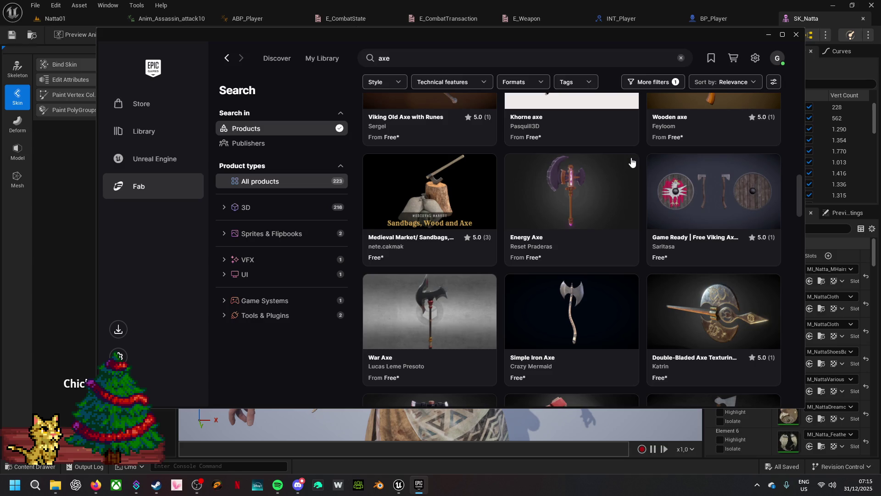
pyautogui.scroll(-3, 632, 160)
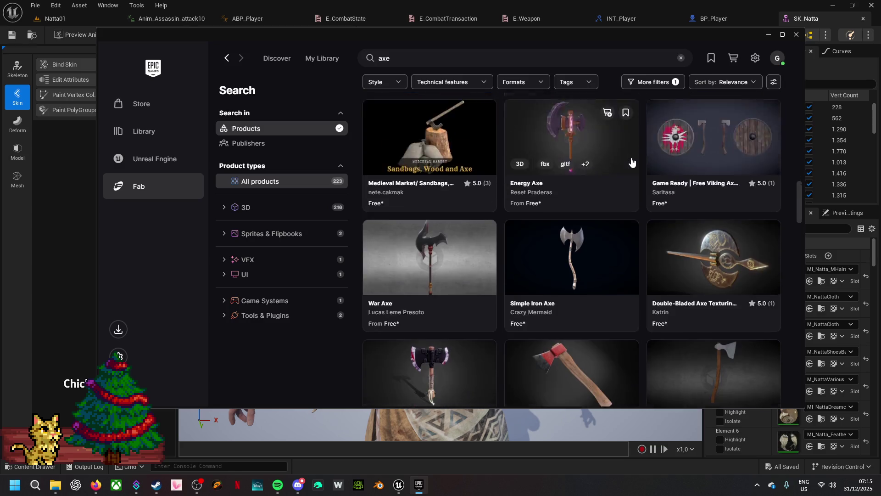
pyautogui.scroll(-3, 631, 161)
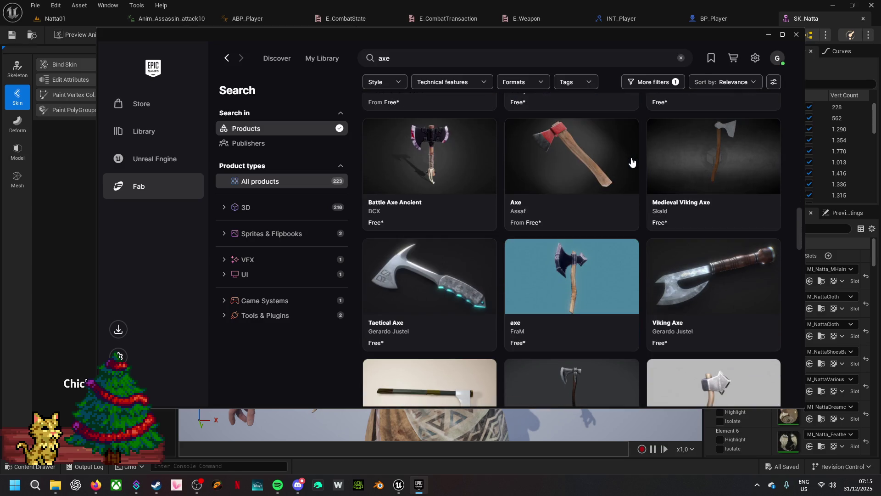
pyautogui.scroll(-3, 632, 161)
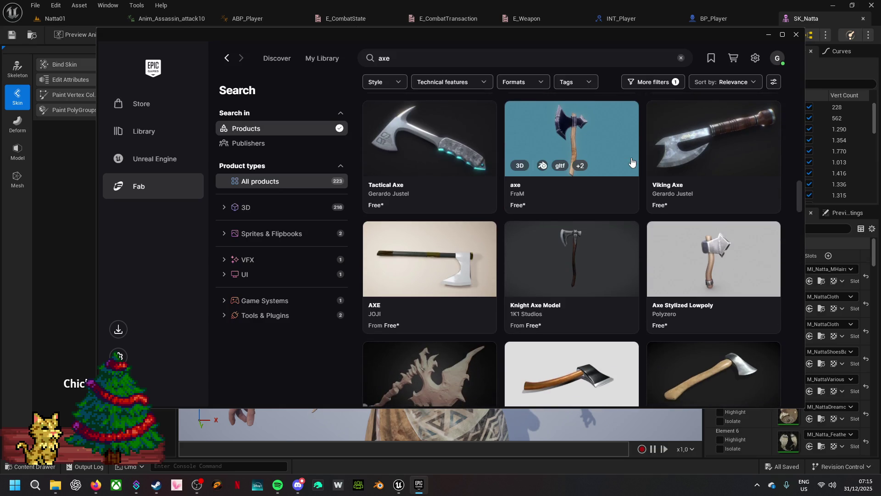
pyautogui.scroll(-2, 632, 161)
pyautogui.scroll(-3, 632, 160)
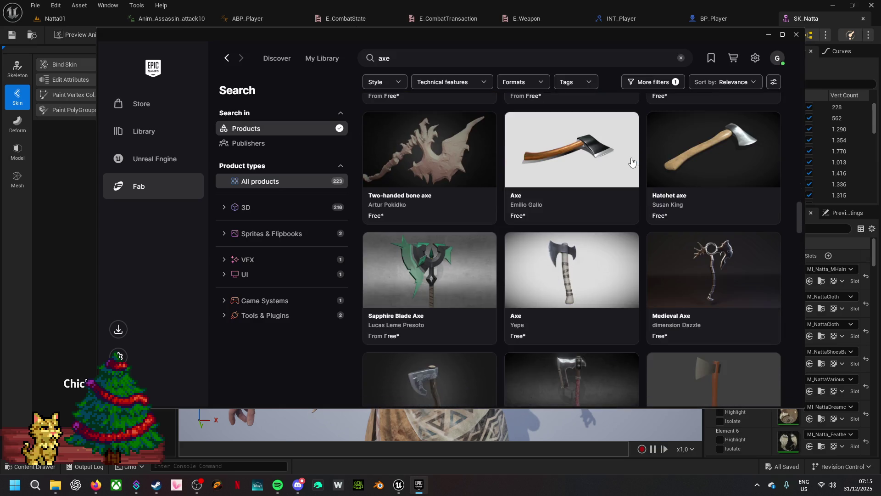
pyautogui.scroll(-3, 632, 161)
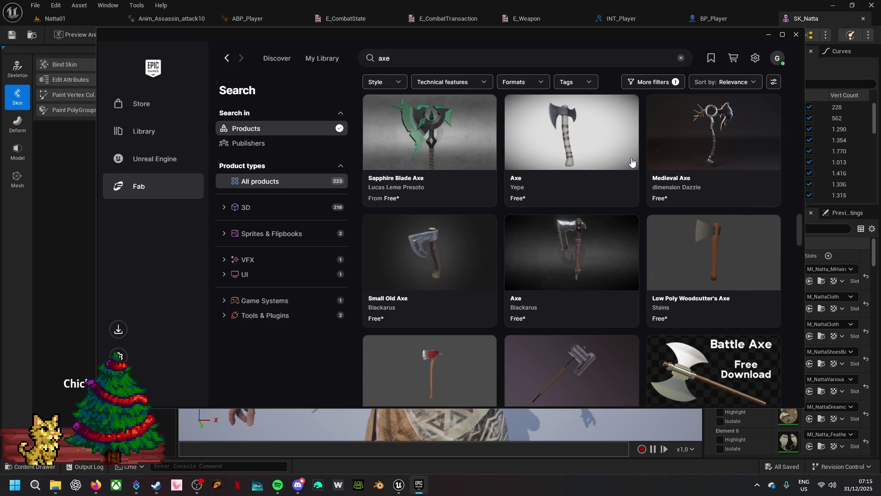
pyautogui.scroll(-2, 631, 160)
pyautogui.scroll(-1, 632, 162)
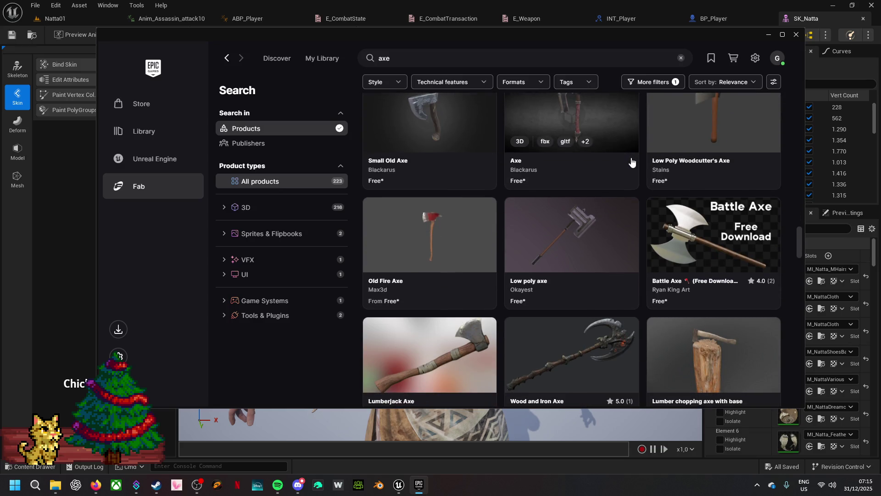
pyautogui.scroll(-3, 632, 162)
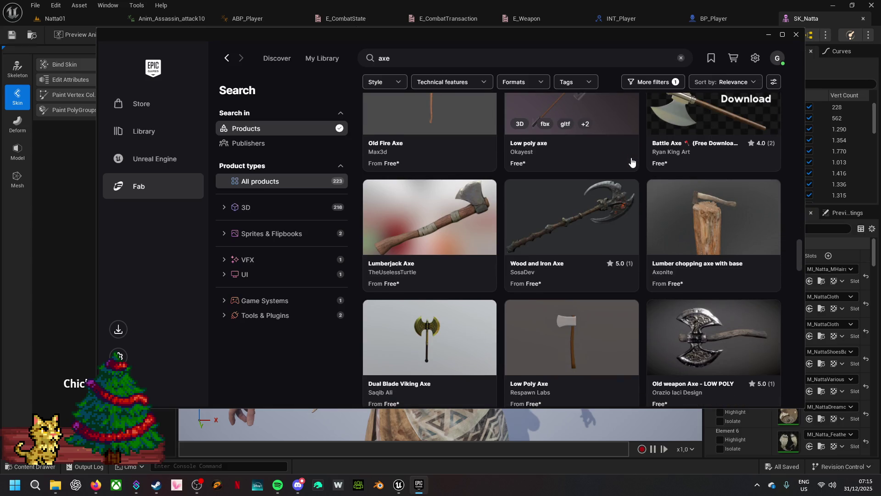
pyautogui.scroll(-3, 632, 161)
pyautogui.scroll(-2, 631, 162)
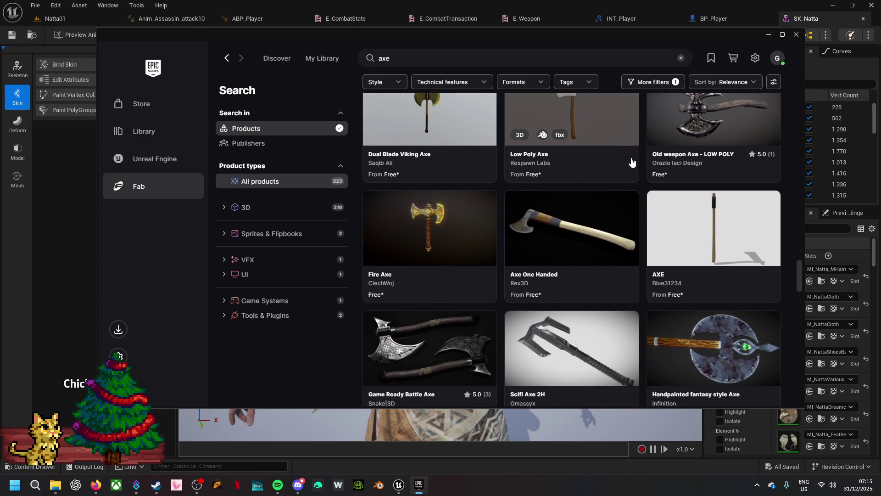
pyautogui.scroll(-3, 632, 161)
pyautogui.scroll(-3, 632, 162)
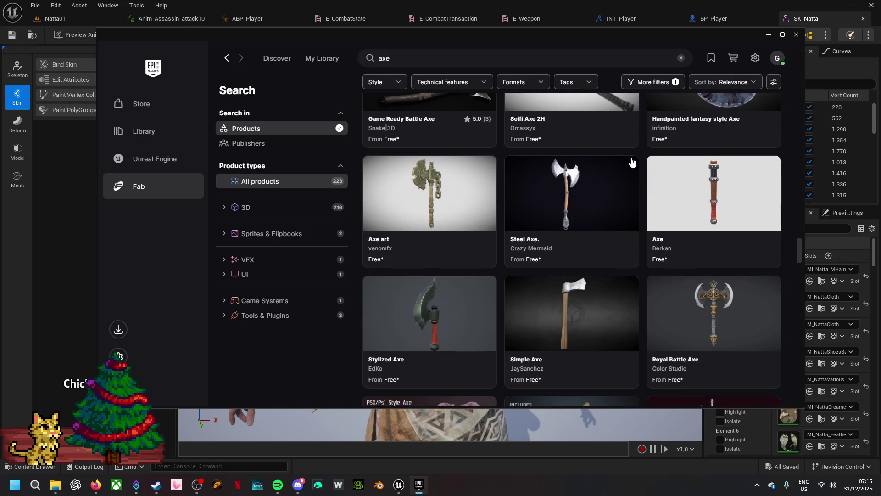
pyautogui.scroll(-3, 631, 161)
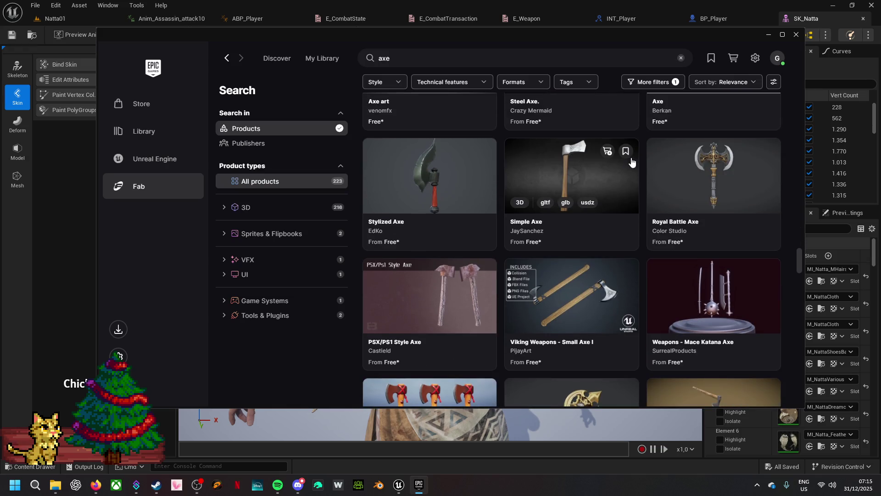
pyautogui.scroll(-3, 632, 162)
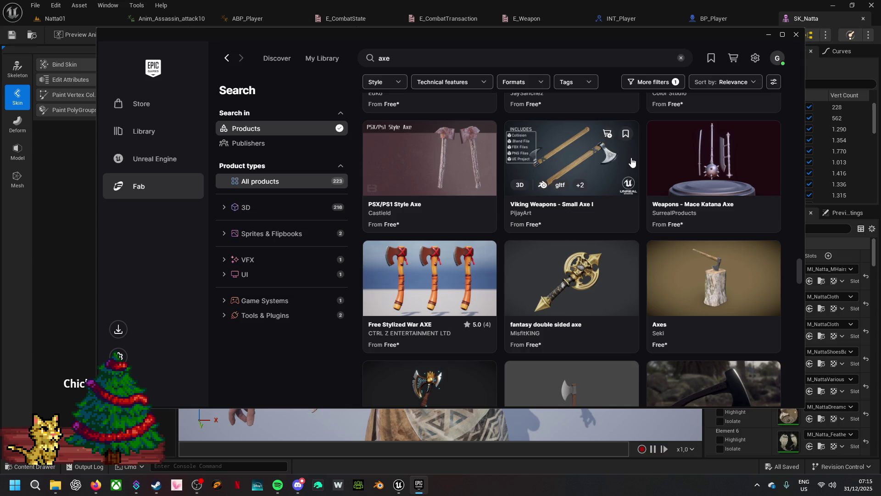
pyautogui.scroll(-2, 632, 162)
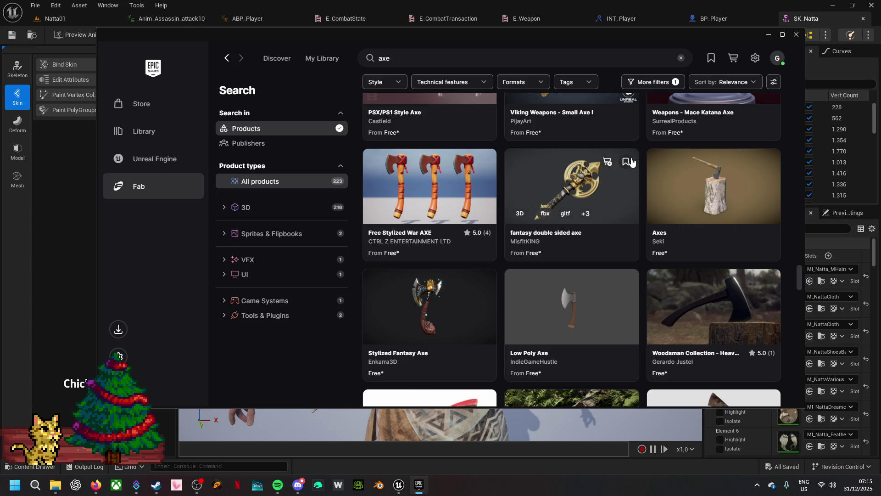
pyautogui.scroll(-2, 624, 166)
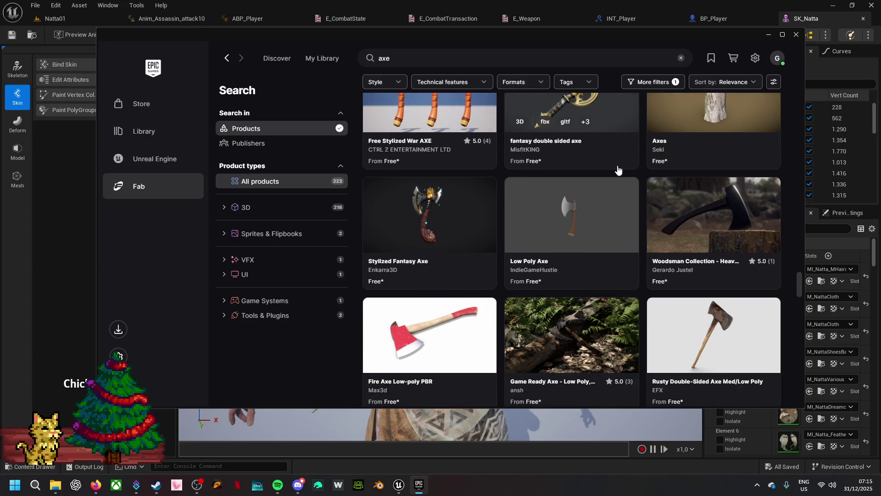
pyautogui.scroll(-3, 618, 170)
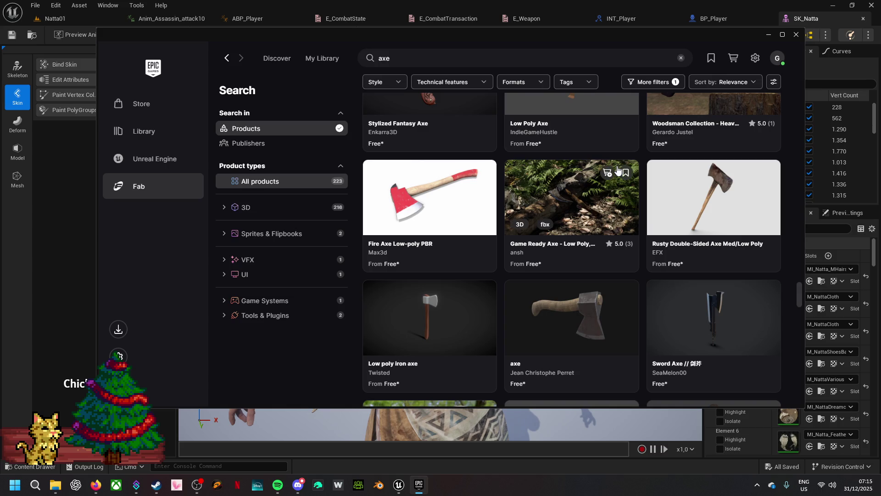
pyautogui.scroll(-3, 618, 171)
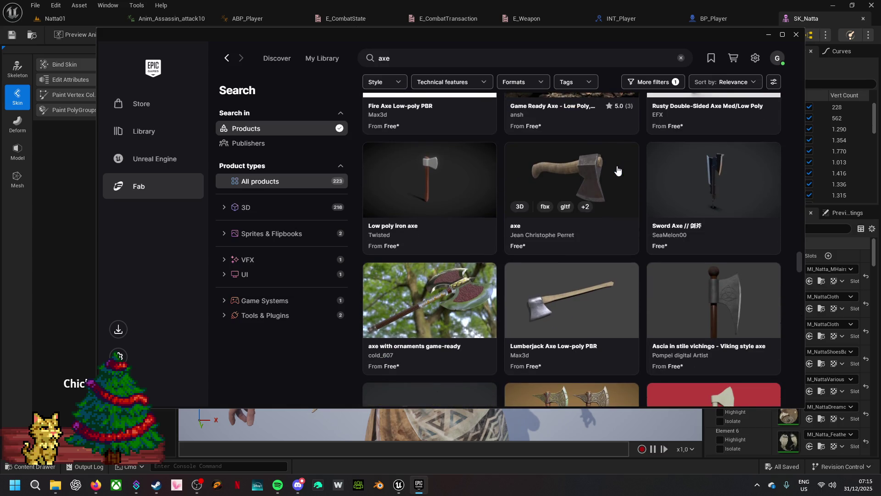
pyautogui.scroll(-3, 617, 170)
pyautogui.scroll(-3, 618, 171)
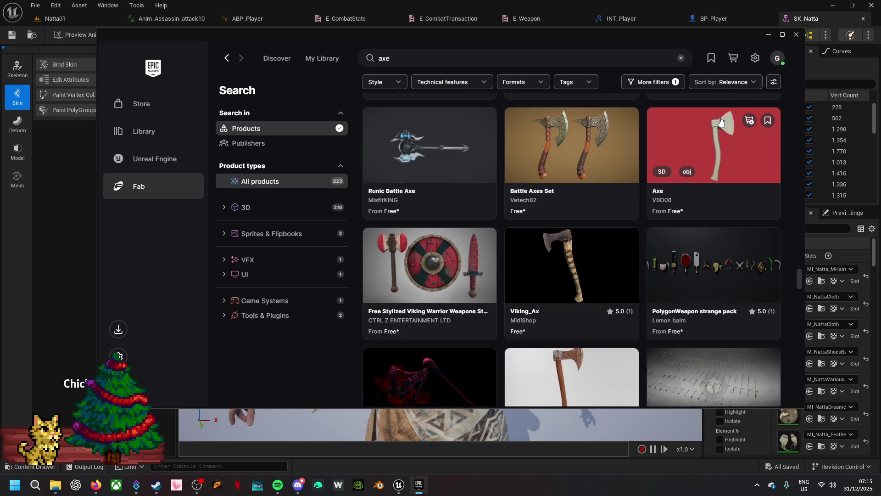
pyautogui.scroll(-5, 572, 329)
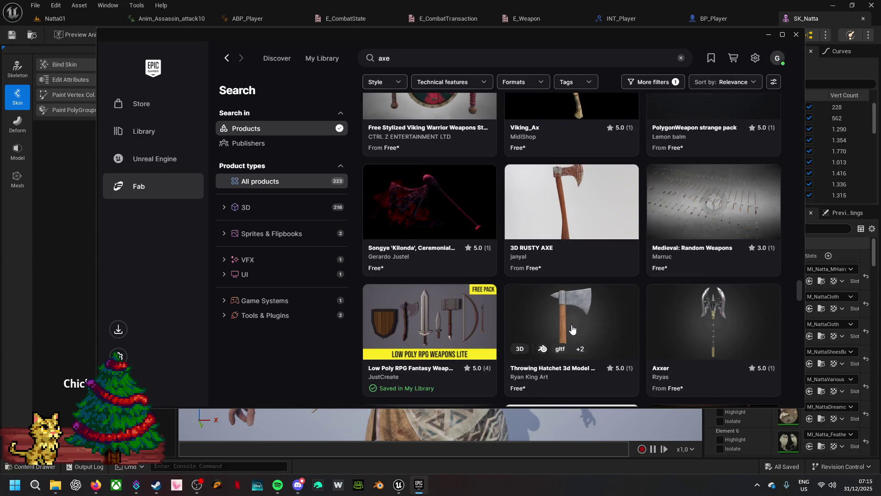
pyautogui.scroll(-3, 572, 329)
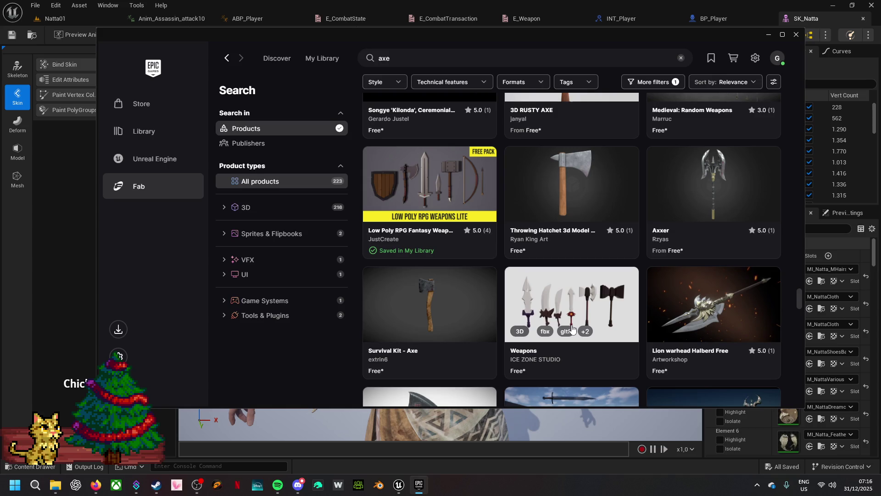
pyautogui.scroll(-4, 572, 328)
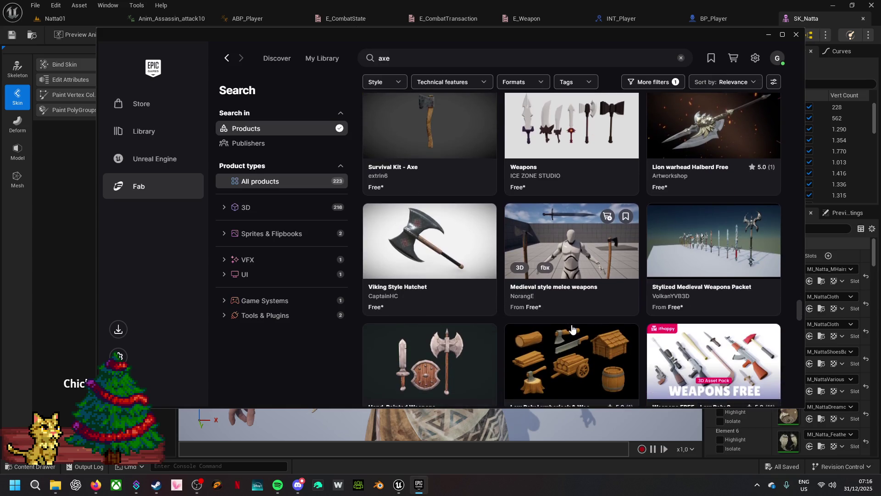
pyautogui.scroll(-3, 572, 330)
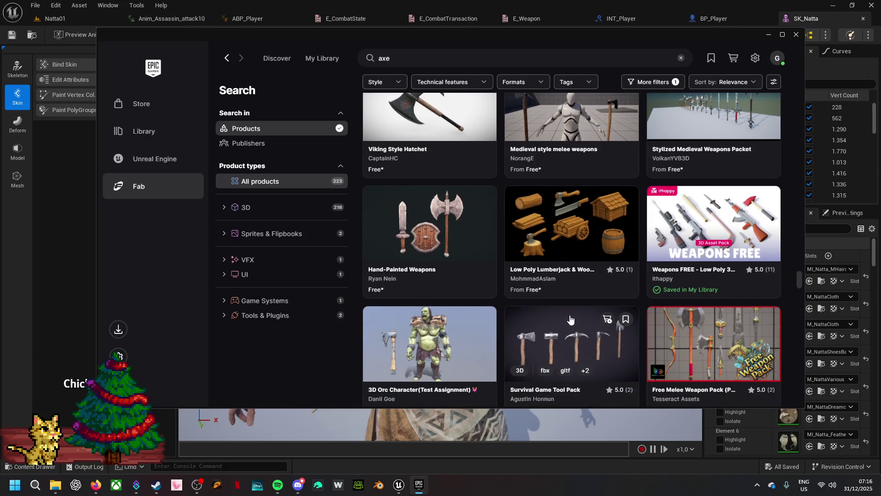
pyautogui.scroll(-3, 570, 320)
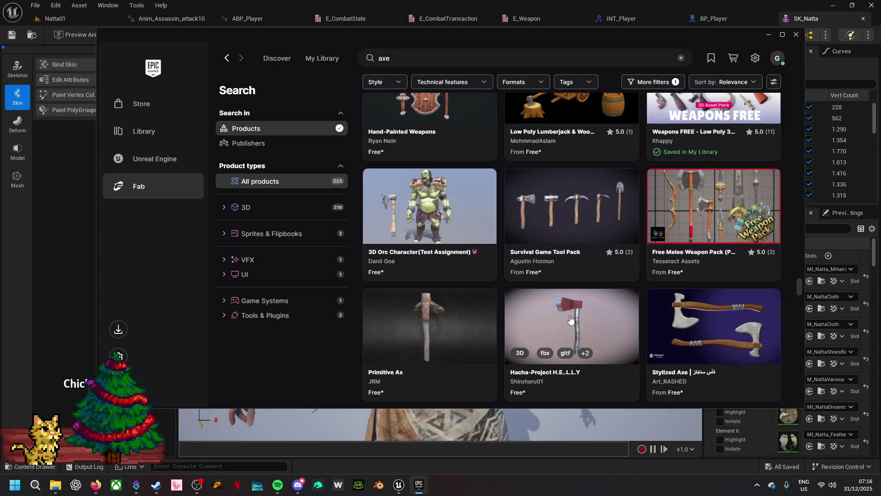
pyautogui.scroll(-3, 570, 320)
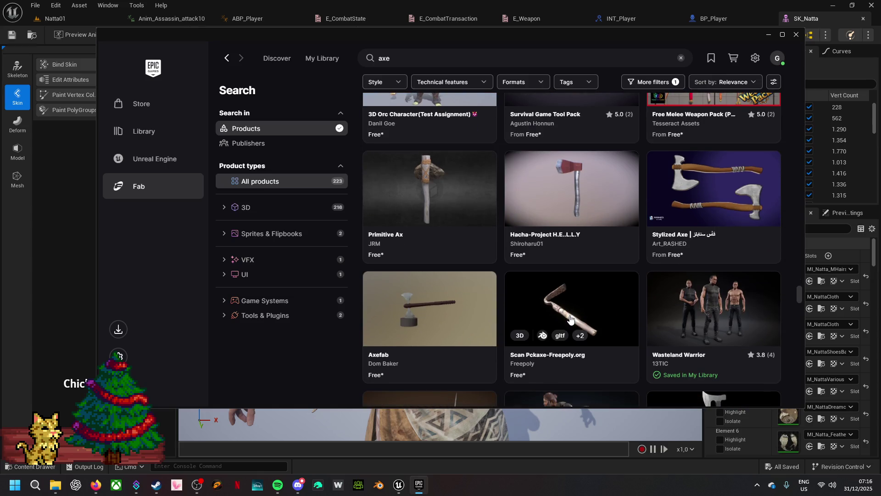
pyautogui.scroll(-3, 570, 319)
pyautogui.scroll(-3, 570, 319)
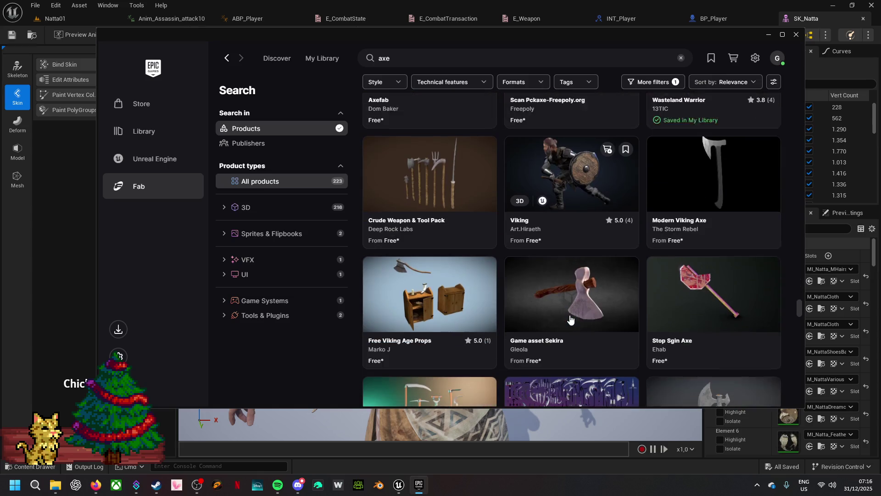
pyautogui.scroll(-3, 570, 319)
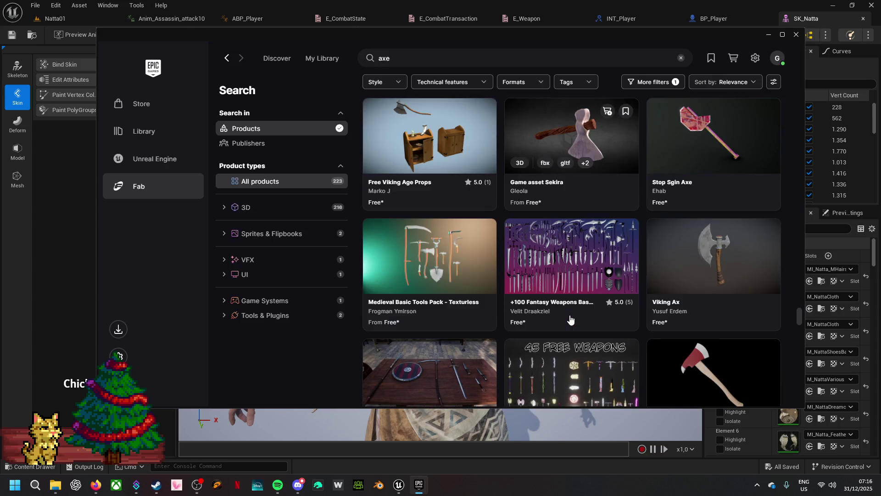
pyautogui.scroll(-3, 571, 319)
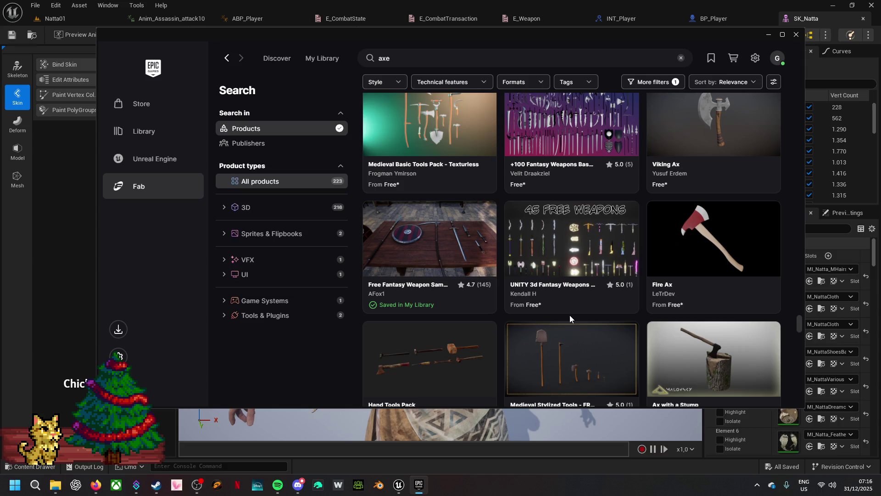
pyautogui.scroll(-3, 569, 317)
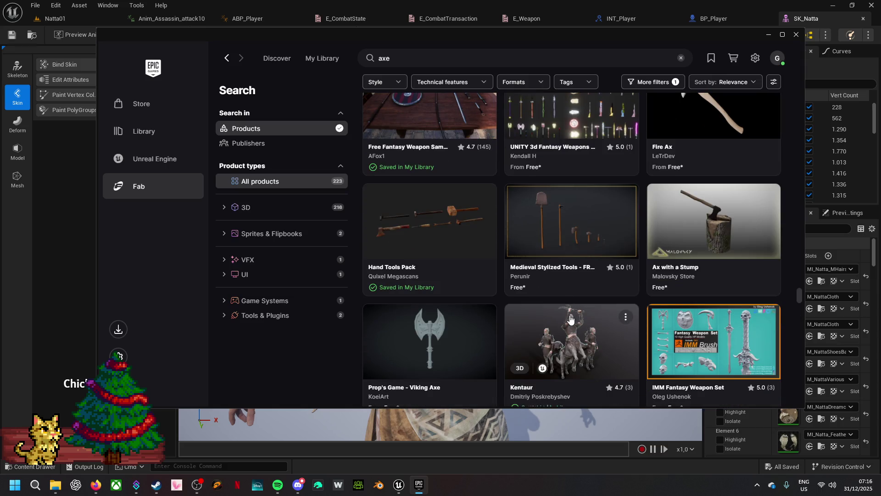
pyautogui.scroll(-3, 571, 318)
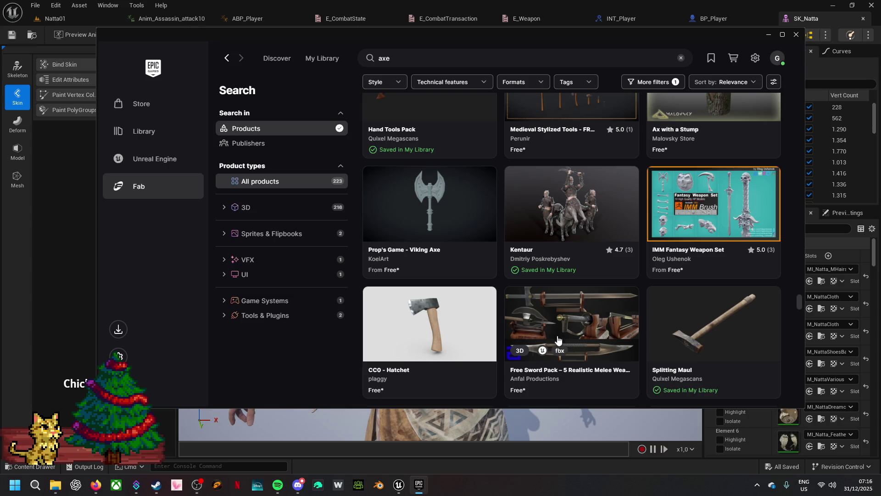
pyautogui.scroll(-3, 484, 340)
pyautogui.scroll(-3, 484, 339)
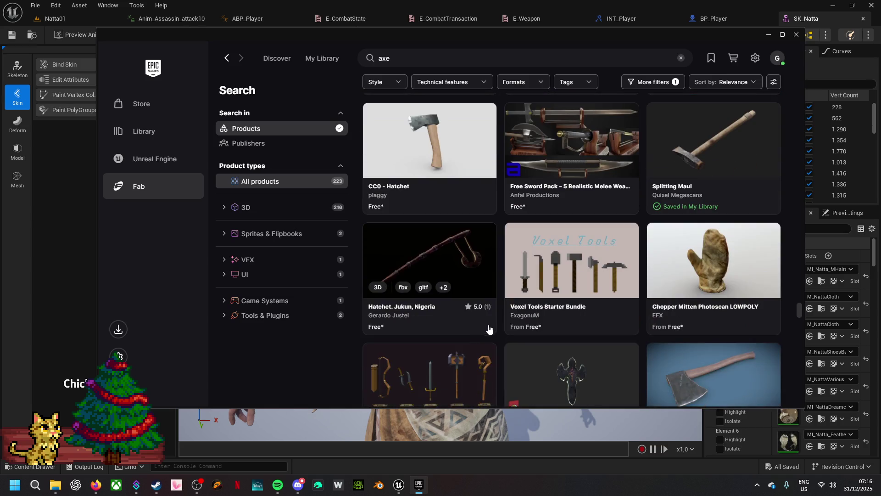
pyautogui.scroll(-3, 572, 313)
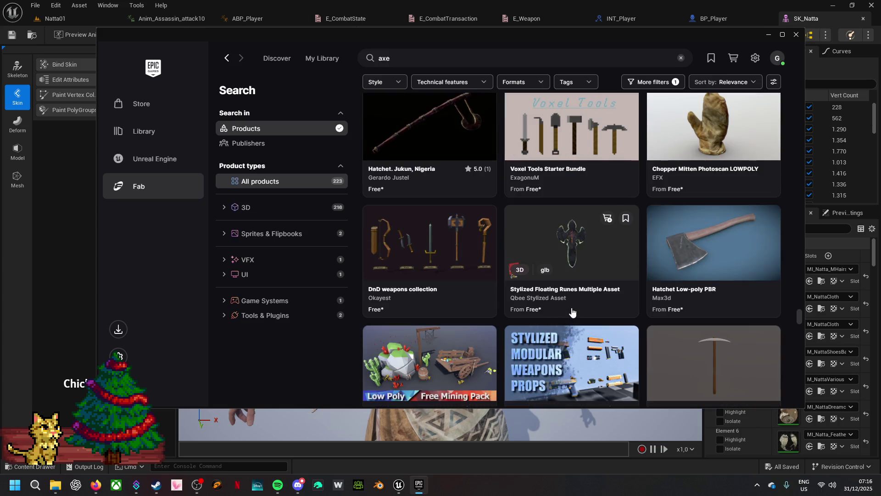
pyautogui.scroll(-5, 572, 312)
pyautogui.scroll(-3, 572, 312)
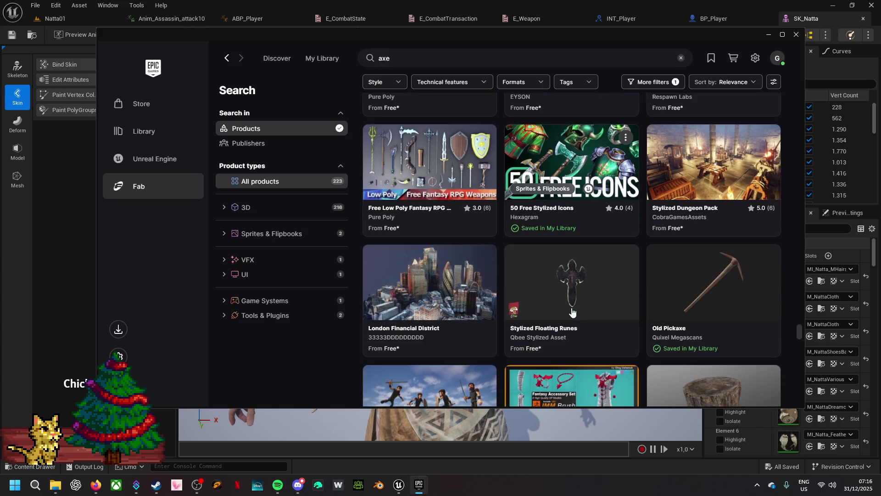
pyautogui.scroll(-3, 572, 312)
pyautogui.scroll(-3, 573, 312)
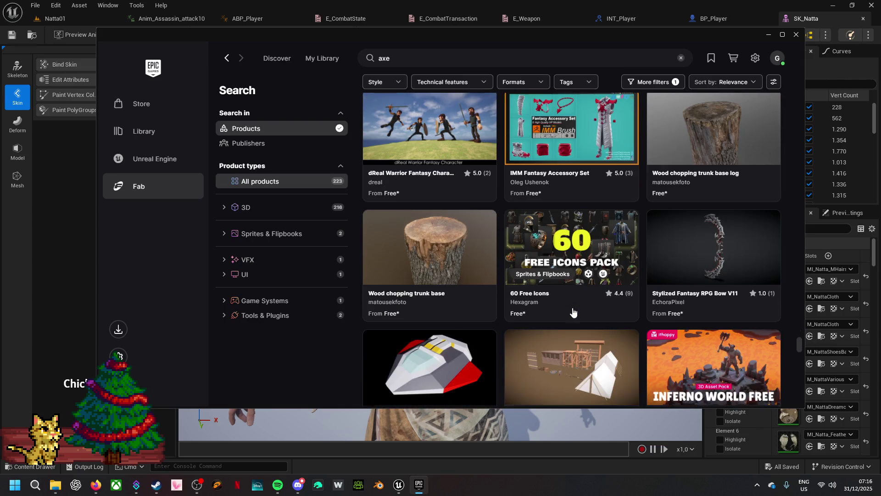
pyautogui.scroll(-3, 573, 312)
pyautogui.scroll(-3, 573, 311)
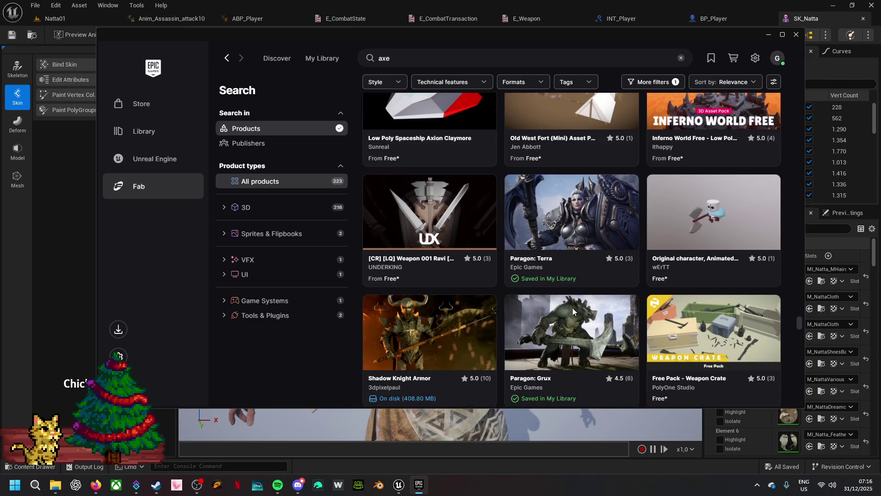
pyautogui.scroll(-3, 572, 311)
pyautogui.scroll(-5, 573, 312)
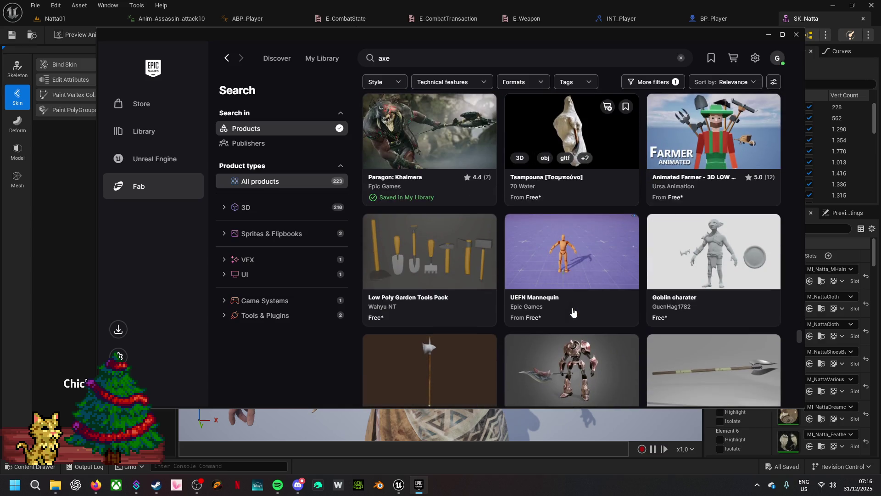
pyautogui.scroll(-3, 573, 312)
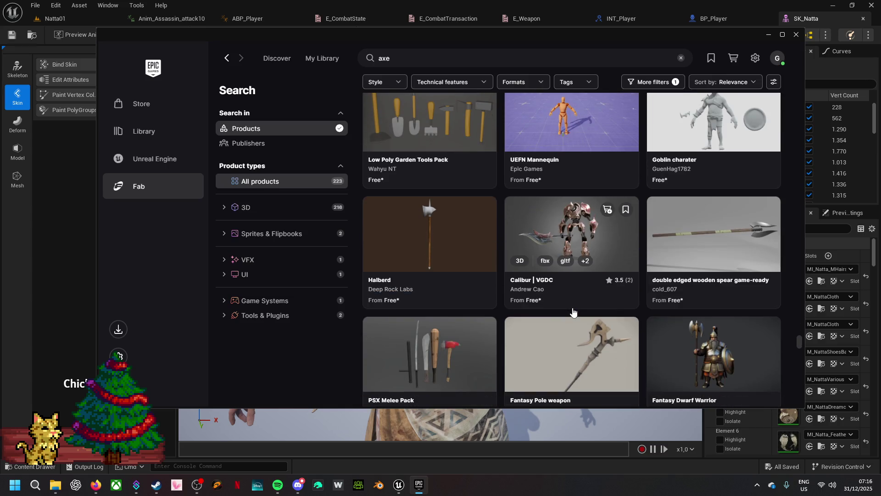
pyautogui.scroll(-3, 572, 312)
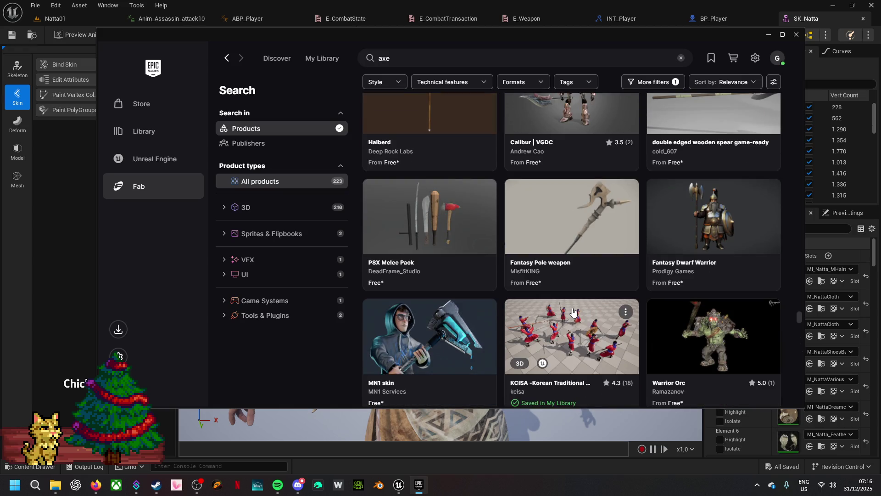
pyautogui.scroll(-2, 572, 312)
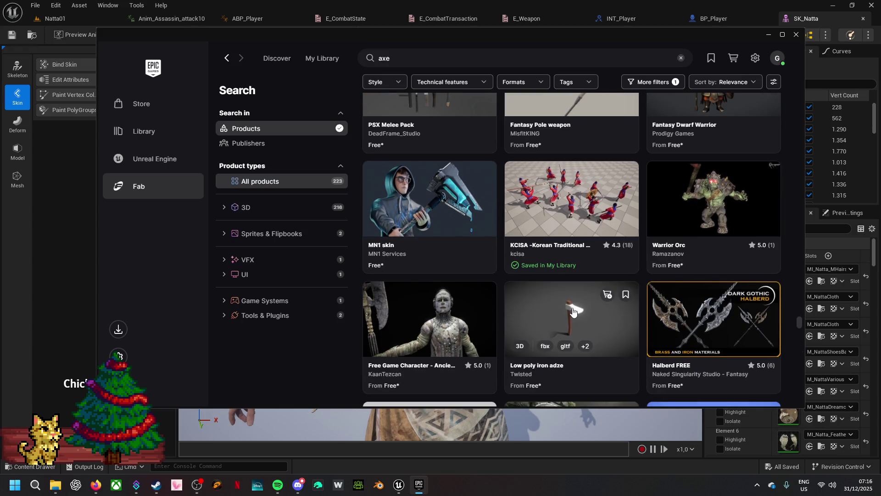
pyautogui.scroll(-3, 573, 311)
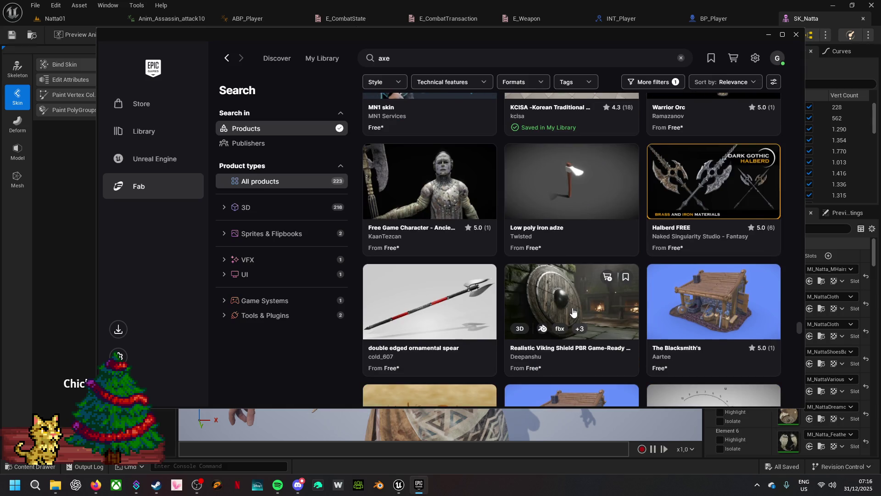
pyautogui.scroll(-5, 573, 312)
pyautogui.scroll(-3, 573, 312)
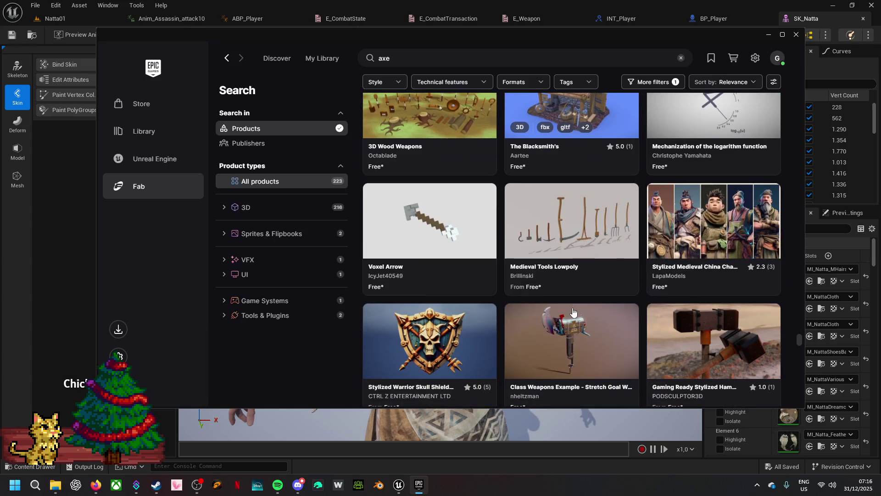
pyautogui.scroll(-4, 573, 311)
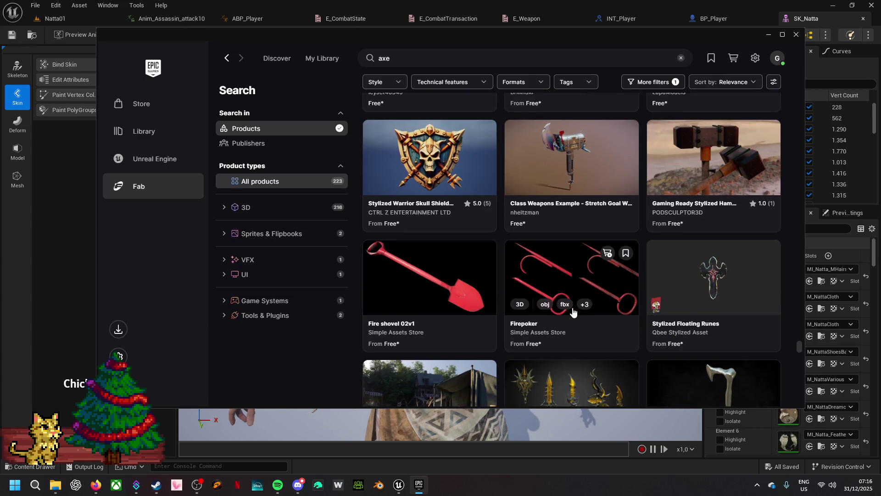
pyautogui.scroll(-2, 573, 312)
pyautogui.scroll(-3, 573, 312)
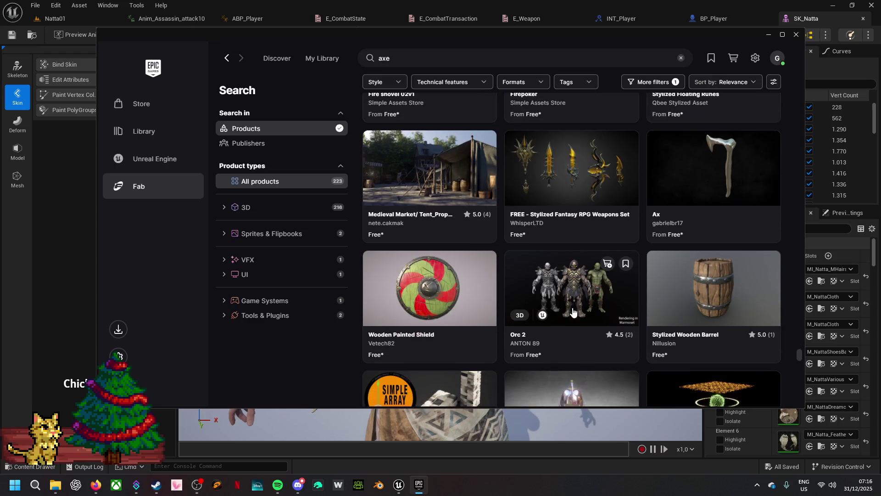
pyautogui.scroll(-3, 572, 311)
pyautogui.scroll(-3, 573, 312)
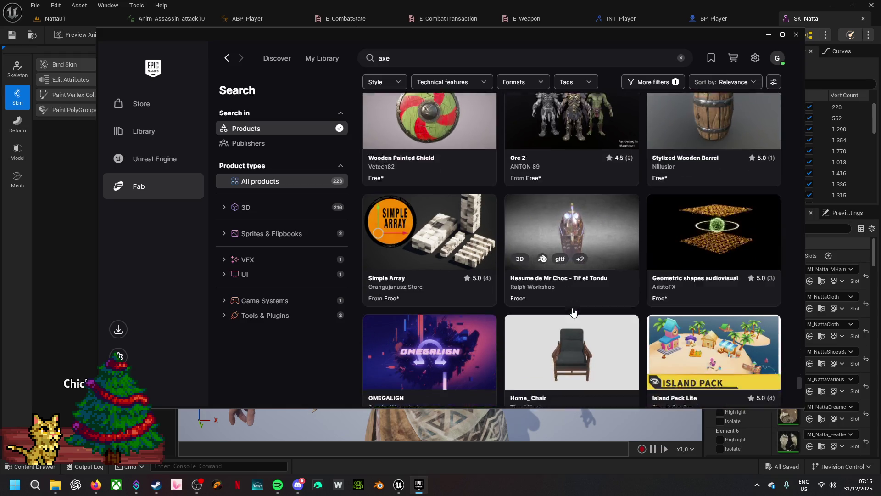
pyautogui.scroll(-3, 573, 312)
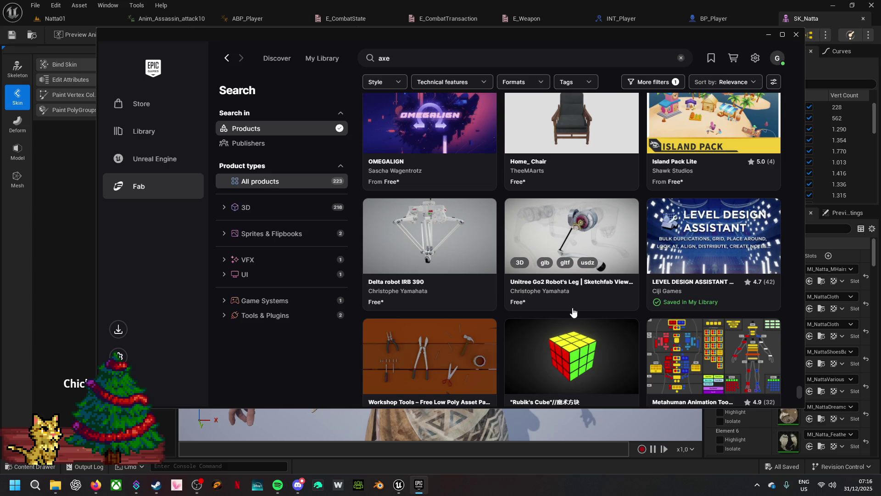
pyautogui.scroll(-3, 572, 312)
pyautogui.scroll(-2, 572, 308)
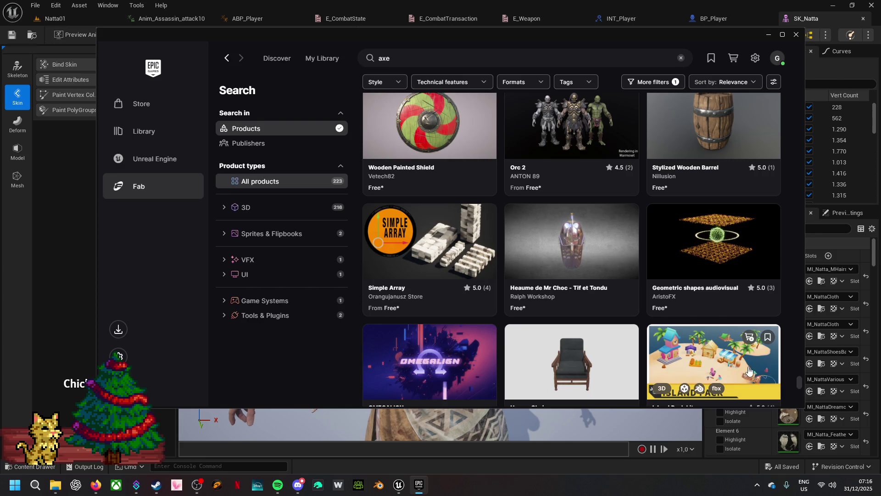
pyautogui.scroll(4, 803, 381)
pyautogui.moveTo(805, 353)
pyautogui.mouseDown()
pyautogui.moveTo(820, 95)
pyautogui.moveTo(808, 50)
pyautogui.mouseUp()
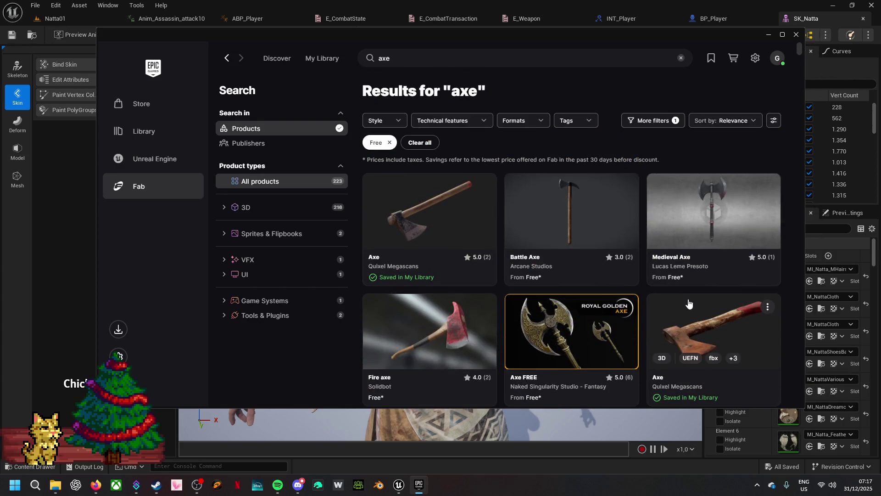
# - Open the free Viking Axe product and add it to My Library
pyautogui.scroll(-7, 689, 303)
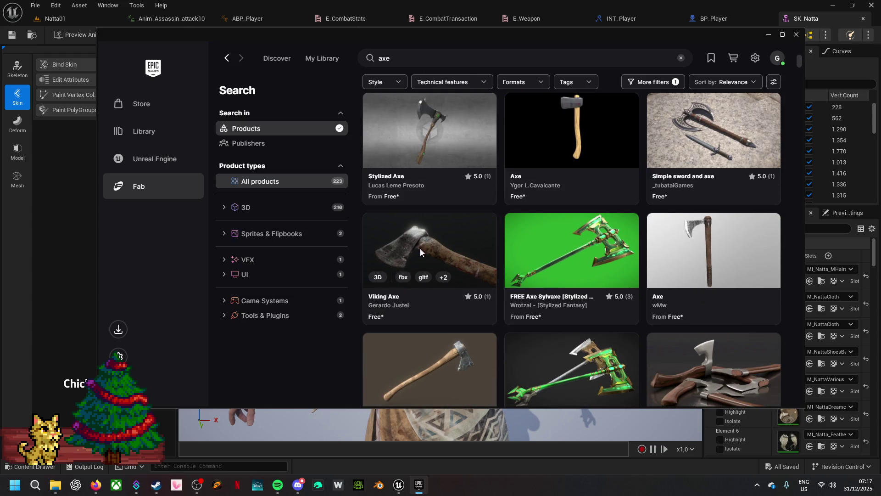
pyautogui.click(422, 250)
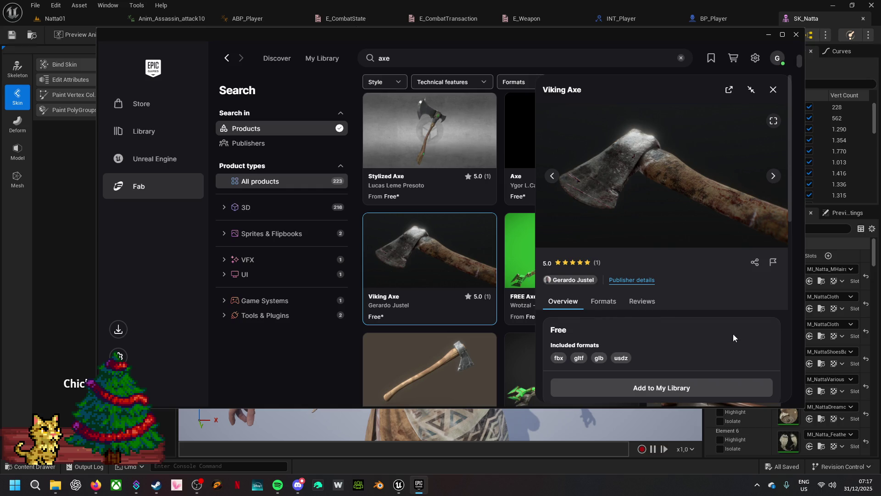
pyautogui.scroll(-3, 731, 334)
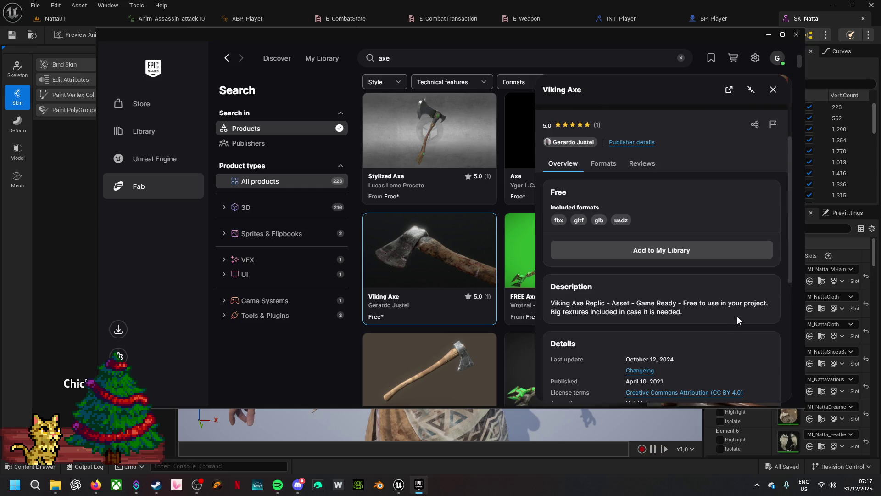
pyautogui.click(723, 246)
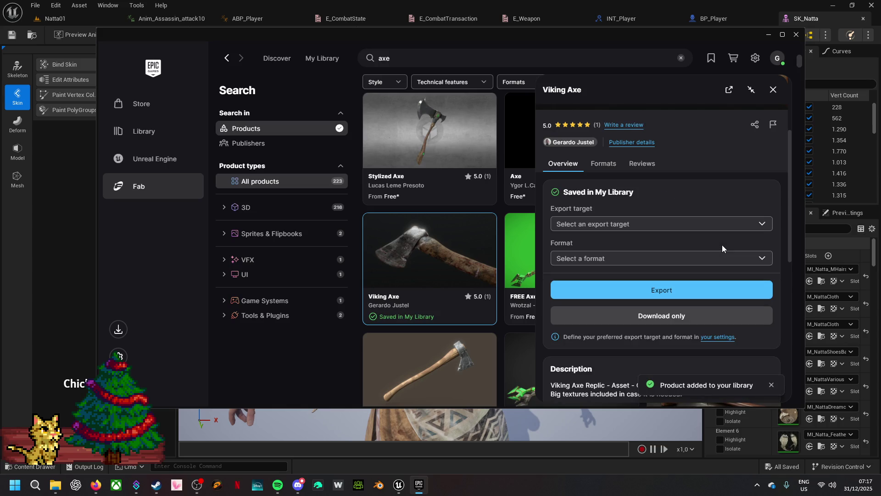
# - Set the Viking Axe export target to Unreal Engine 5.6 and FBX format, then download only
pyautogui.click(725, 225)
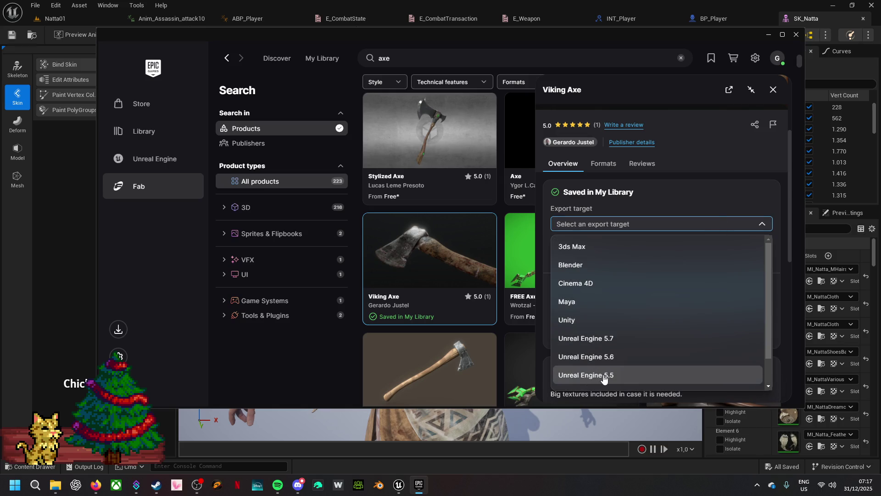
pyautogui.click(618, 356)
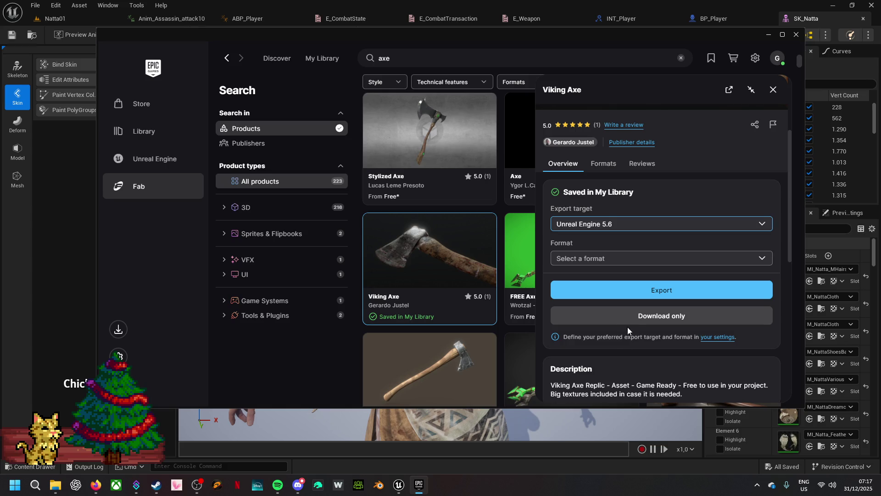
pyautogui.click(657, 251)
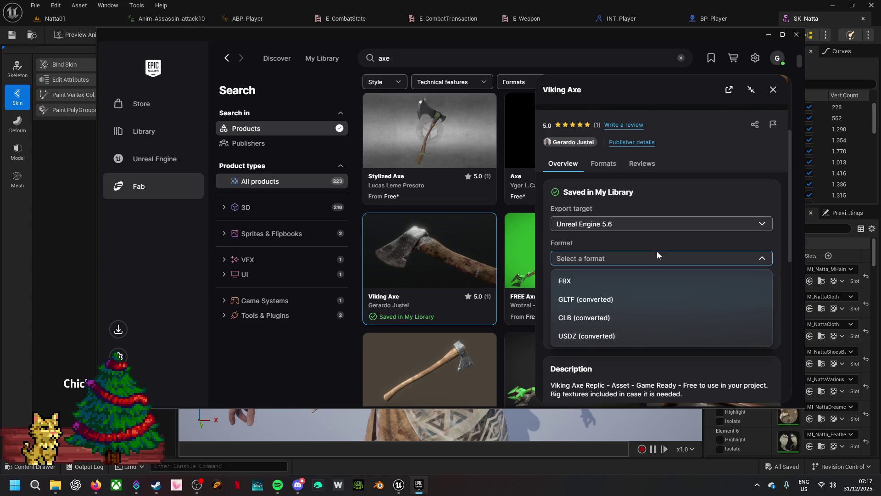
pyautogui.click(561, 280)
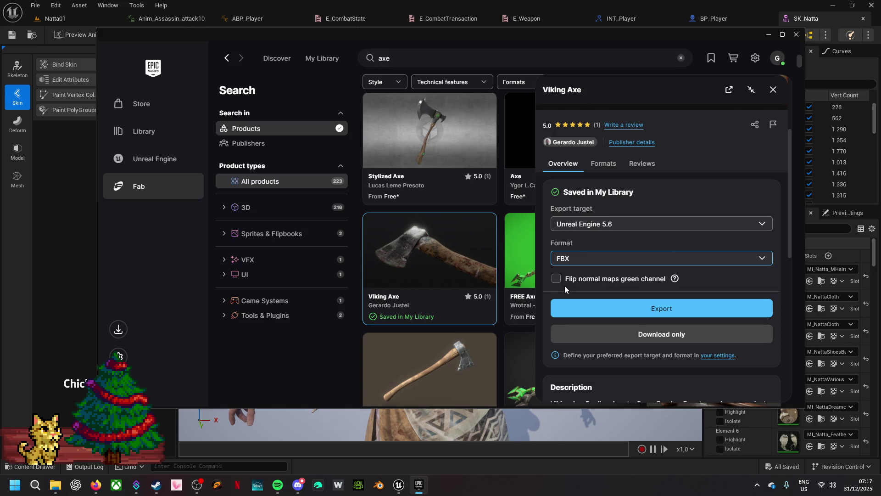
pyautogui.click(631, 318)
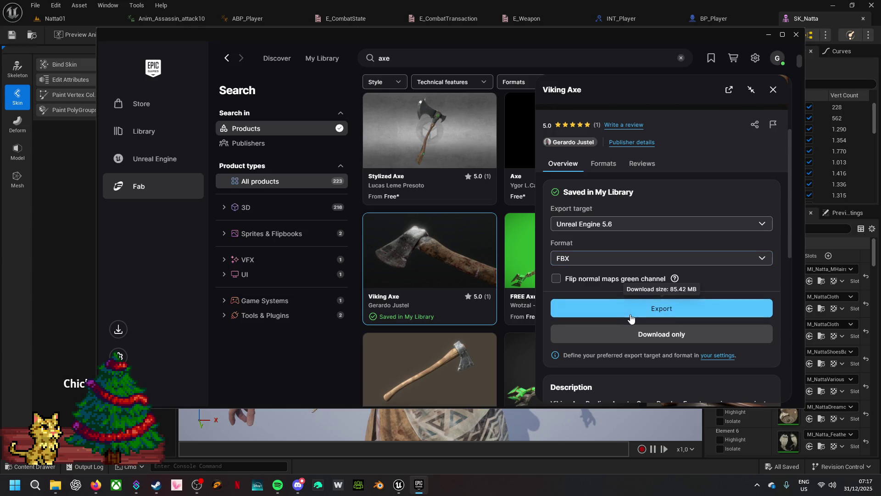
pyautogui.click(630, 337)
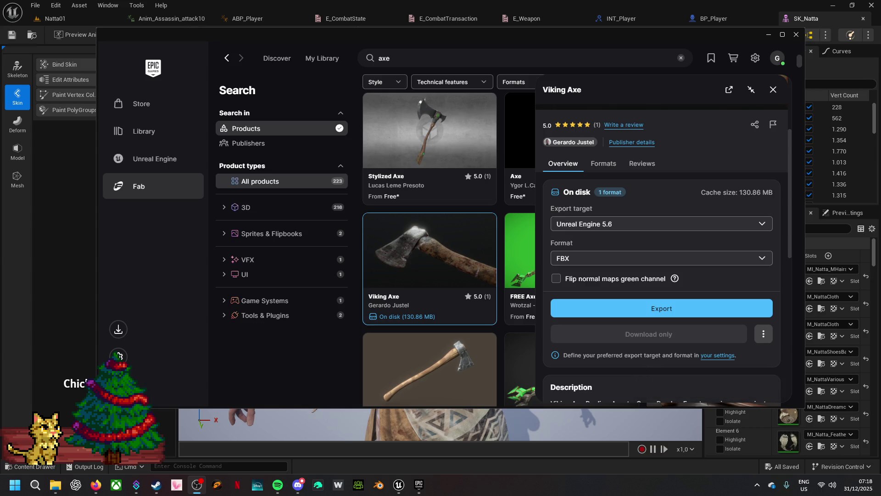
# - Open the downloaded axe files on disk and navigate to the Asset folder on drive E
pyautogui.click(764, 335)
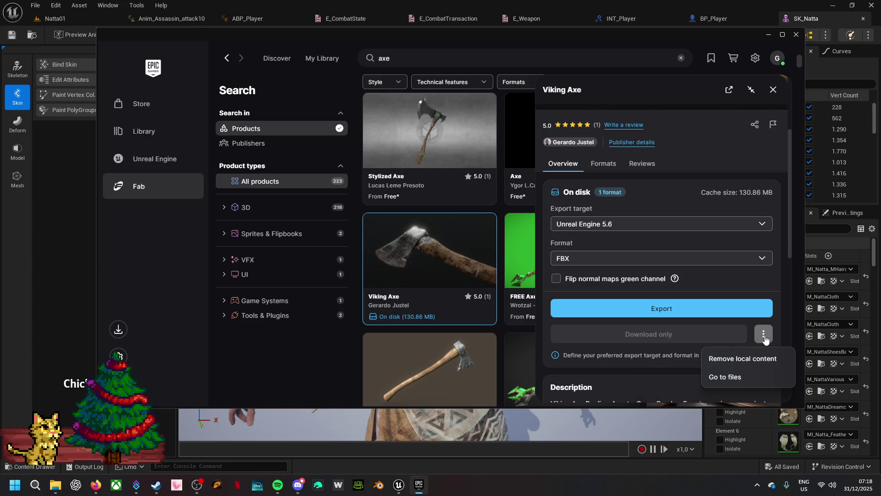
pyautogui.click(745, 376)
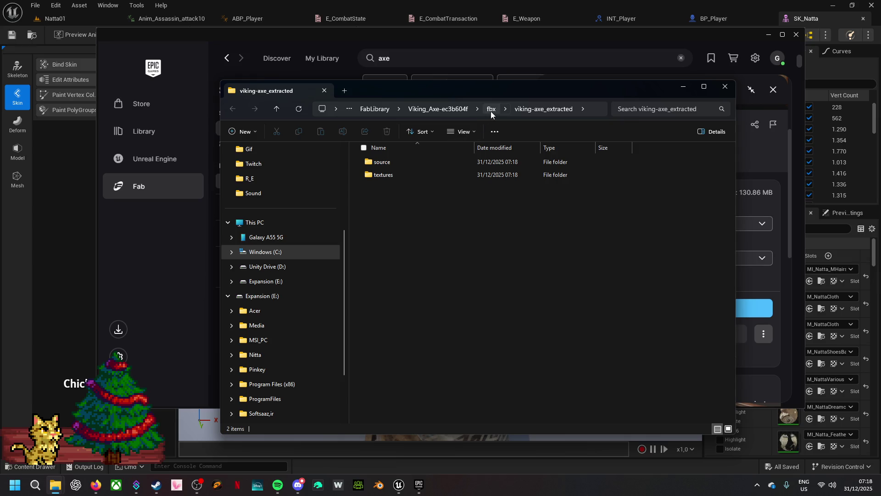
pyautogui.click(382, 109)
pyautogui.rightClick(400, 317)
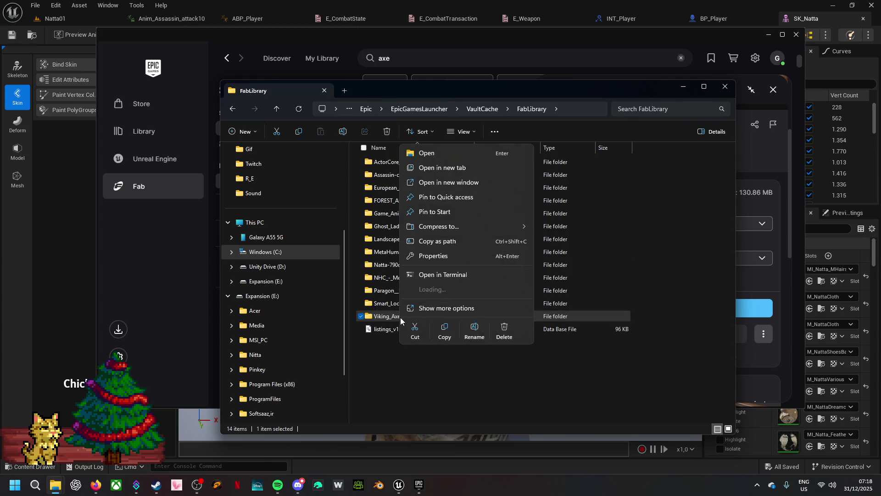
pyautogui.click(414, 327)
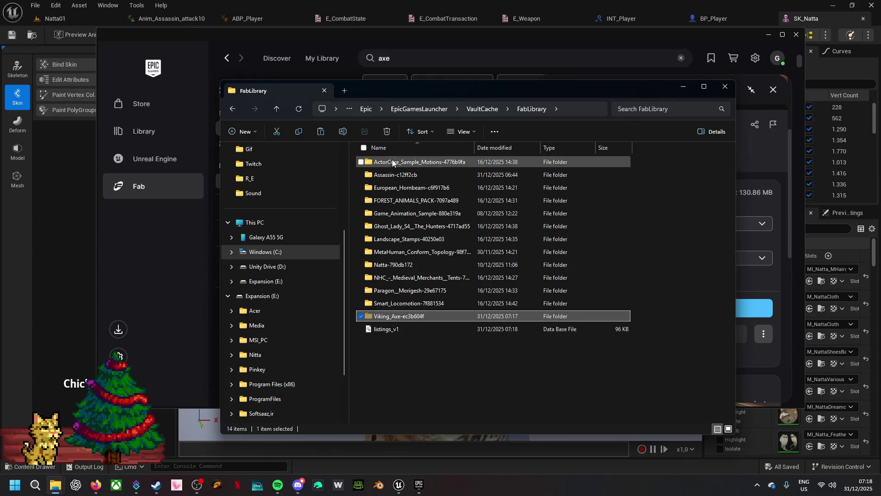
pyautogui.click(279, 339)
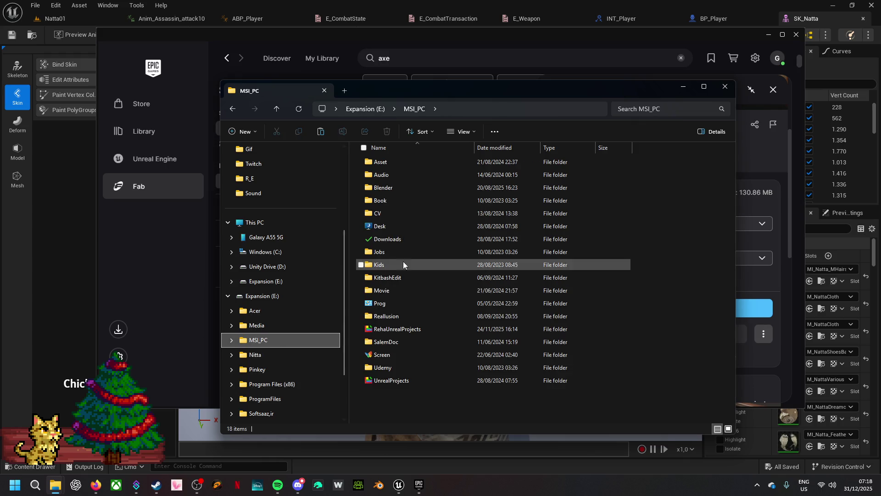
pyautogui.doubleClick(415, 159)
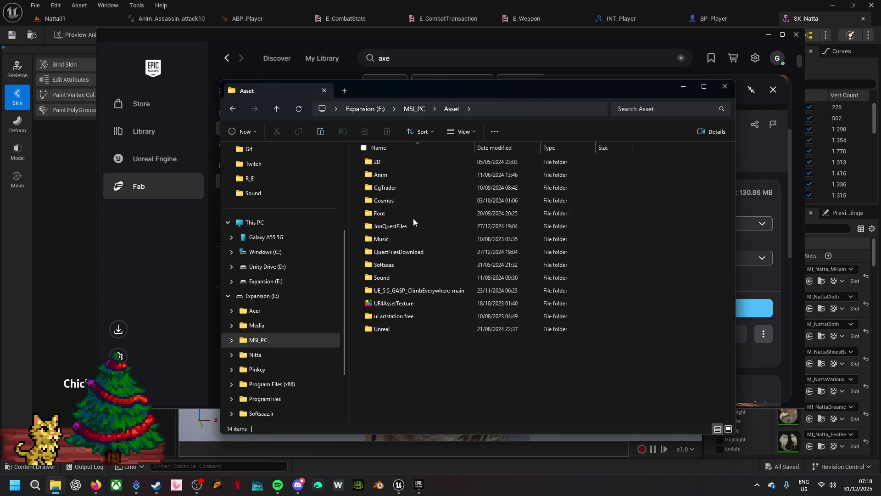
# - Create a new folder named Fab inside Asset and open it
pyautogui.rightClick(391, 398)
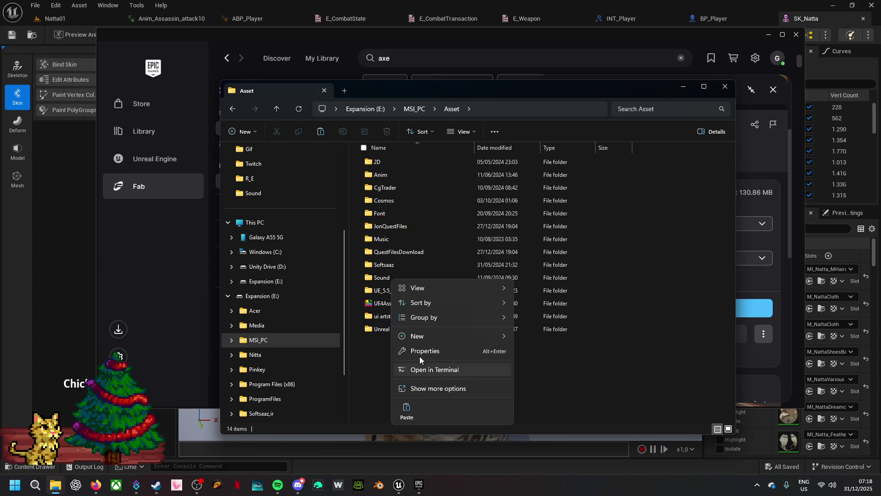
pyautogui.moveTo(424, 335)
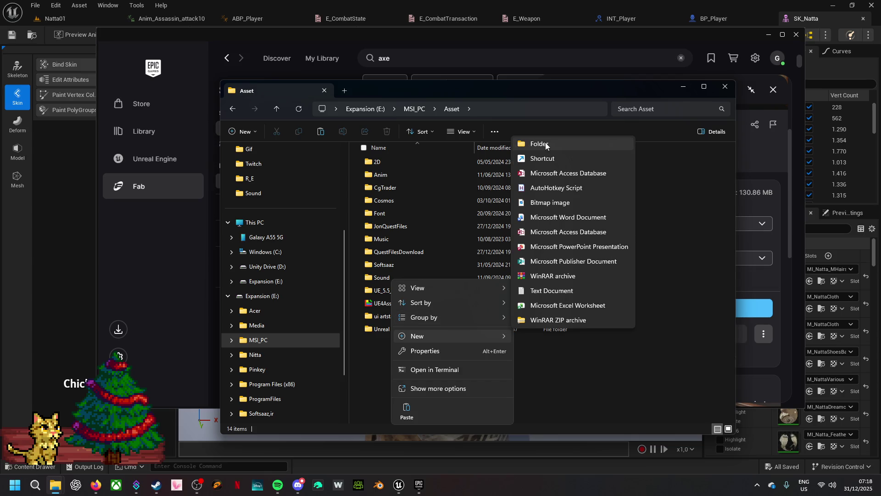
pyautogui.click(549, 144)
pyautogui.write('Fab')
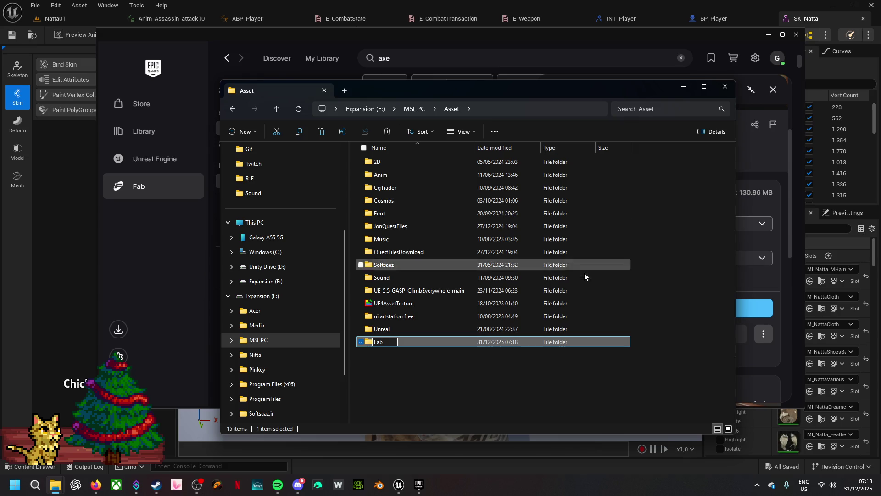
pyautogui.click(498, 399)
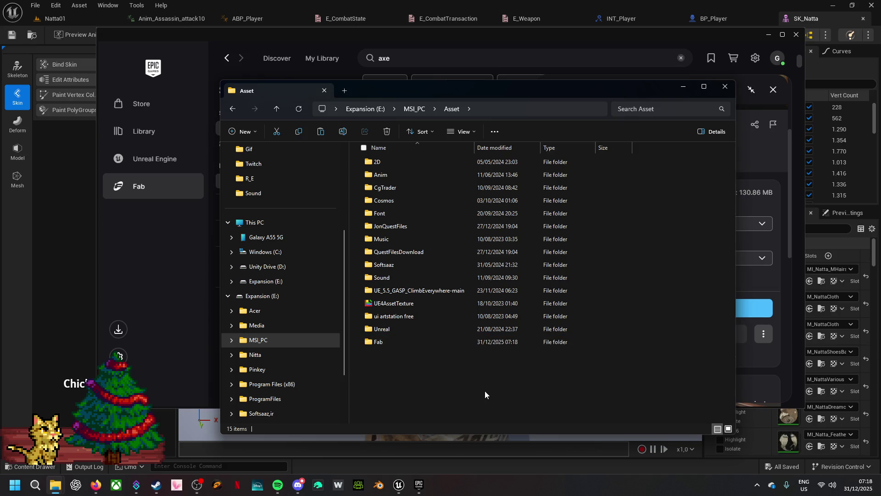
pyautogui.doubleClick(401, 342)
pyautogui.rightClick(423, 279)
pyautogui.click(441, 290)
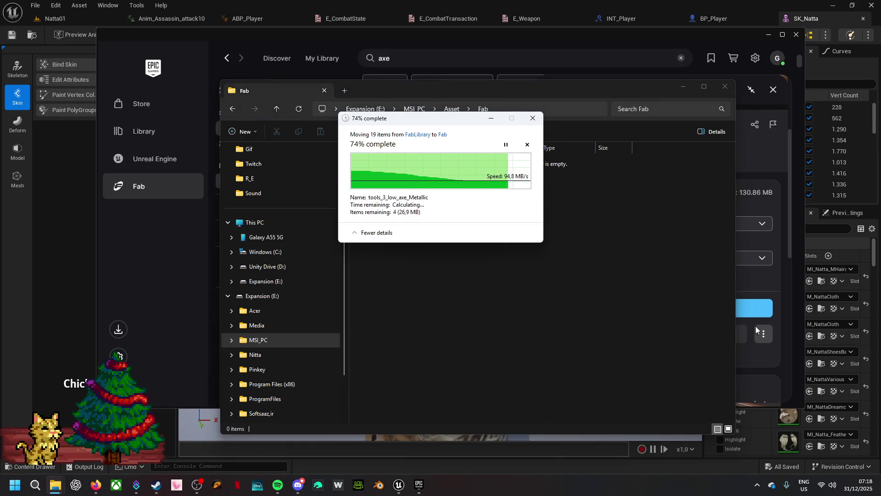
# - Remove the axe's local content in the launcher and open Viking_Axe-ec3b604f > fbx in Explorer
pyautogui.click(769, 334)
pyautogui.click(765, 359)
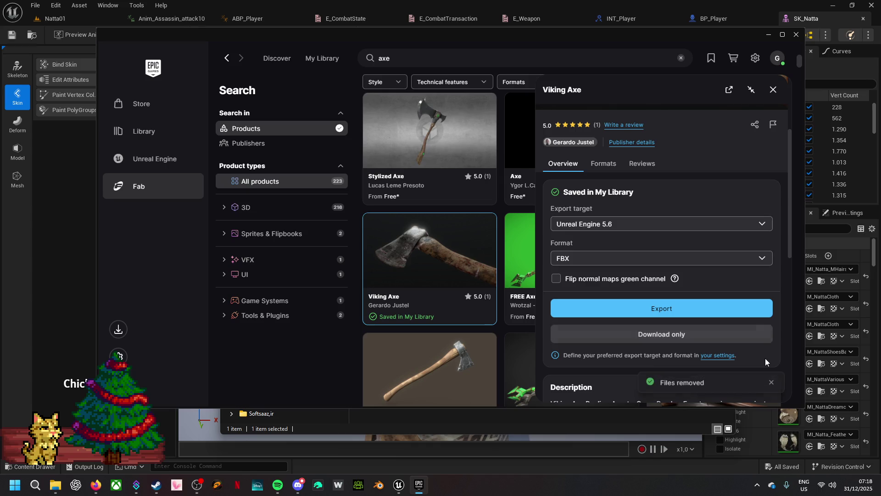
pyautogui.click(769, 35)
pyautogui.doubleClick(397, 162)
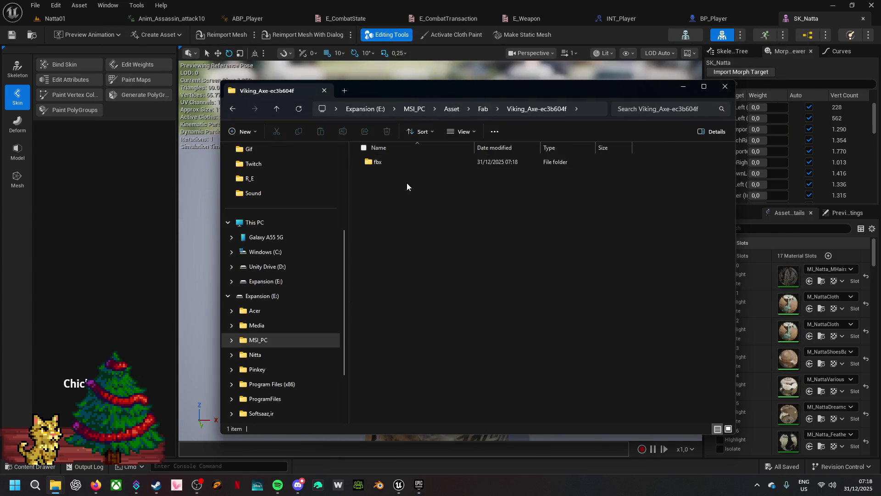
pyautogui.doubleClick(403, 166)
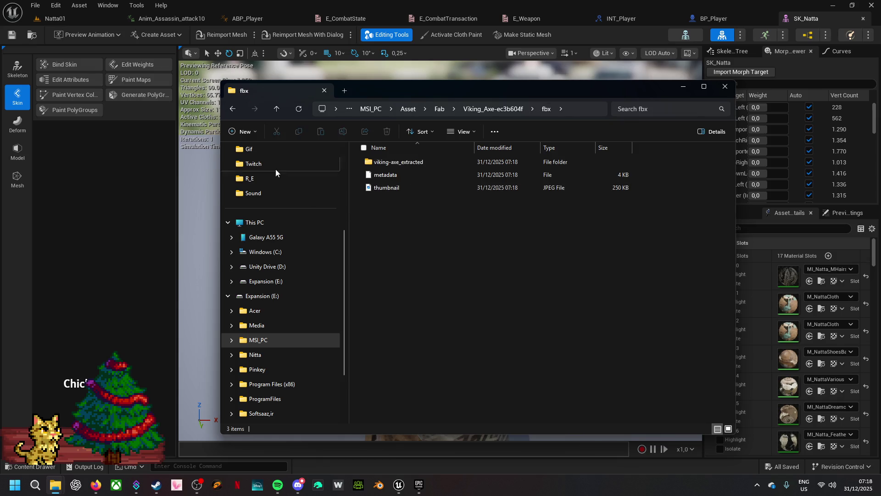
pyautogui.click(78, 18)
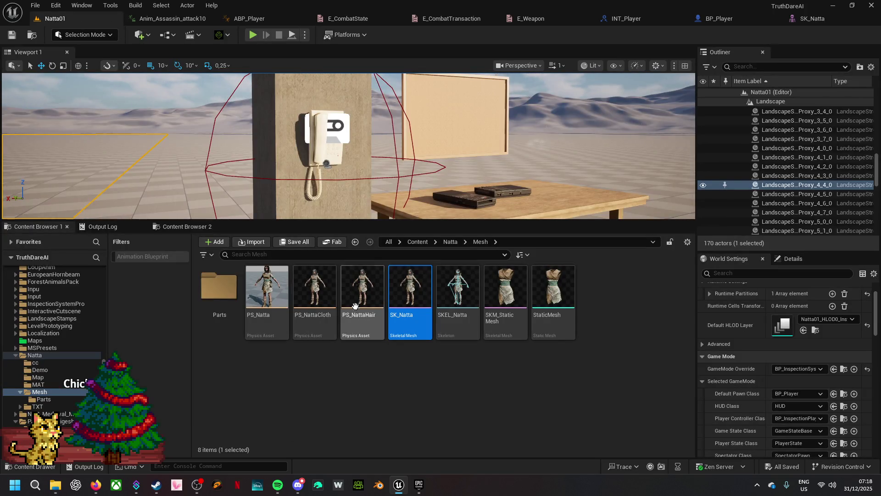
# - Create a folder named Axe under Natta in the Content Browser and open it
pyautogui.click(450, 242)
pyautogui.rightClick(323, 374)
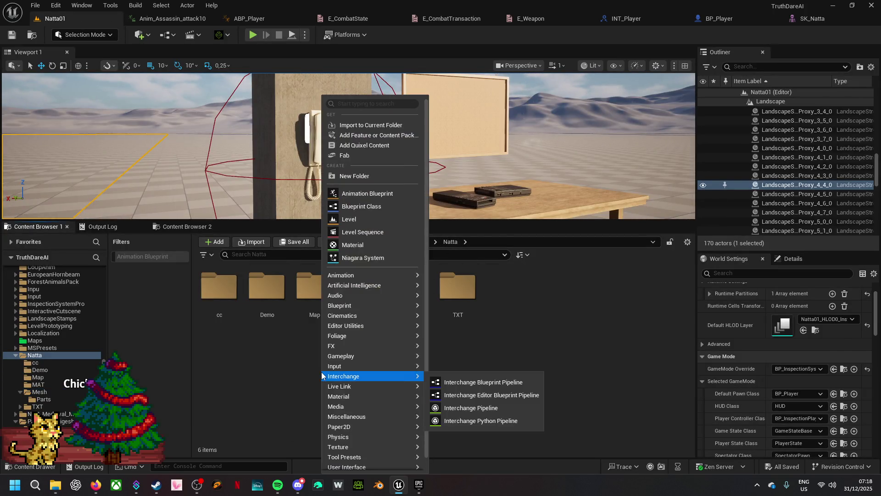
pyautogui.click(383, 175)
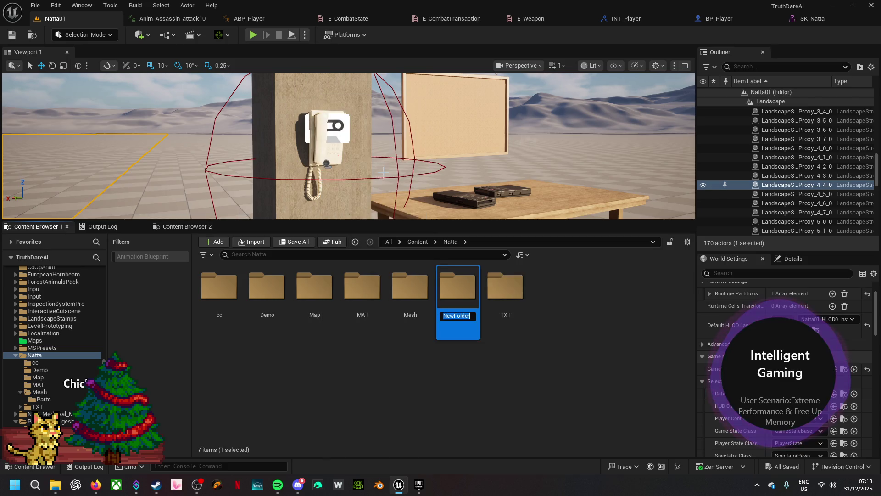
pyautogui.write('Axe')
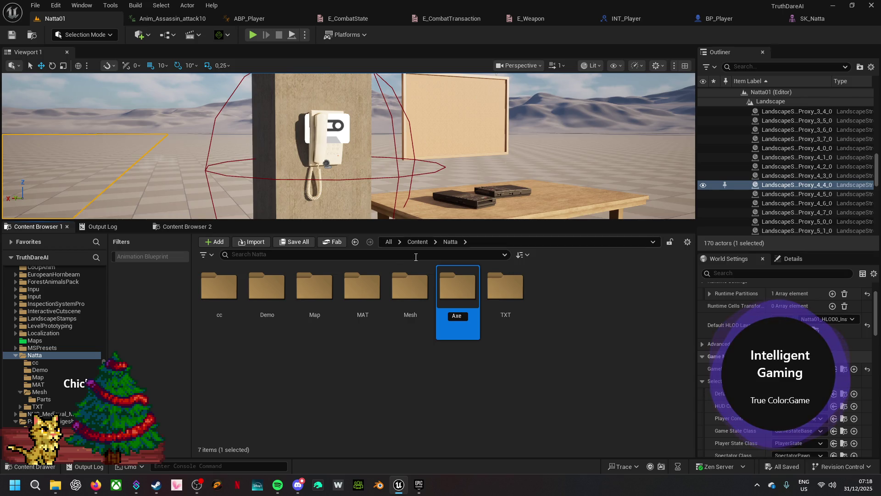
pyautogui.press('Return')
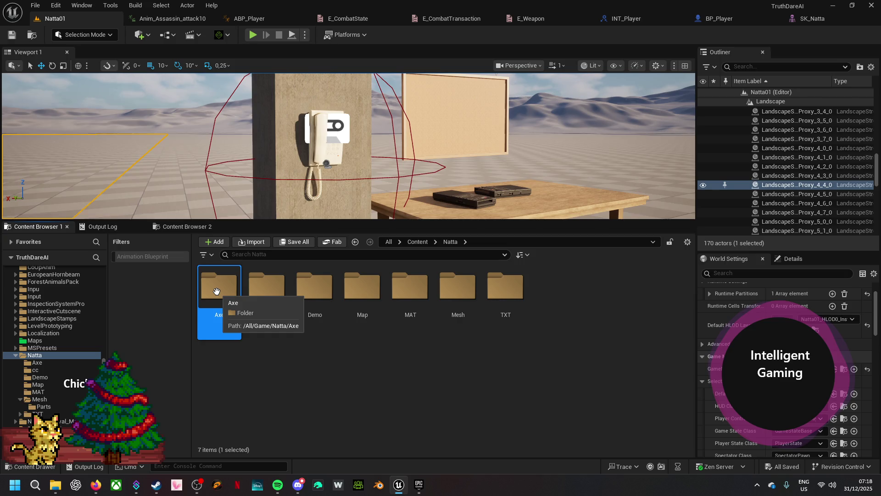
pyautogui.doubleClick(217, 291)
pyautogui.moveTo(406, 493)
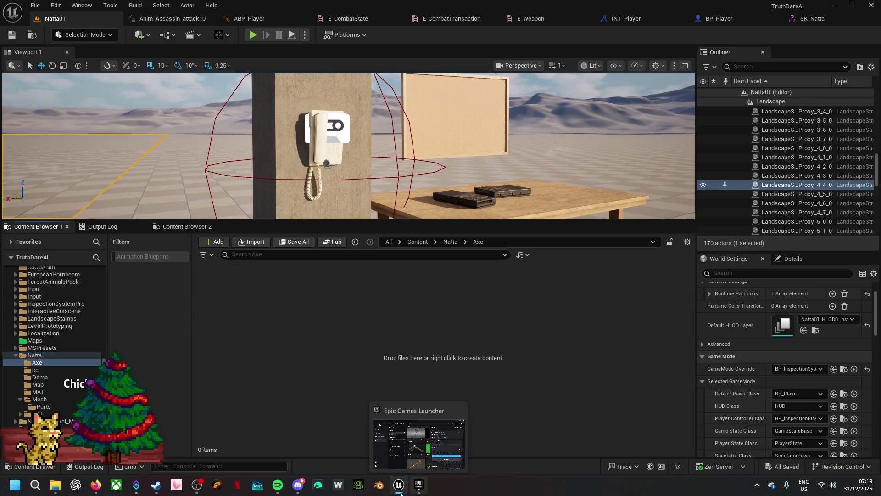
pyautogui.moveTo(55, 485)
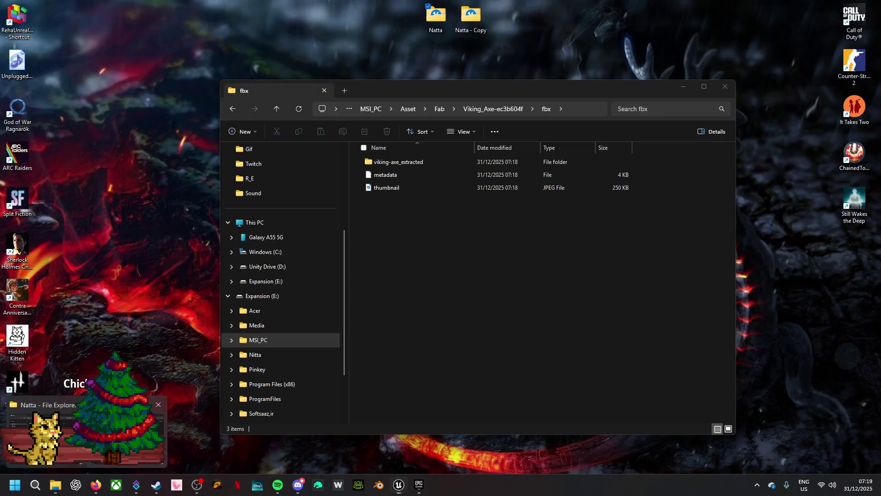
pyautogui.click(84, 440)
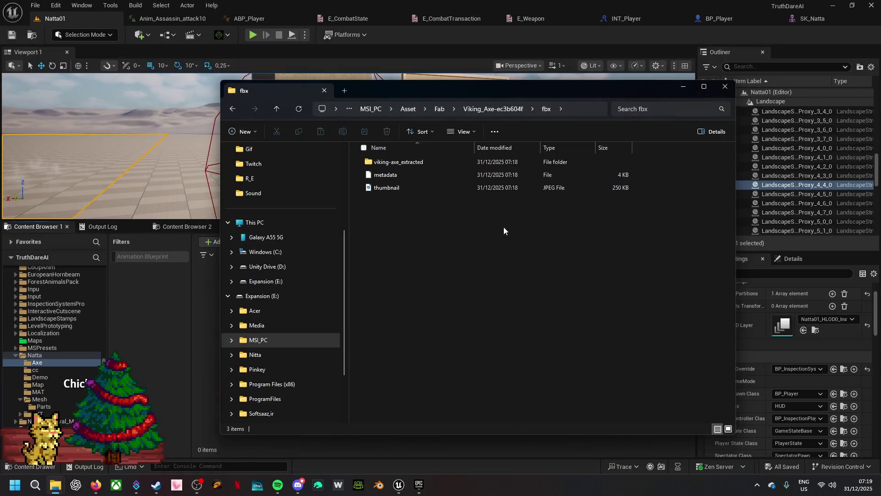
# - Open viking-axe_extracted > source > tools_3_low_extracted and drag tools_3_low.fbx into Unreal's Axe folder
pyautogui.moveTo(410, 164)
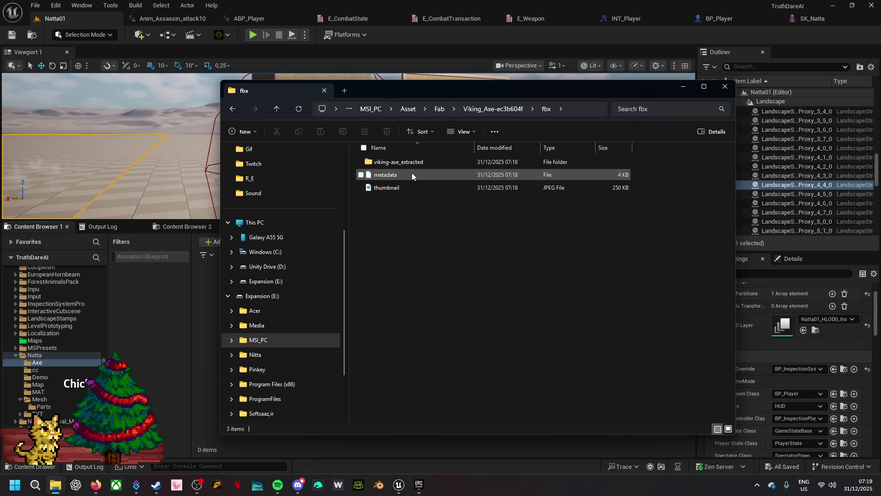
pyautogui.doubleClick(409, 161)
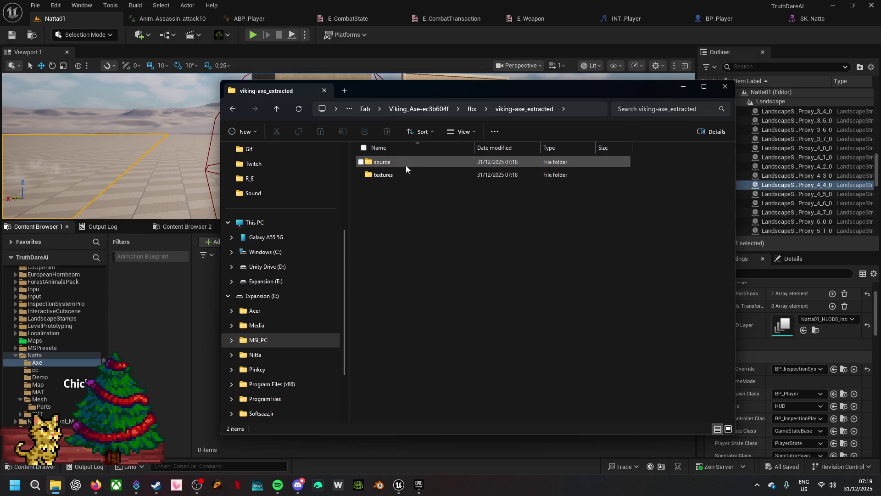
pyautogui.doubleClick(398, 162)
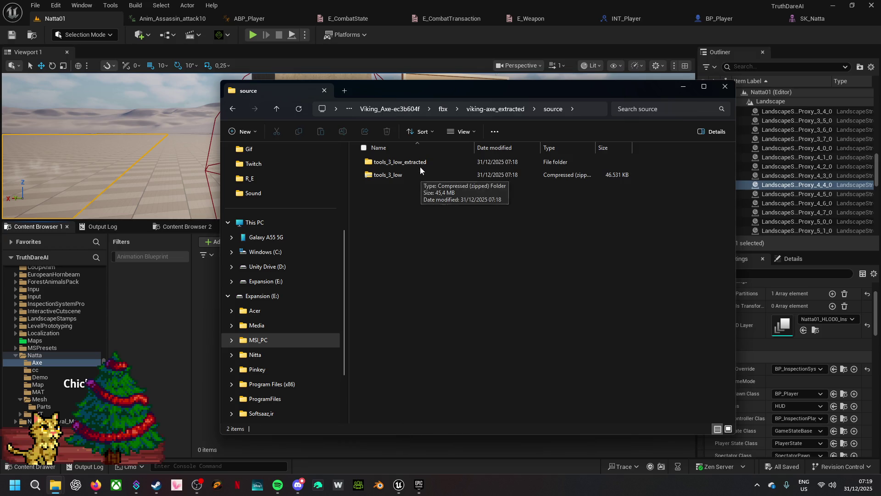
pyautogui.doubleClick(417, 173)
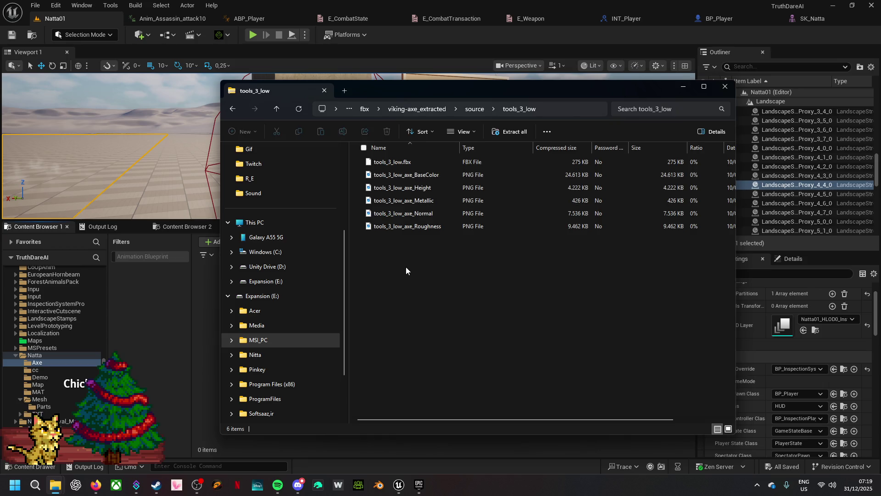
pyautogui.click(365, 109)
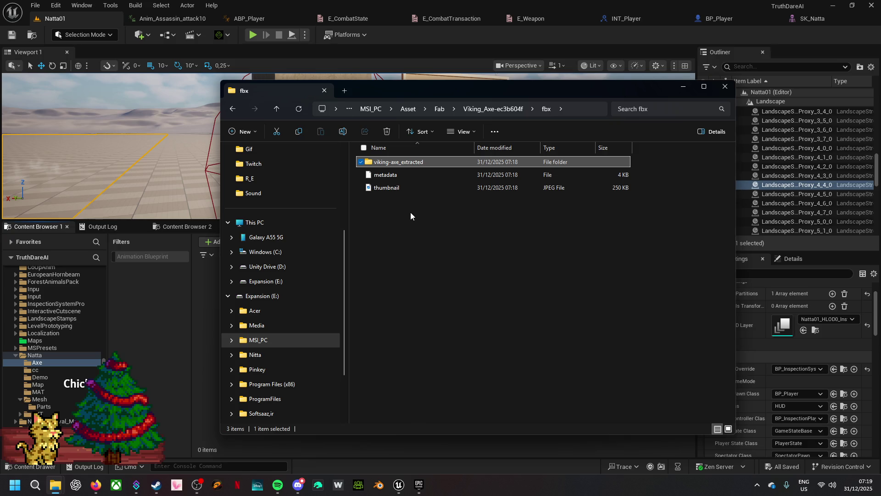
pyautogui.doubleClick(370, 164)
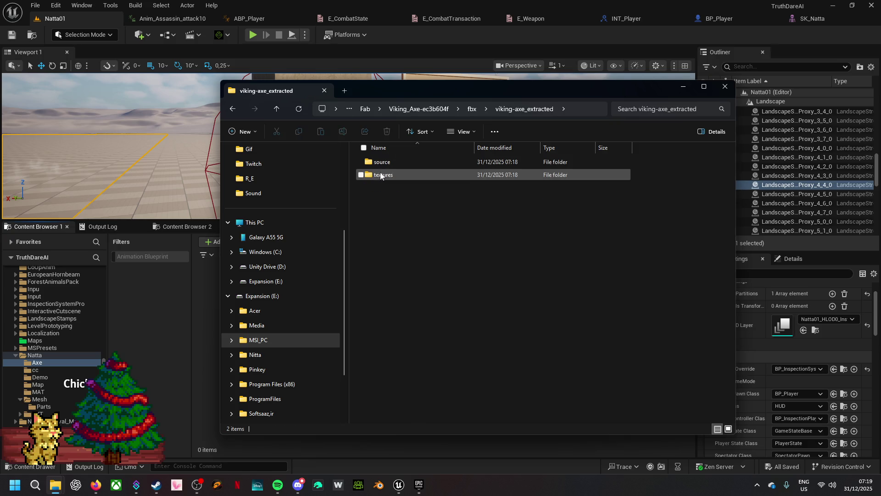
pyautogui.doubleClick(370, 163)
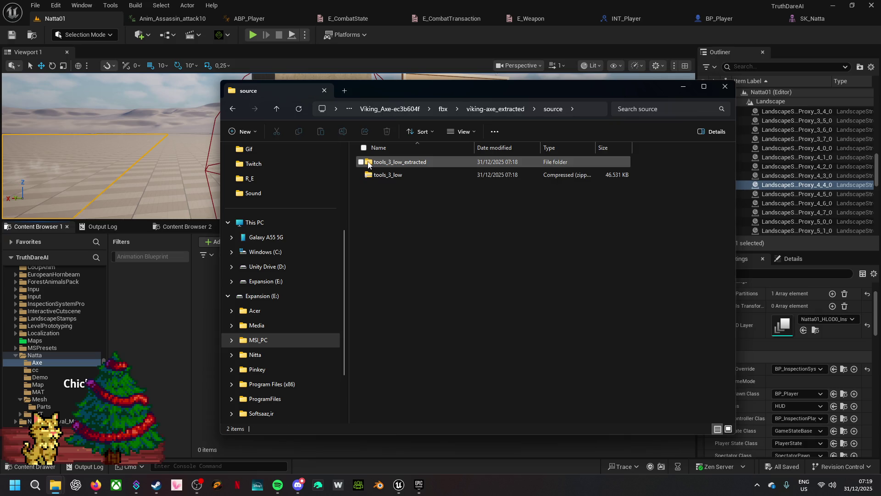
pyautogui.doubleClick(369, 164)
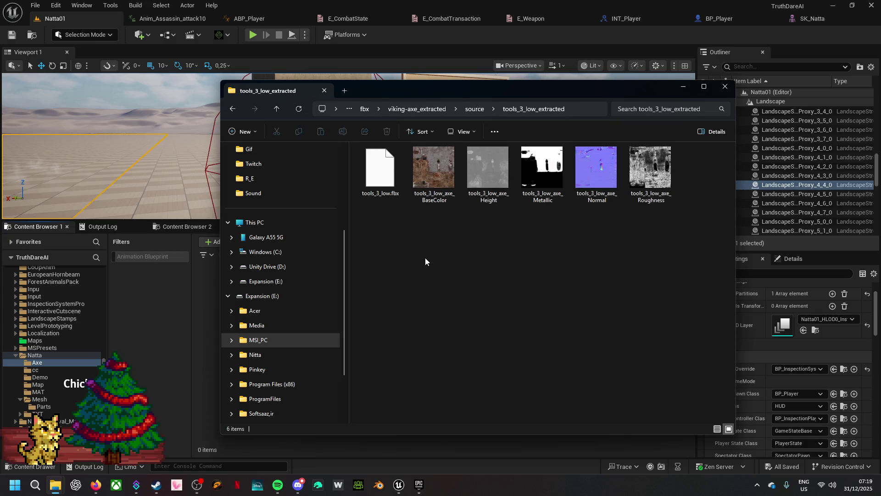
pyautogui.moveTo(381, 195)
pyautogui.mouseDown()
pyautogui.moveTo(228, 305)
pyautogui.moveTo(200, 311)
pyautogui.mouseUp()
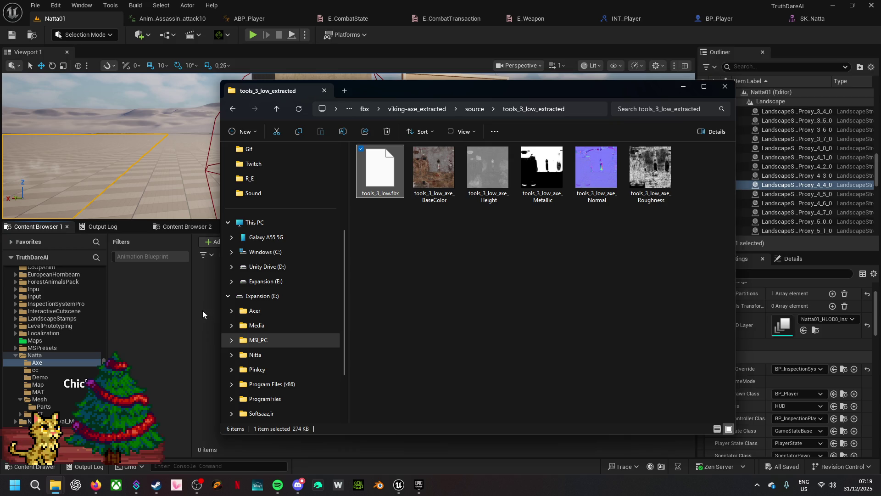
# - Import the axe FBX as four static meshes and drag them into the level
pyautogui.moveTo(352, 85)
pyautogui.mouseDown()
pyautogui.moveTo(399, 136)
pyautogui.moveTo(880, 115)
pyautogui.mouseUp()
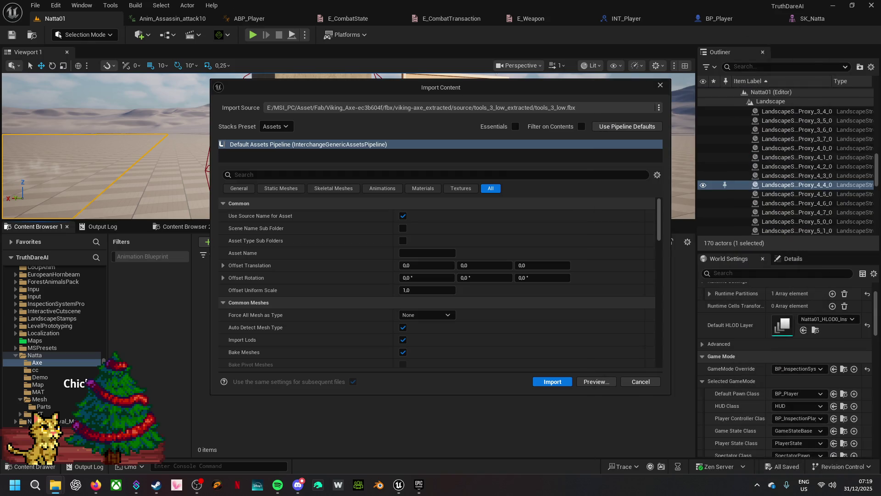
pyautogui.click(540, 382)
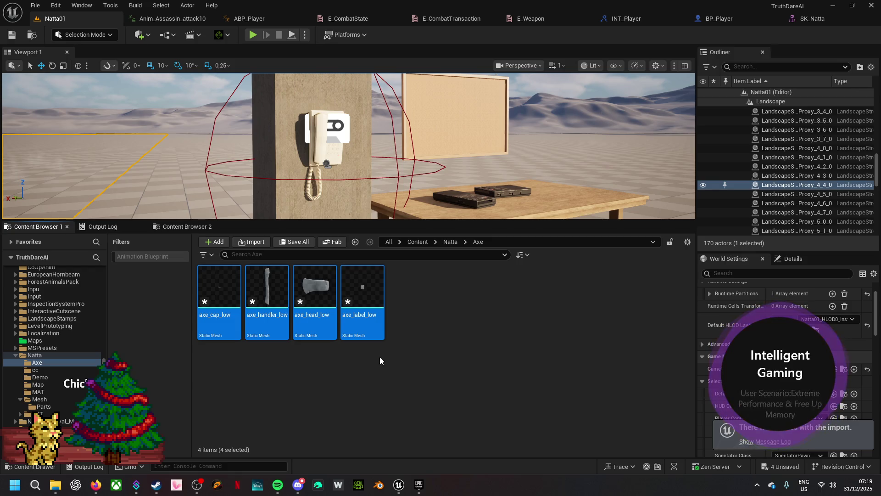
pyautogui.moveTo(367, 325)
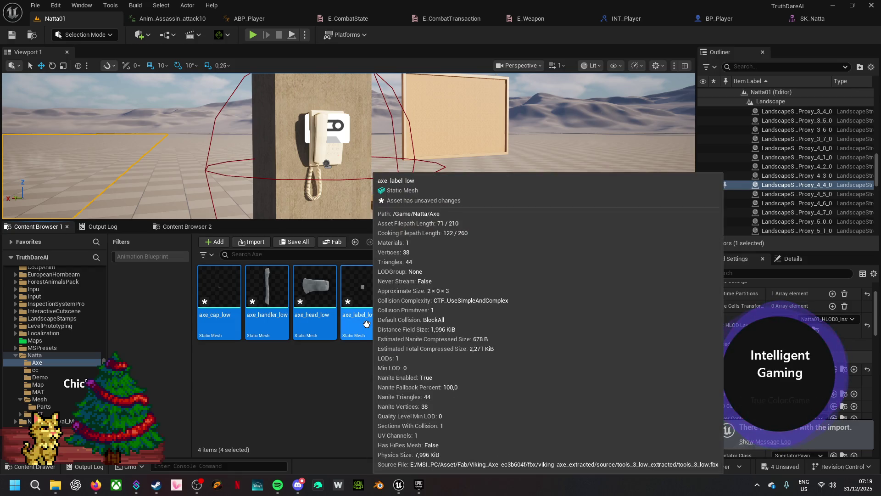
pyautogui.moveTo(367, 324)
pyautogui.mouseDown()
pyautogui.moveTo(158, 197)
pyautogui.moveTo(153, 191)
pyautogui.moveTo(175, 186)
pyautogui.moveTo(162, 164)
pyautogui.moveTo(240, 209)
pyautogui.mouseUp()
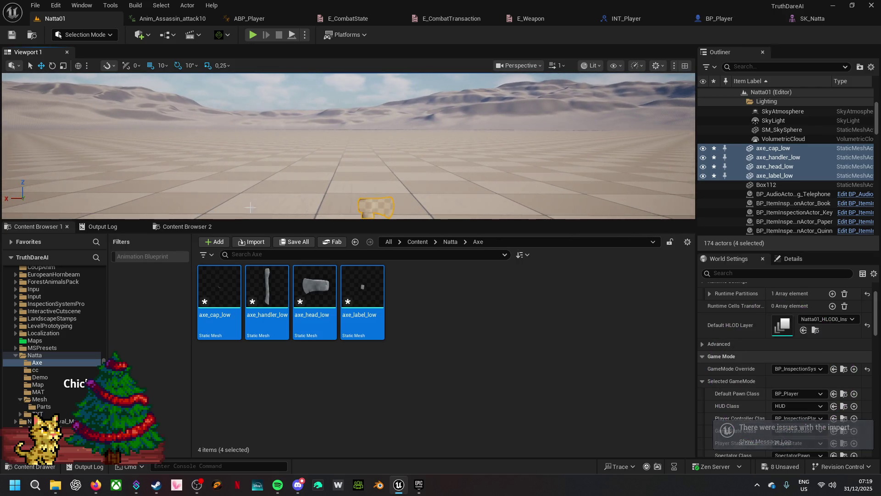
# - Browse the right-click actions for the four placed axe actors, then open the Tools menu
pyautogui.rightClick(372, 203)
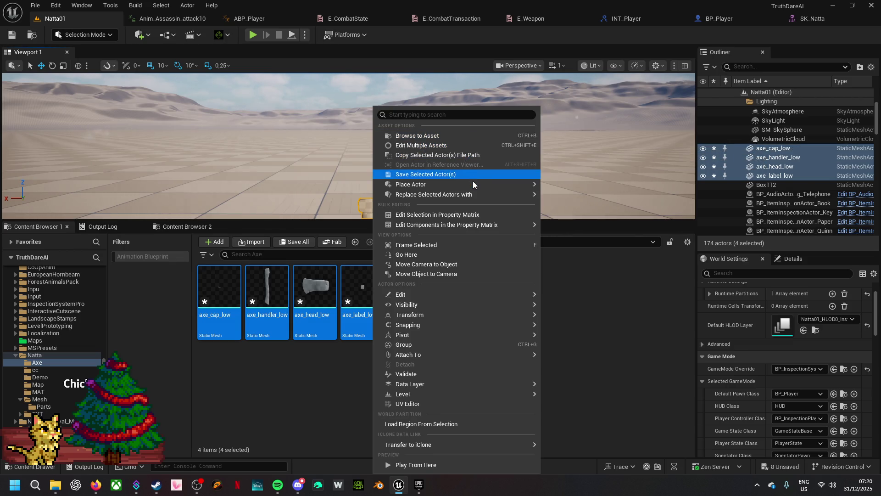
pyautogui.moveTo(473, 185)
pyautogui.moveTo(475, 230)
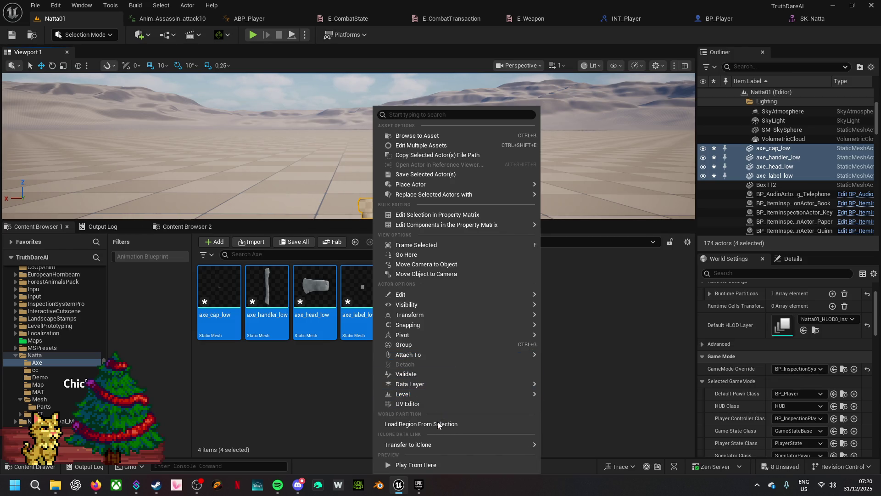
pyautogui.moveTo(438, 444)
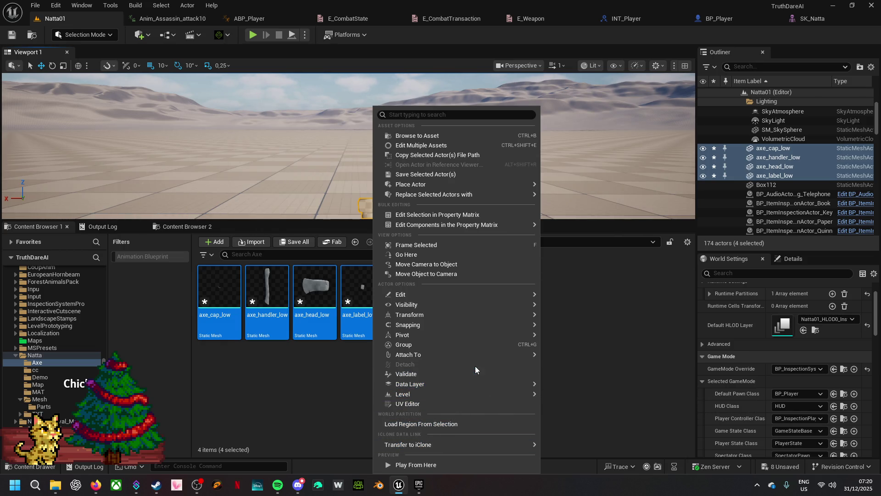
pyautogui.moveTo(478, 354)
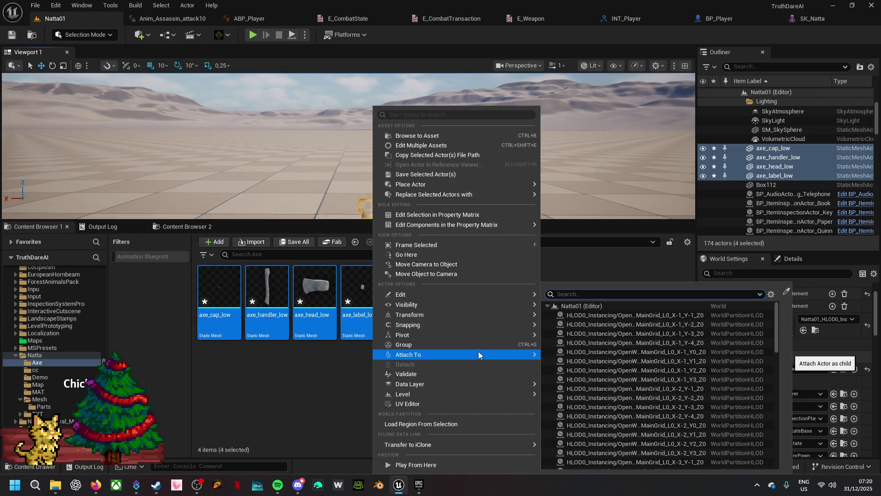
pyautogui.moveTo(486, 297)
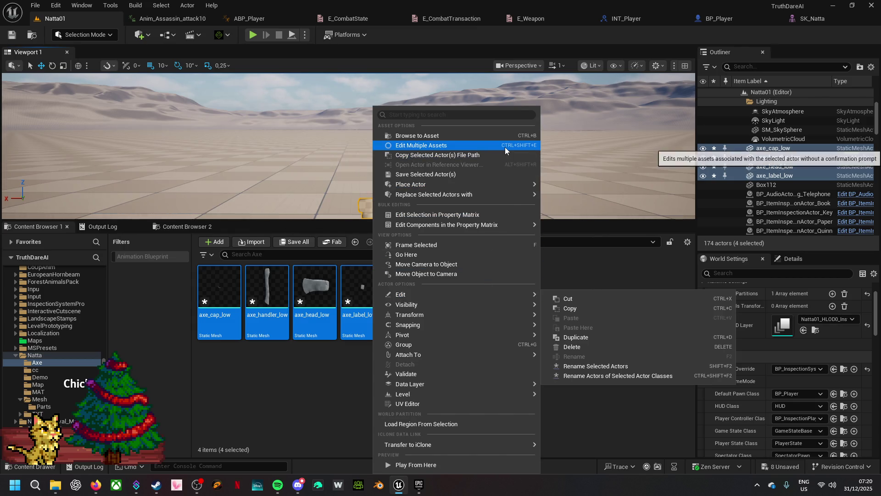
pyautogui.moveTo(500, 184)
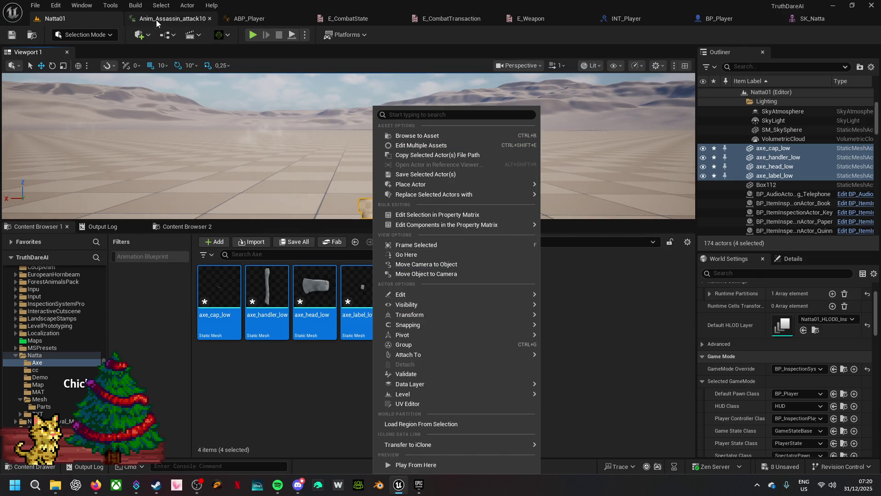
pyautogui.click(112, 6)
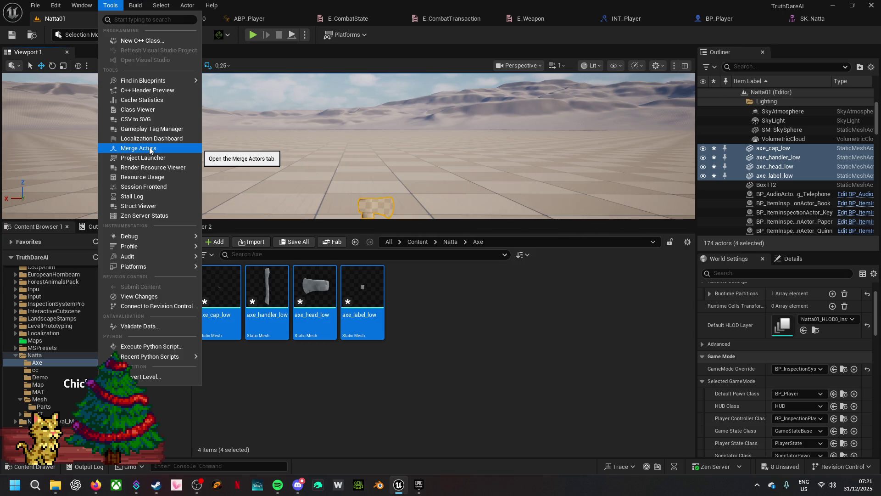
# - Merge the four selected axe part actors into a new SM_Axe static mesh saved in Content/Natta/Axe
pyautogui.click(149, 148)
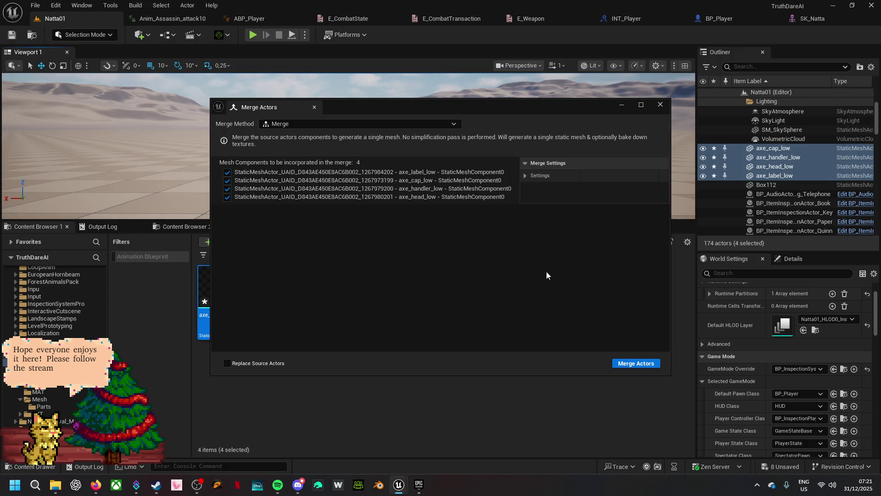
pyautogui.click(634, 363)
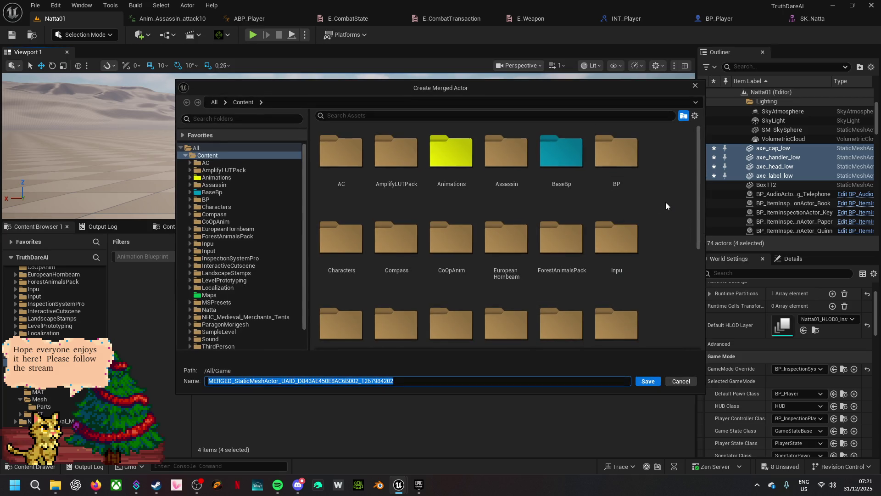
pyautogui.scroll(-3, 665, 202)
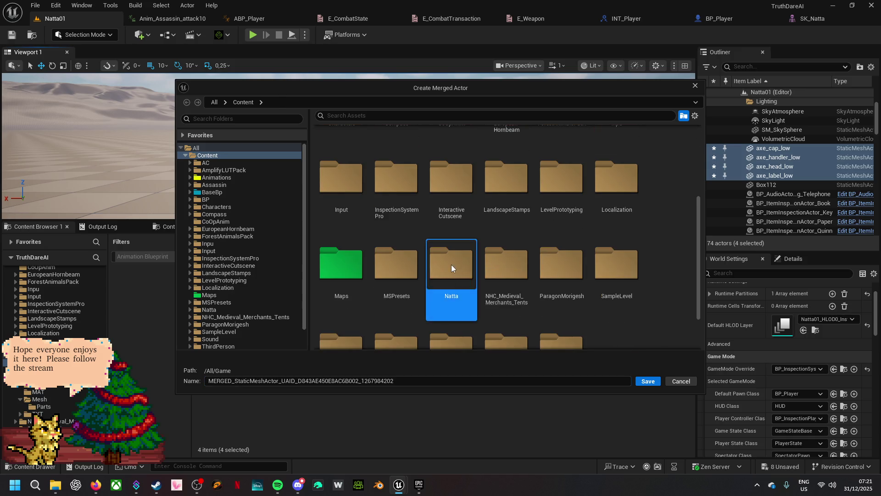
pyautogui.doubleClick(451, 265)
pyautogui.doubleClick(354, 168)
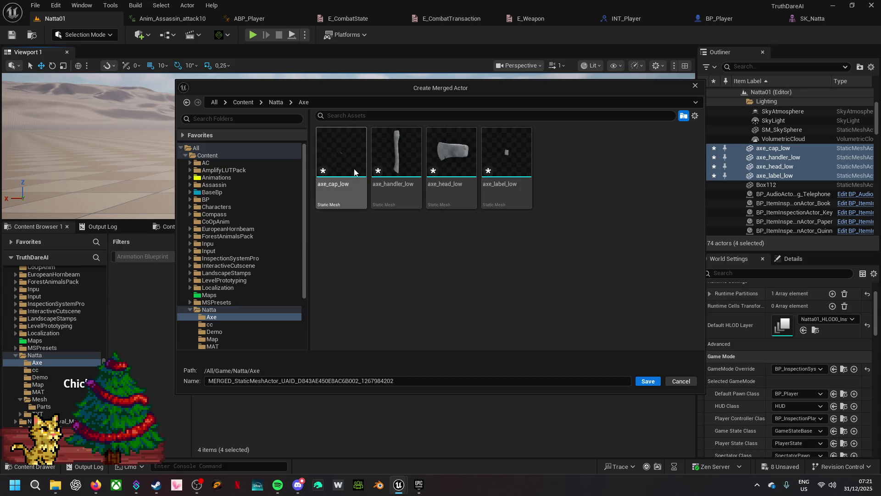
pyautogui.moveTo(394, 380); pyautogui.dragTo(192, 380)
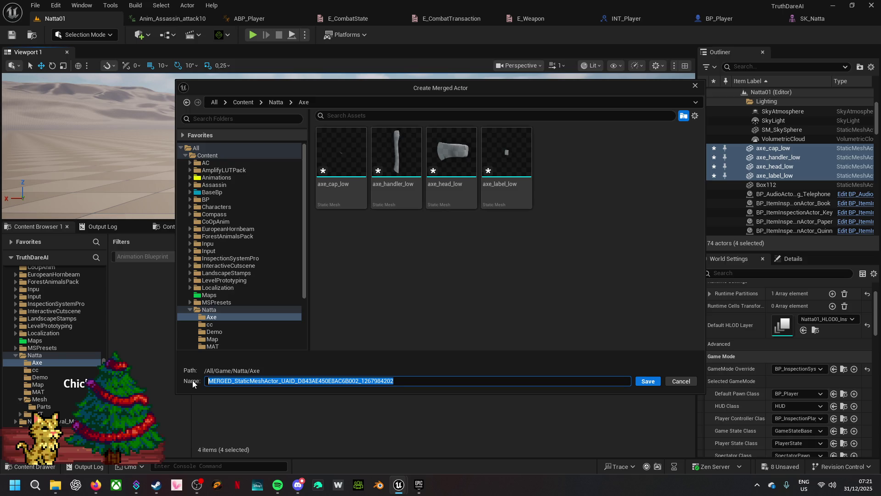
pyautogui.write('Axe')
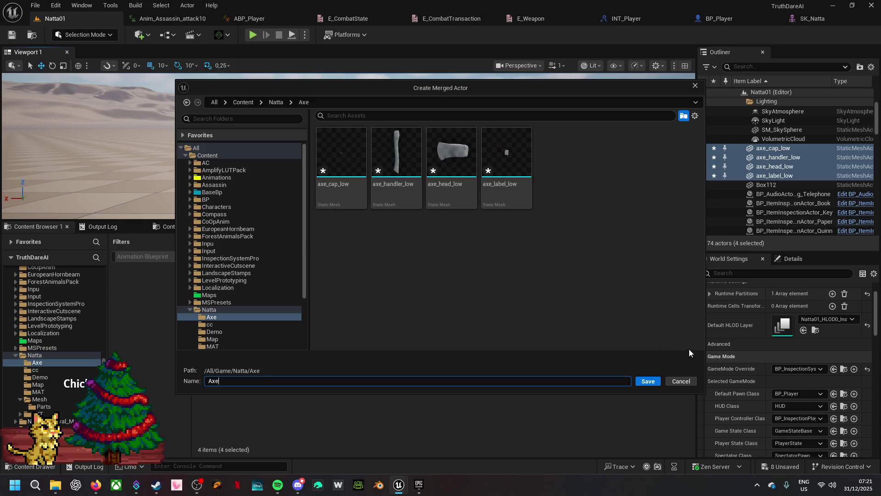
pyautogui.click(648, 382)
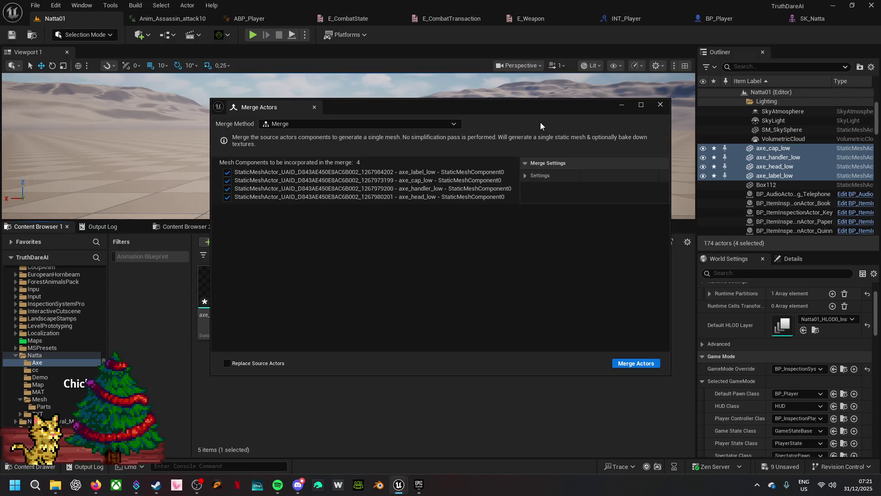
pyautogui.moveTo(538, 106)
pyautogui.mouseDown()
pyautogui.moveTo(425, 284)
pyautogui.moveTo(489, 423)
pyautogui.moveTo(519, 294)
pyautogui.moveTo(529, 136)
pyautogui.mouseUp()
pyautogui.click(652, 134)
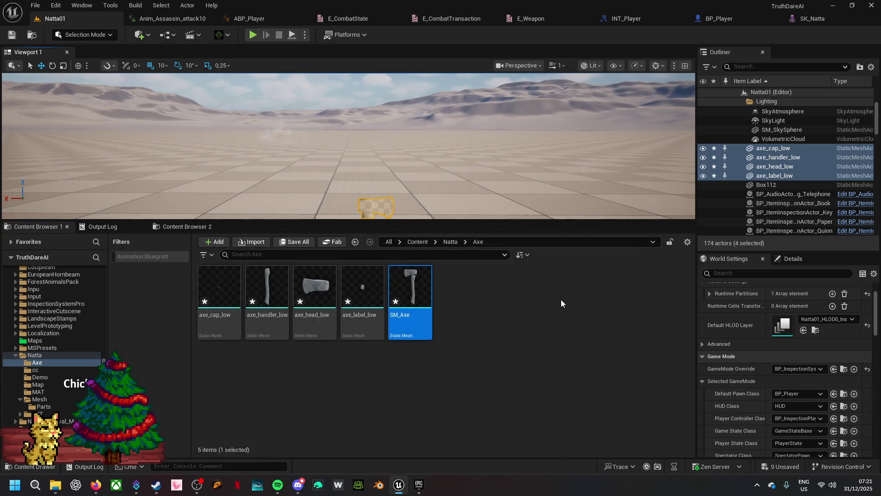
# - Delete the four separate axe part actors and place the merged SM_Axe mesh into the level
pyautogui.rightClick(380, 207)
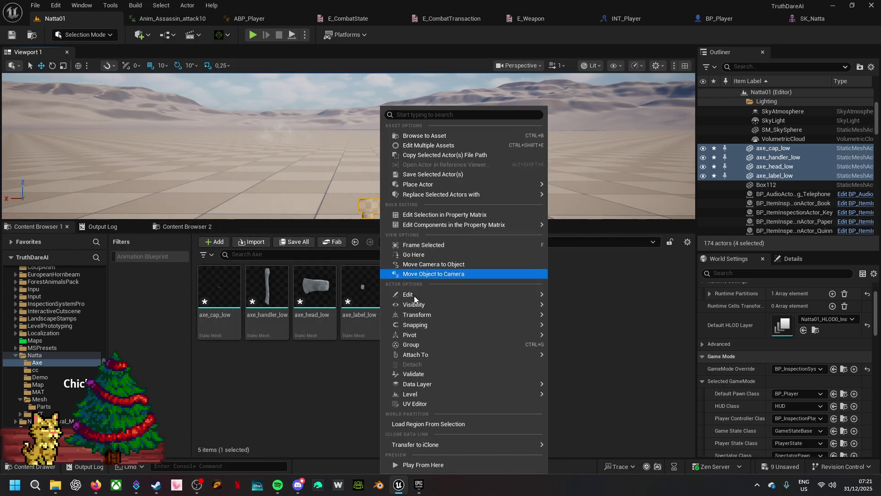
pyautogui.moveTo(420, 395)
pyautogui.moveTo(439, 296)
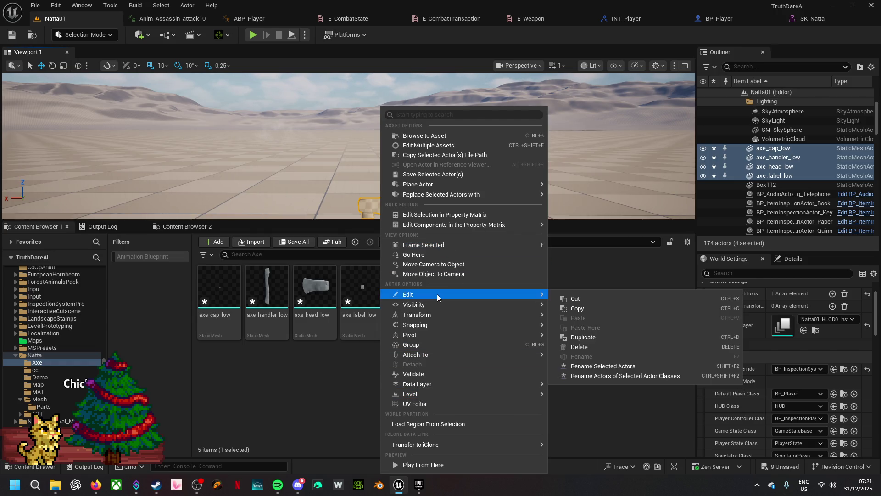
pyautogui.click(604, 345)
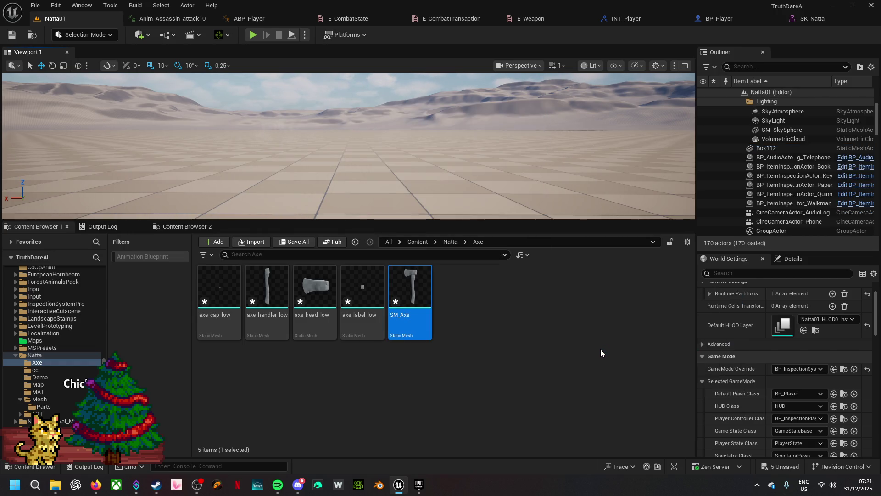
pyautogui.moveTo(414, 274); pyautogui.dragTo(499, 211)
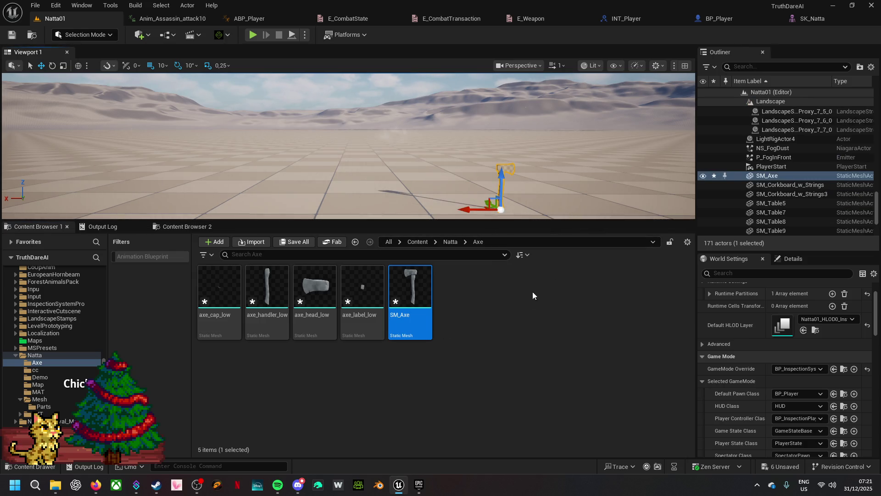
pyautogui.rightClick(467, 314)
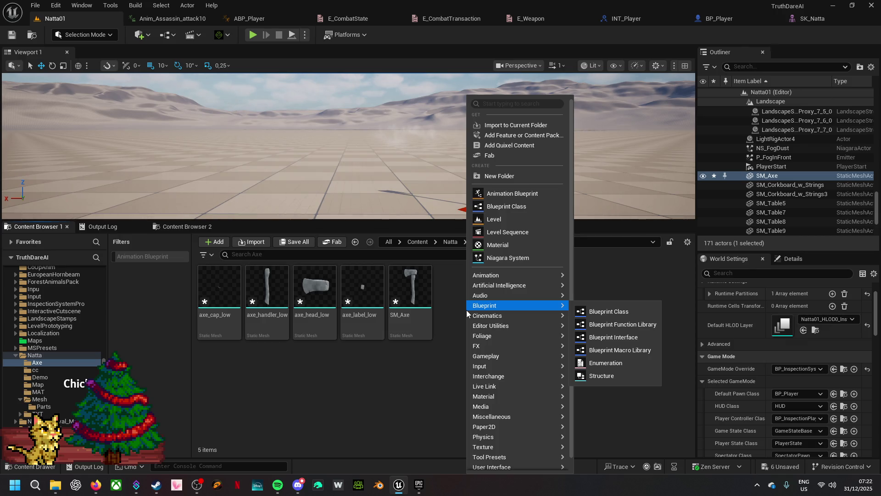
# - Create a new material named M_Axe in the Natta/Axe folder next to SM_Axe
pyautogui.click(509, 244)
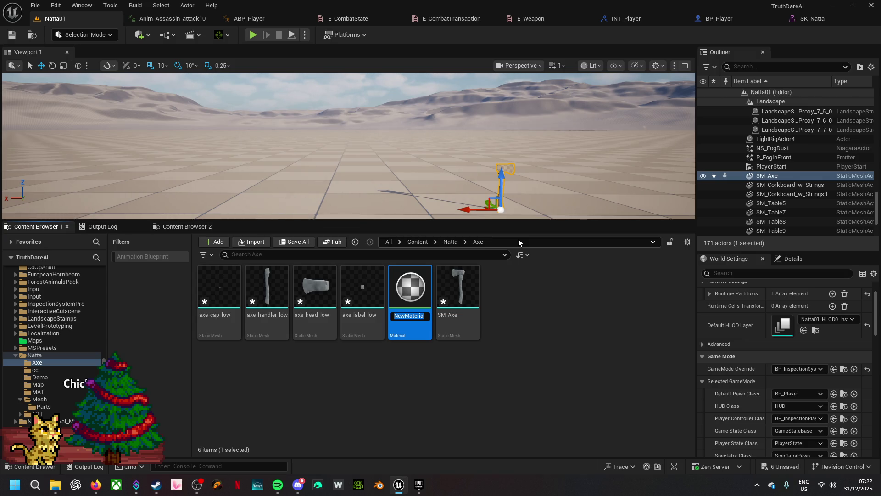
pyautogui.write('M')
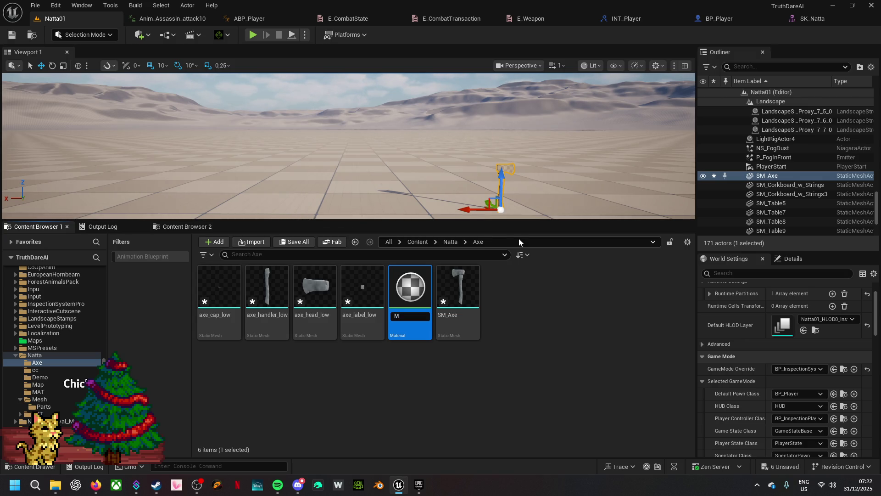
pyautogui.write('_Ax')
pyautogui.write('e')
pyautogui.press('Return')
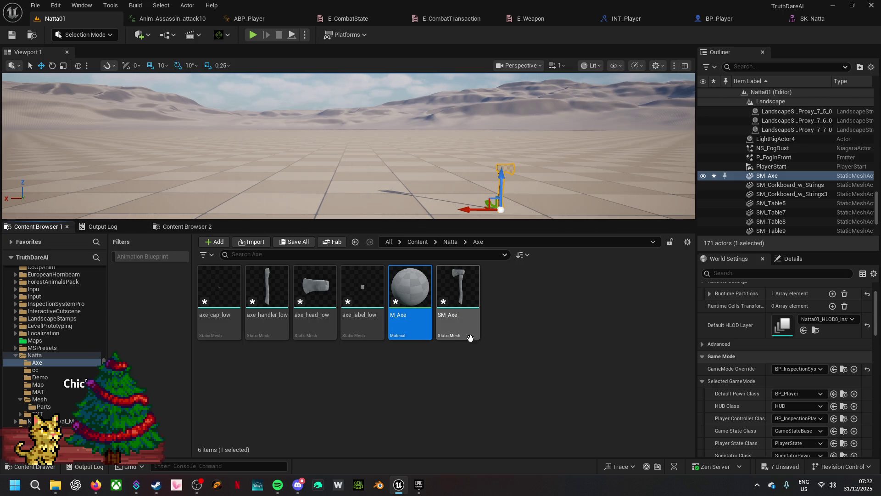
pyautogui.click(478, 296)
# - Assign the M_Axe material to SM_Axe's Element 0 slot
pyautogui.doubleClick(478, 296)
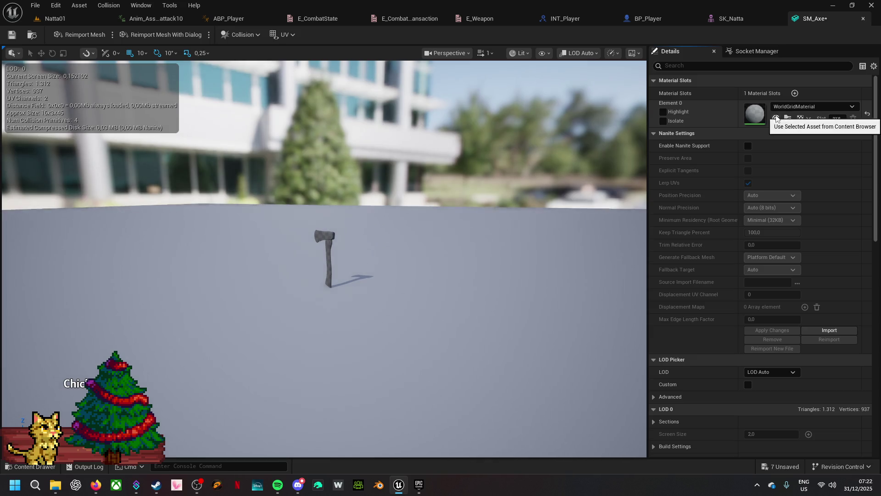
pyautogui.click(794, 107)
pyautogui.write('axe')
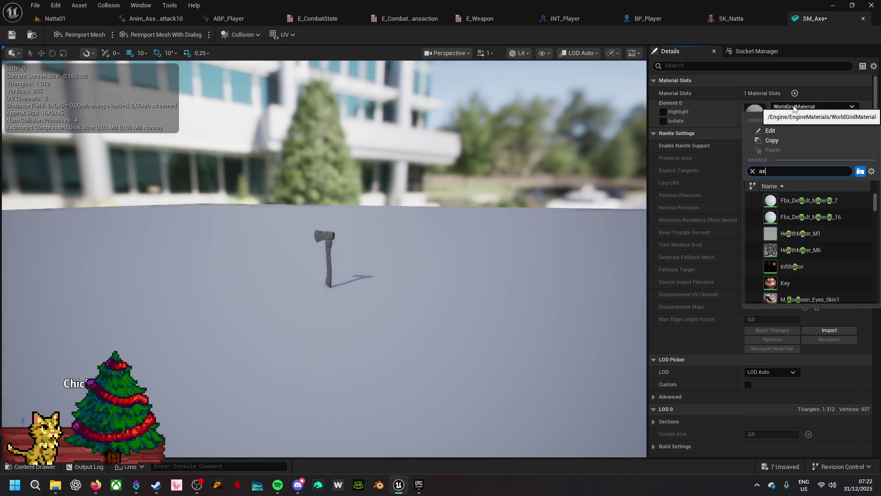
pyautogui.click(808, 202)
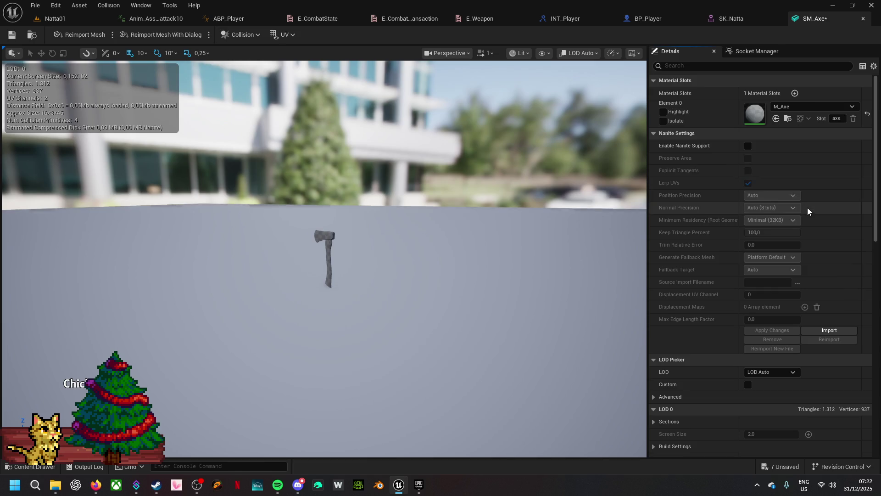
pyautogui.click(28, 18)
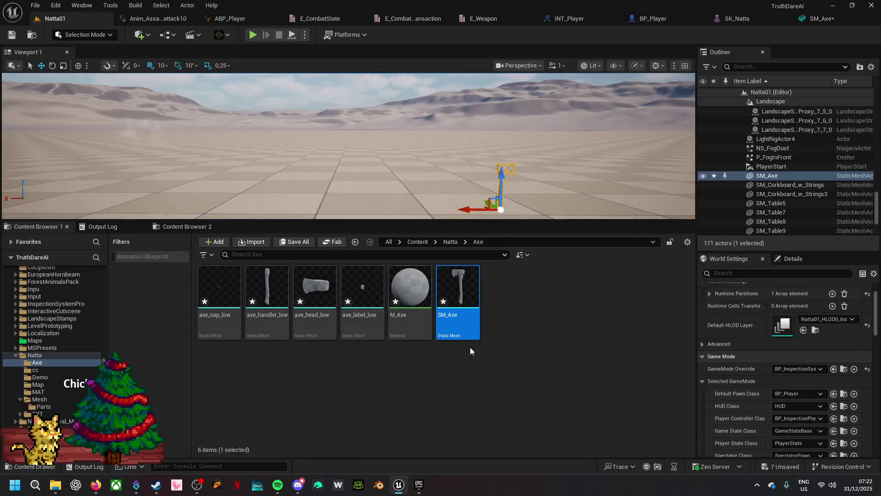
# - Open M_Axe in the material editor and import the five tools_3_low_axe textures into the Axe folder
pyautogui.doubleClick(466, 305)
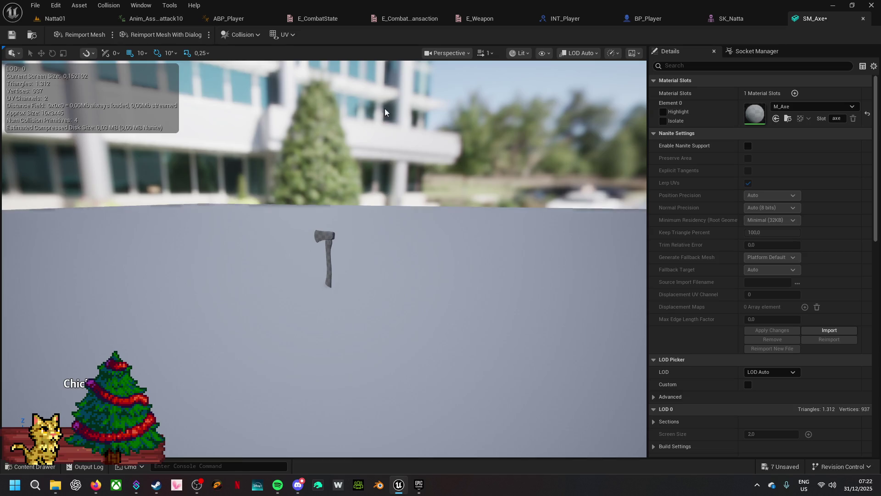
pyautogui.click(77, 18)
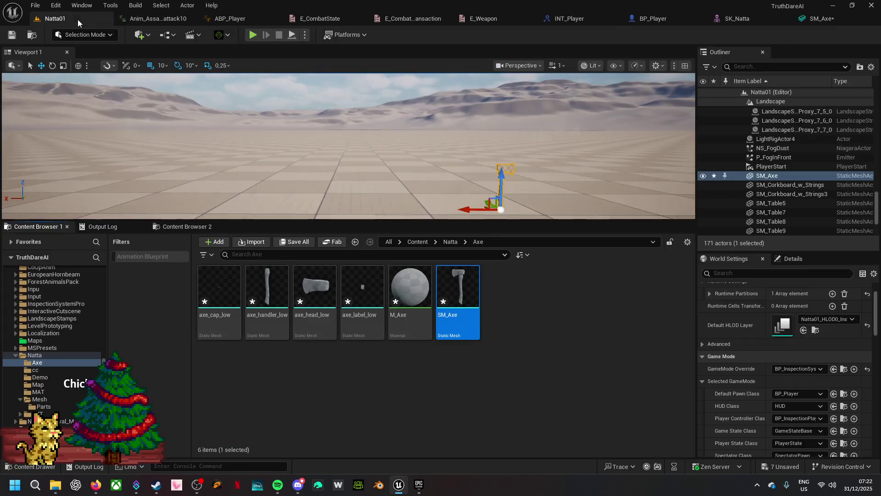
pyautogui.doubleClick(412, 319)
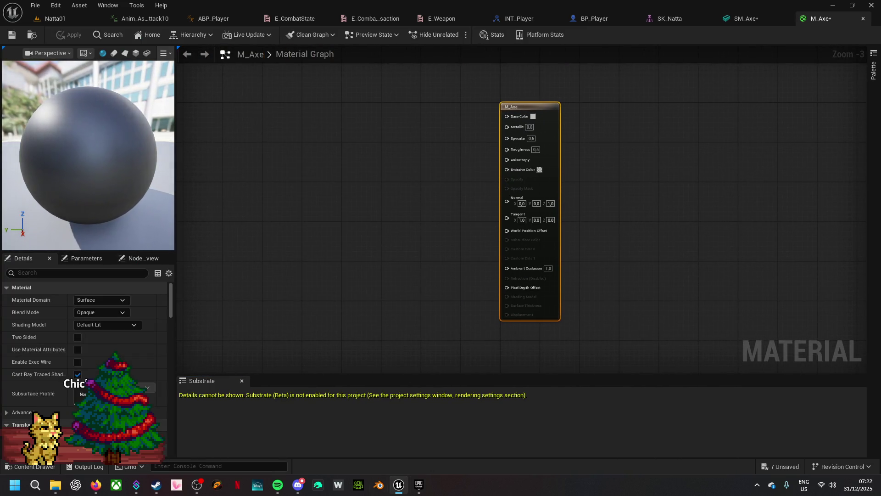
pyautogui.click(97, 18)
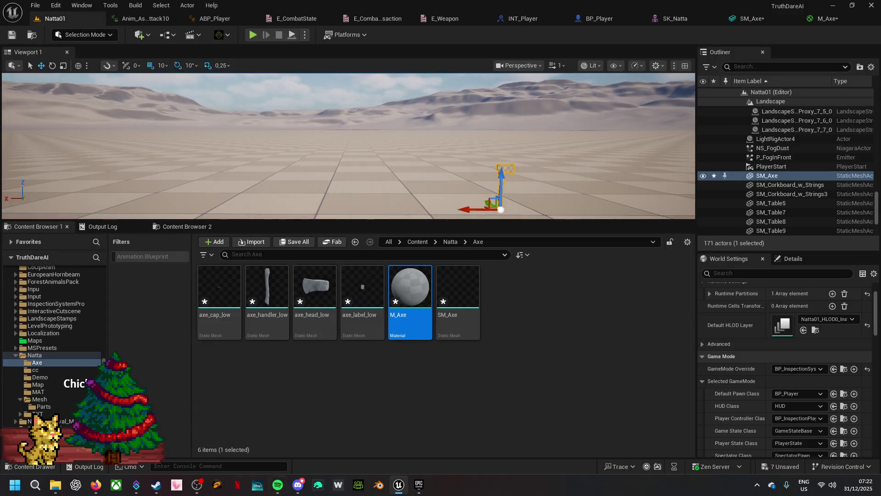
pyautogui.click(60, 487)
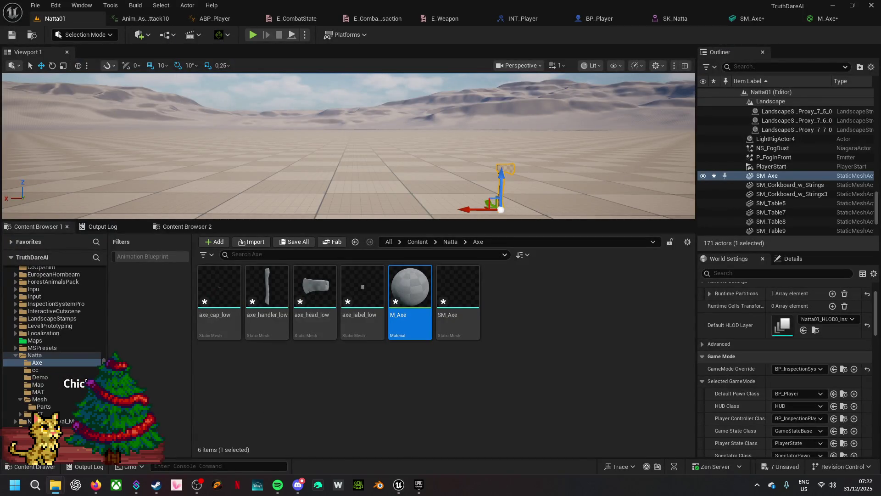
pyautogui.moveTo(478, 395); pyautogui.dragTo(402, 403)
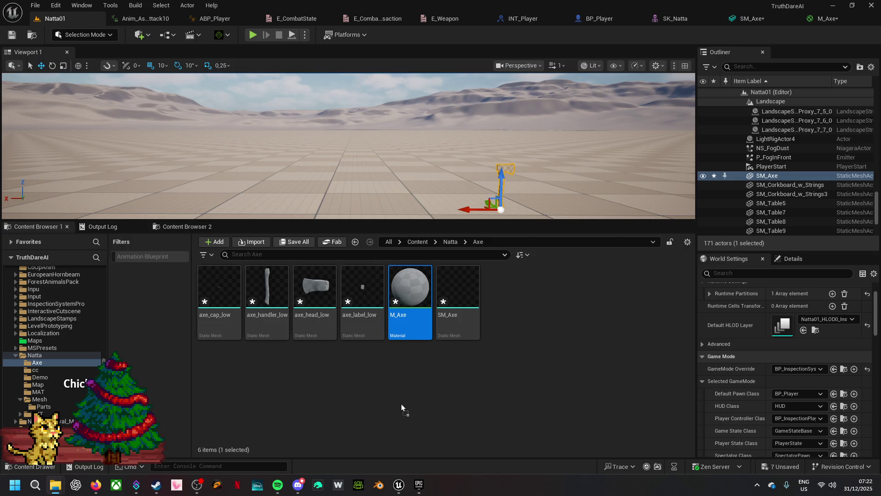